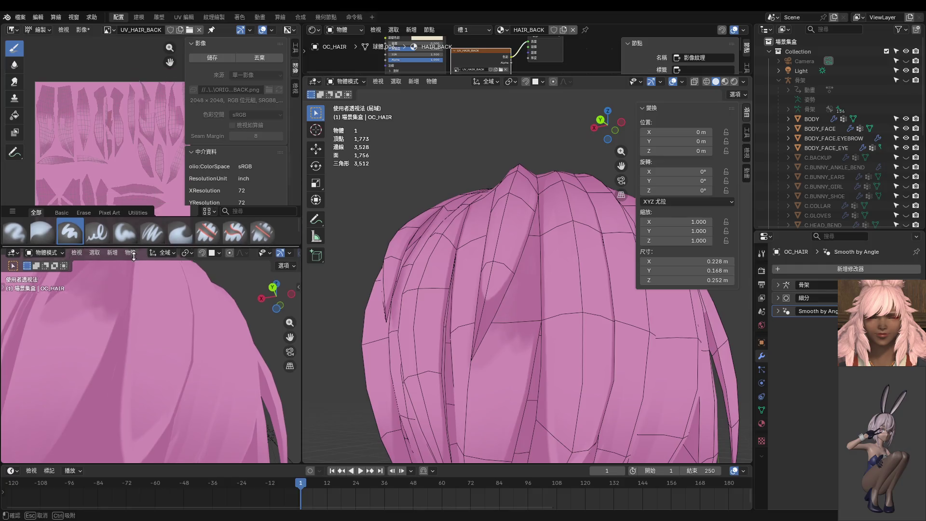
# Switch the hair to Texture Paint mode and set the brush size to 20 px.
pyautogui.hotkey('ctrl', 'Tab')
pyautogui.click(553, 312)
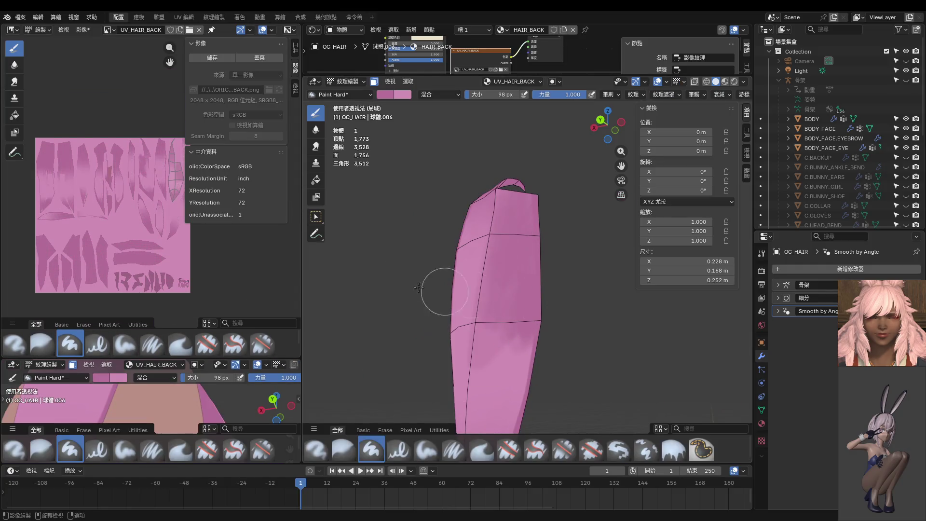
pyautogui.scroll(5, 159, 213)
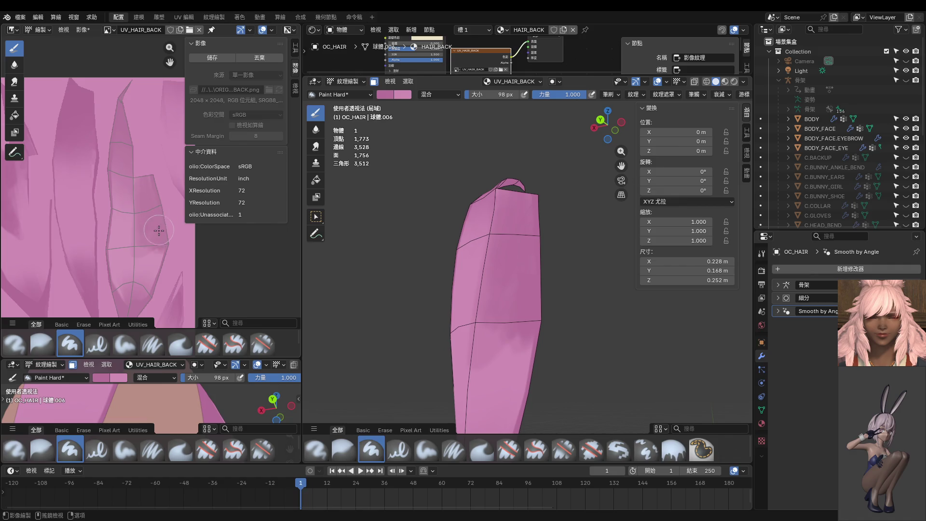
pyautogui.scroll(3, 154, 220)
pyautogui.press('f')
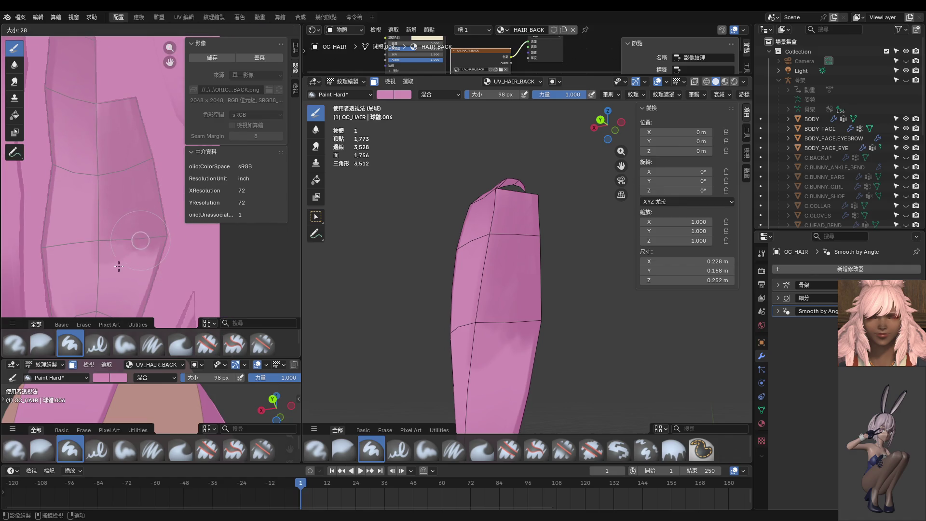
pyautogui.click(116, 265)
# Paint two lighter vertical streaks down one hair strand, then return to Object Mode.
pyautogui.moveTo(146, 192); pyautogui.dragTo(145, 248)
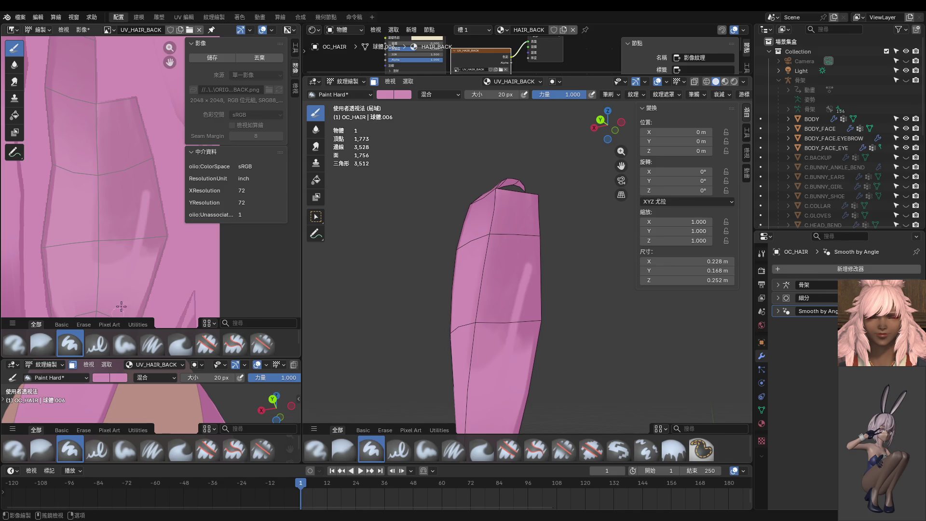
pyautogui.moveTo(147, 191); pyautogui.dragTo(150, 252)
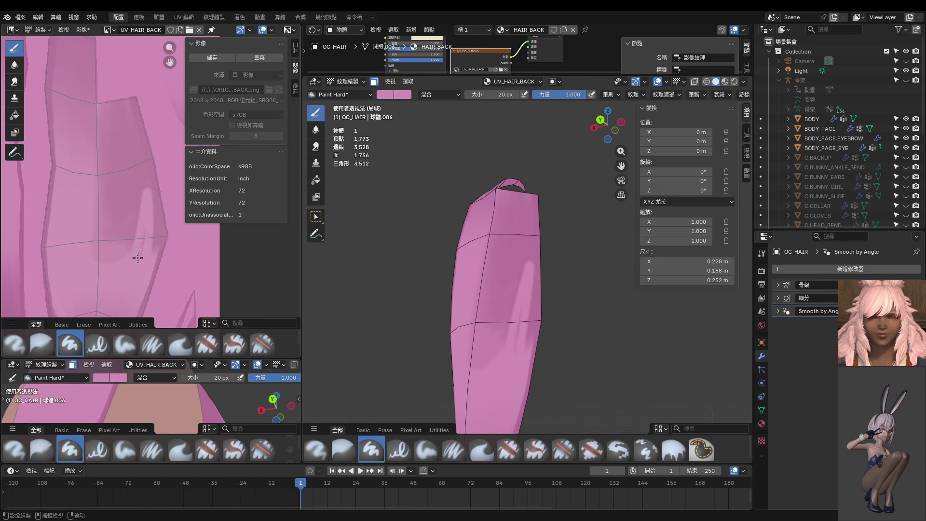
pyautogui.hotkey('ctrl', 'Tab')
pyautogui.click(415, 277)
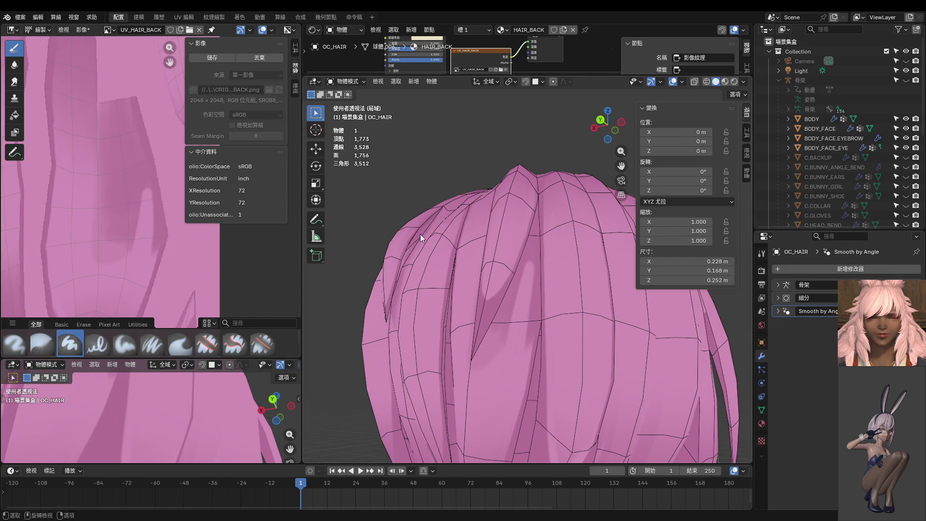
# From the back view, paint a light stroke and two darker shadow strokes down the hair texture.
pyautogui.moveTo(420, 233)
pyautogui.mouseDown(button='middle')
pyautogui.moveTo(519, 267)
pyautogui.moveTo(364, 247)
pyautogui.mouseUp(button='middle')
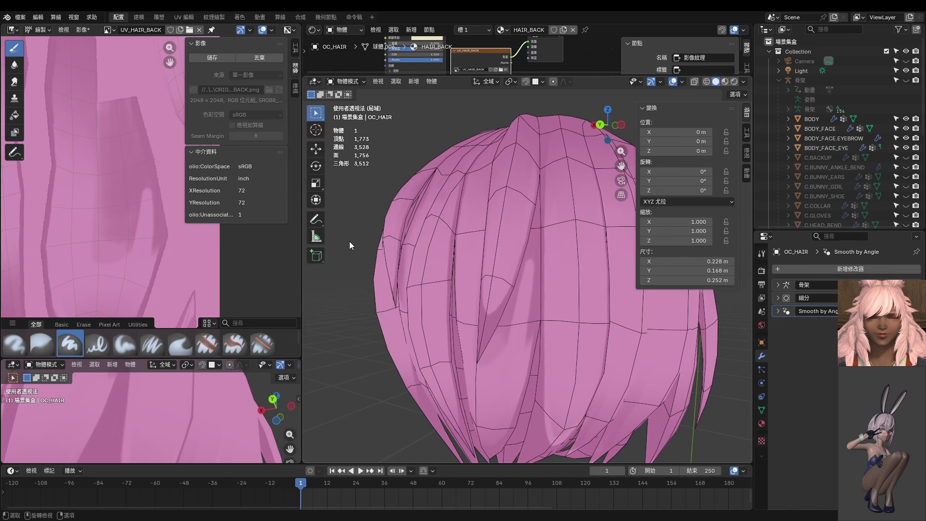
pyautogui.press('ctrl+KP_1')
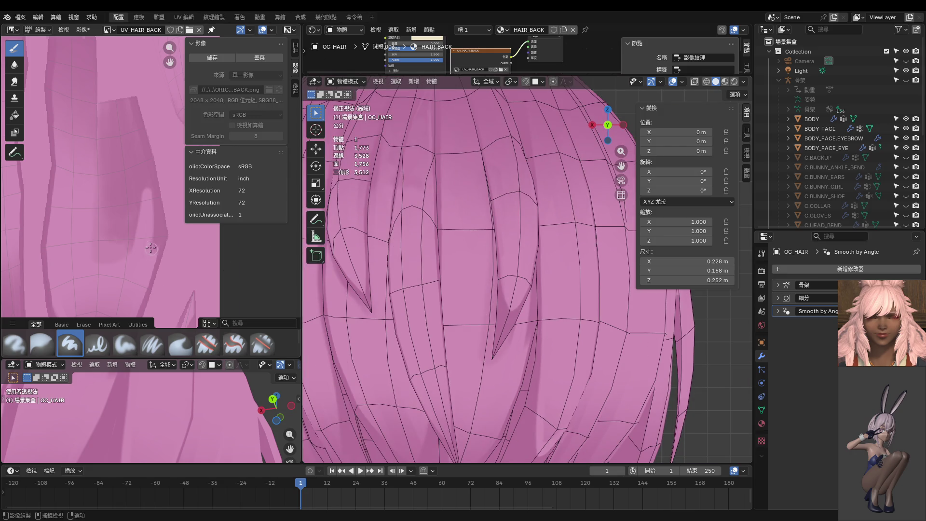
pyautogui.scroll(3, 154, 222)
pyautogui.moveTo(148, 159); pyautogui.dragTo(132, 323)
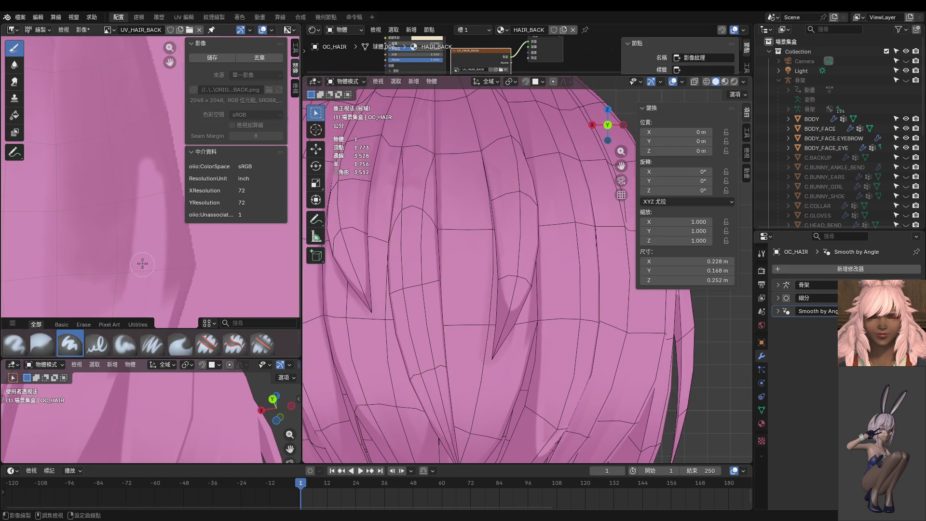
pyautogui.moveTo(130, 222); pyautogui.dragTo(129, 194, button='middle')
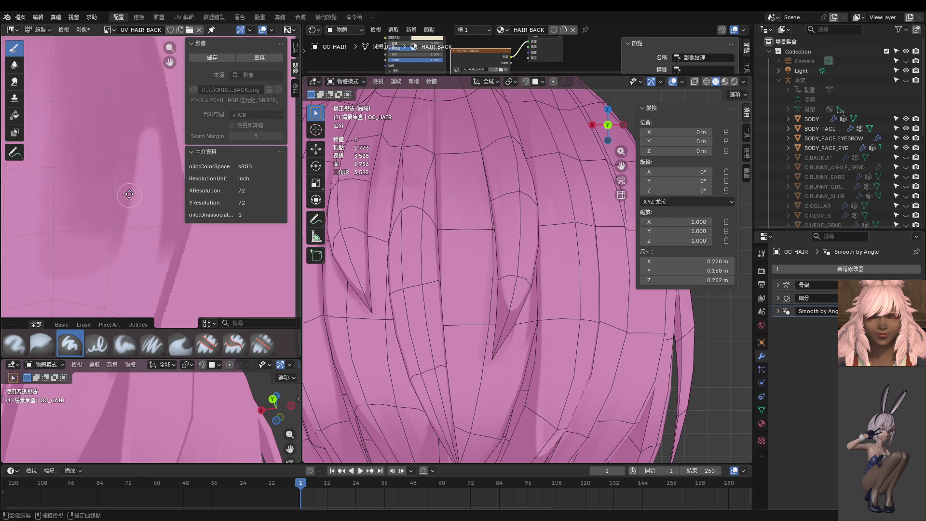
pyautogui.moveTo(144, 103); pyautogui.dragTo(114, 310)
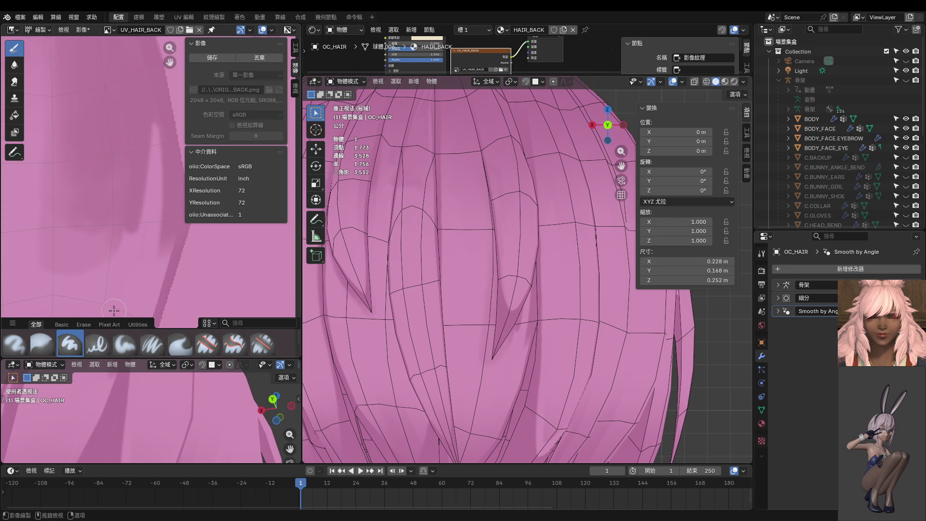
pyautogui.moveTo(137, 164); pyautogui.dragTo(93, 322)
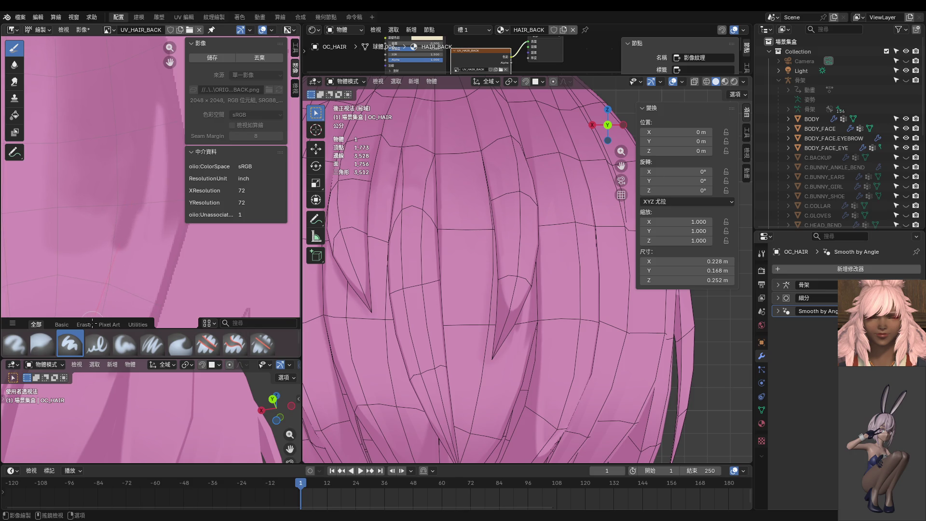
# Undo the last shadow stroke and set the brush strength to 0.515.
pyautogui.hotkey('ctrl', 'z')
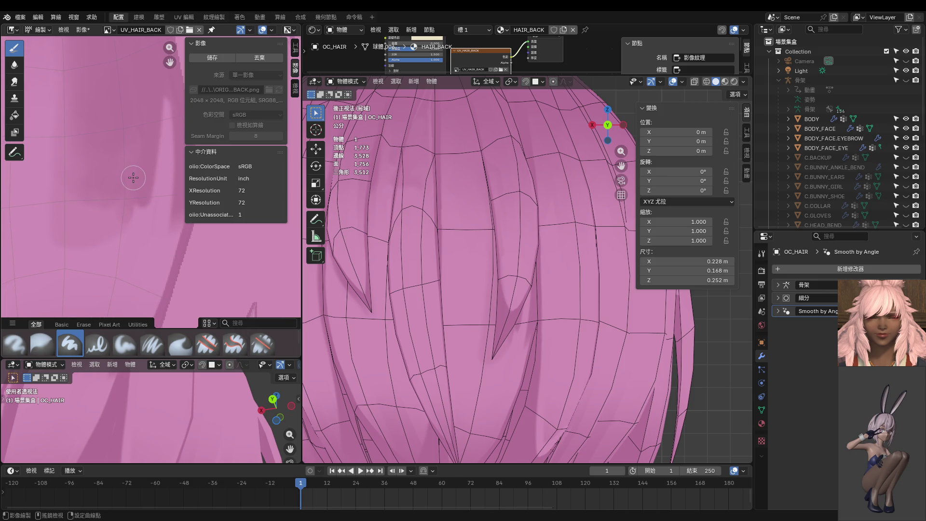
pyautogui.hotkey('shift', 'f')
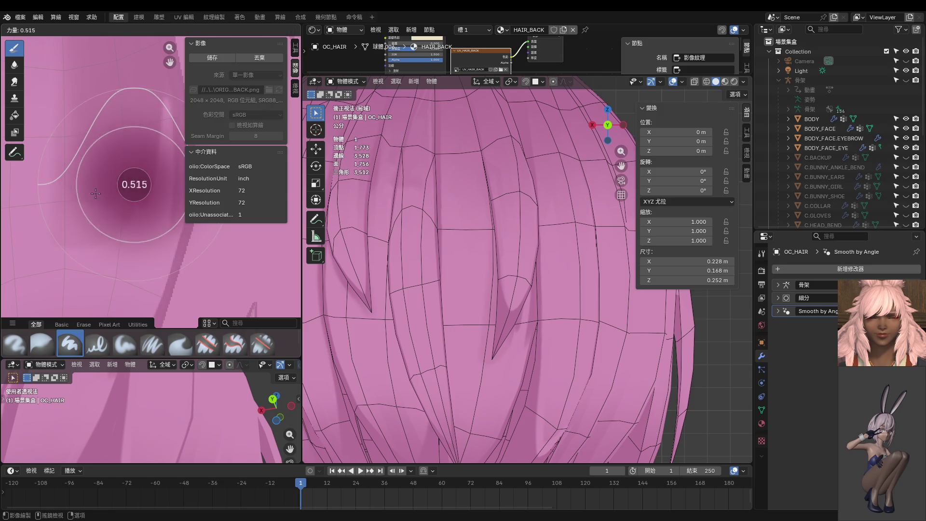
pyautogui.click(96, 194)
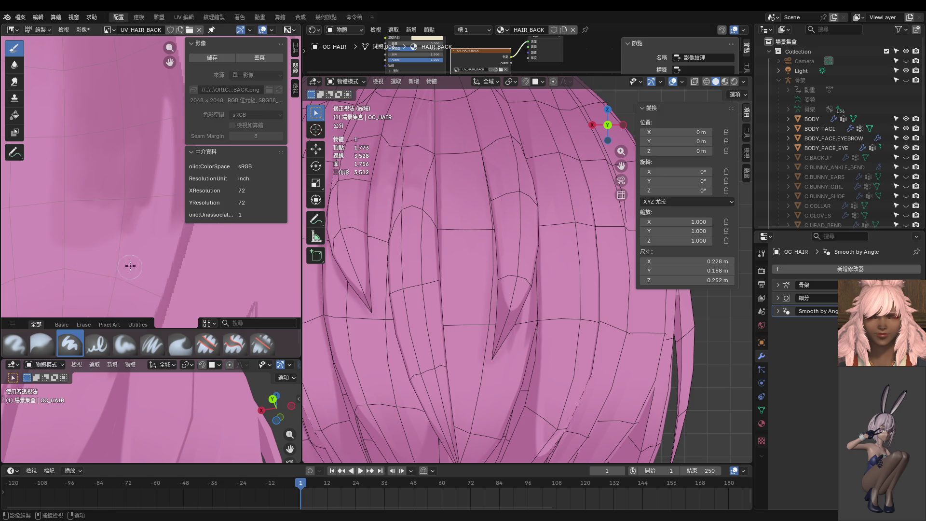
pyautogui.moveTo(128, 265); pyautogui.dragTo(142, 207, button='middle')
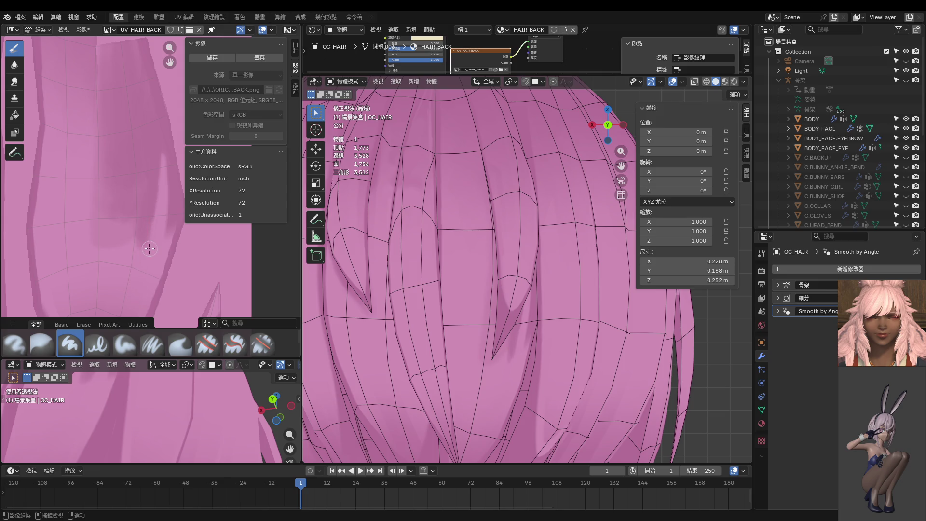
pyautogui.scroll(-5, 516, 323)
pyautogui.moveTo(500, 291)
pyautogui.mouseDown(button='middle')
pyautogui.moveTo(465, 251)
pyautogui.moveTo(471, 280)
pyautogui.mouseUp(button='middle')
pyautogui.scroll(2, 145, 238)
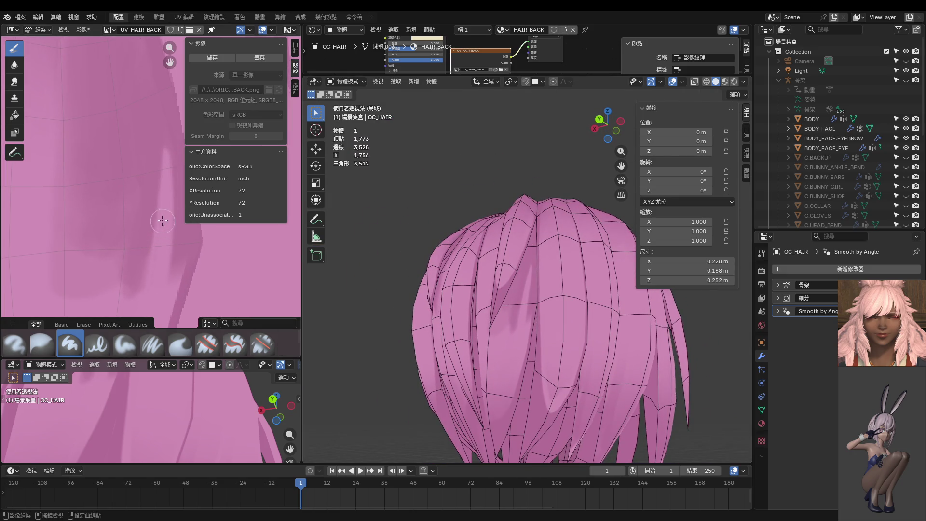
pyautogui.scroll(-2, 158, 217)
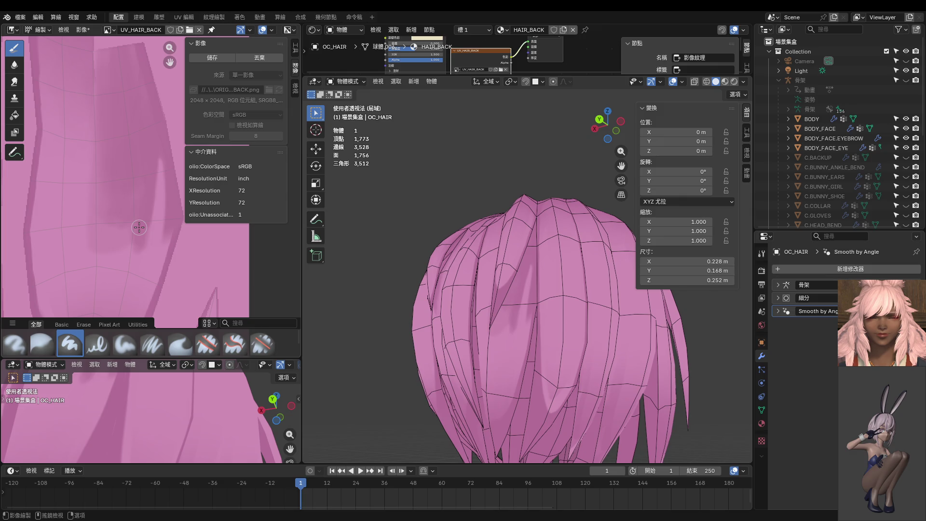
pyautogui.scroll(2, 141, 221)
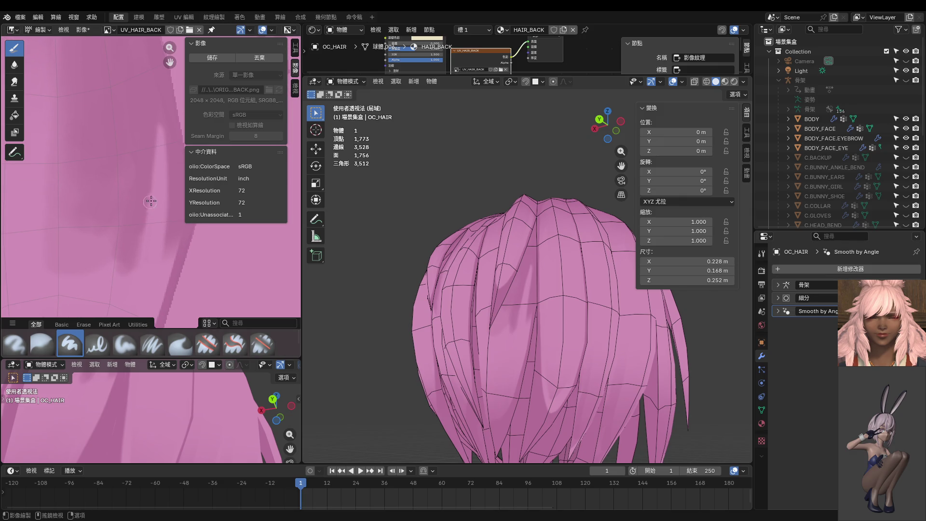
# Paint light pink strokes over the shadow to soften the upper dark diagonal edge.
pyautogui.moveTo(147, 215); pyautogui.dragTo(104, 330)
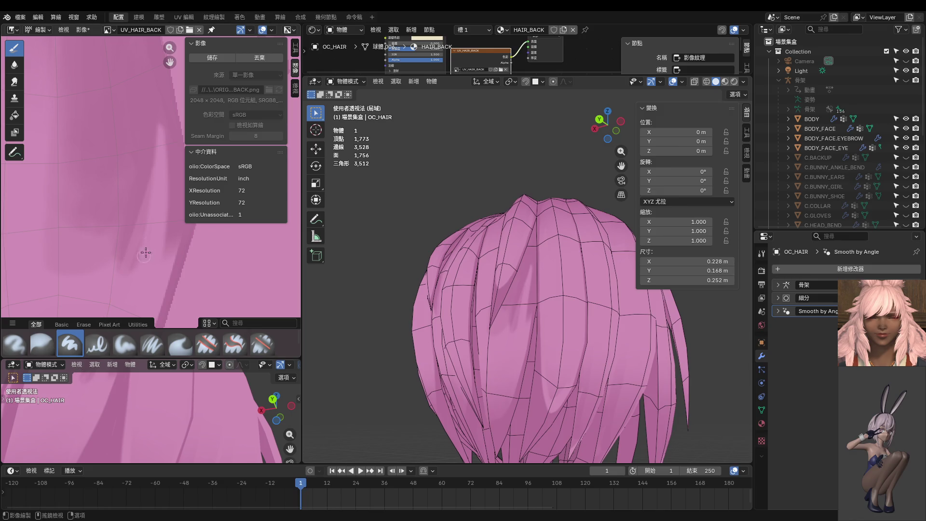
pyautogui.moveTo(173, 43); pyautogui.dragTo(169, 226)
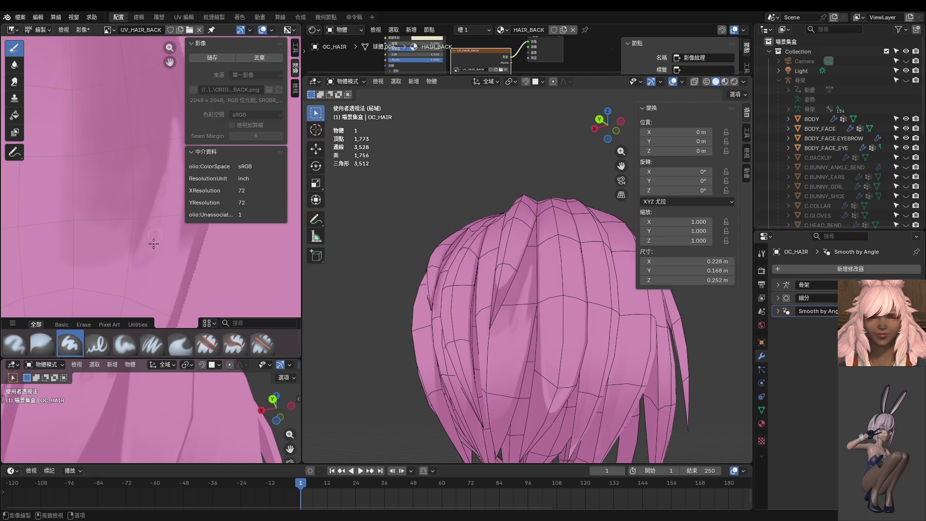
pyautogui.press('ctrl+KP_1')
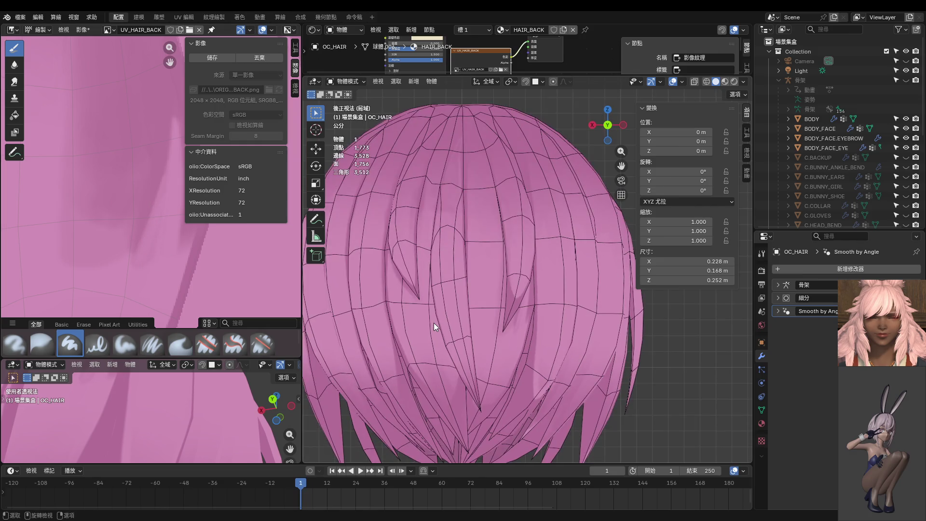
# Set the brush strength to 0.691 and orbit the hair into a perspective view.
pyautogui.scroll(-2, 99, 165)
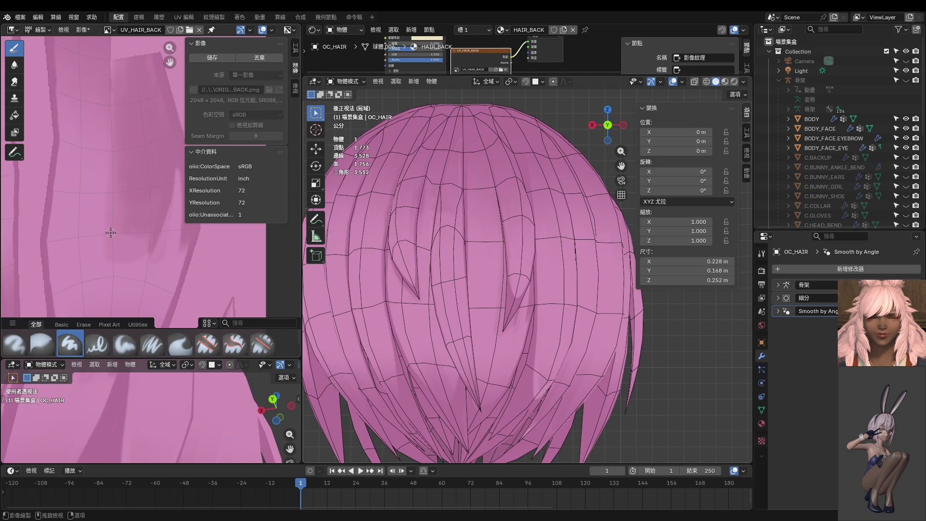
pyautogui.hotkey('shift', 'f')
pyautogui.click(99, 187)
pyautogui.moveTo(524, 274)
pyautogui.mouseDown(button='middle')
pyautogui.moveTo(542, 280)
pyautogui.moveTo(453, 263)
pyautogui.moveTo(464, 276)
pyautogui.mouseUp(button='middle')
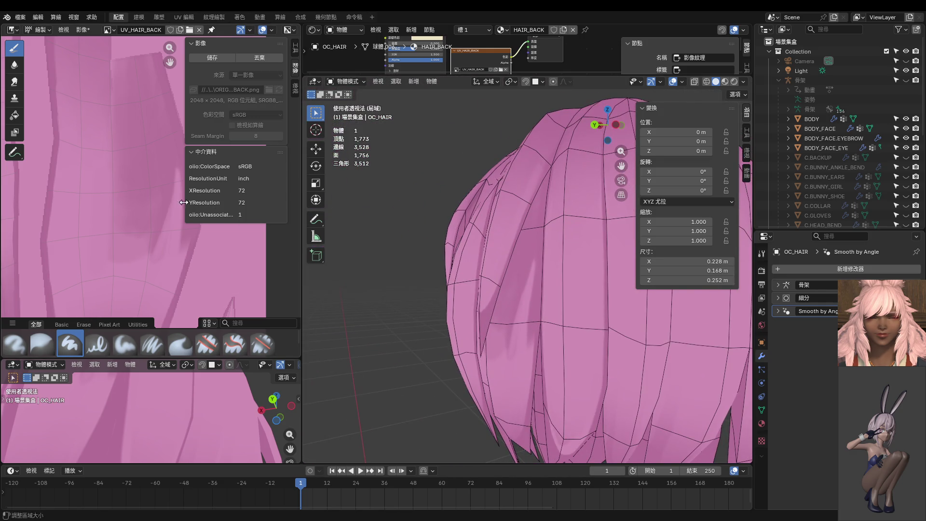
pyautogui.scroll(2, 151, 209)
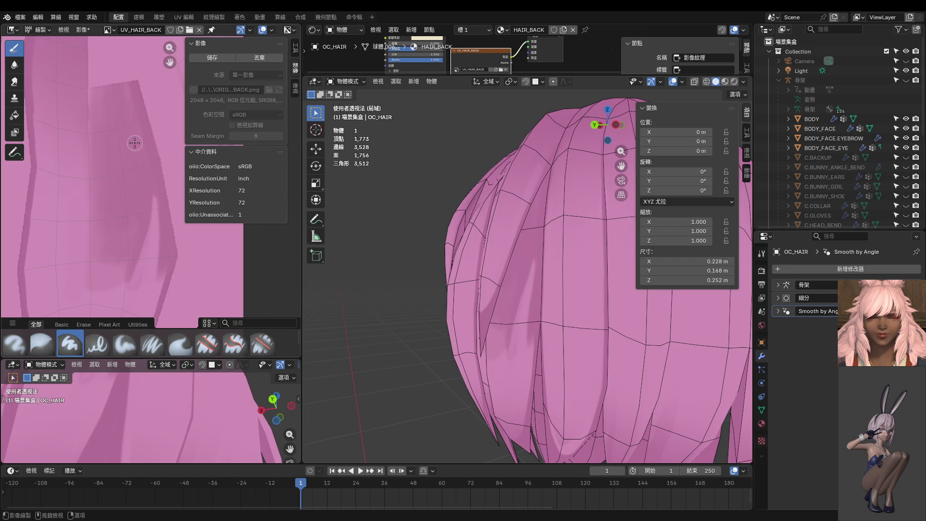
# After discarding two trial strokes, lighten part of the dark streak with soft pink paint.
pyautogui.moveTo(142, 175); pyautogui.dragTo(141, 303)
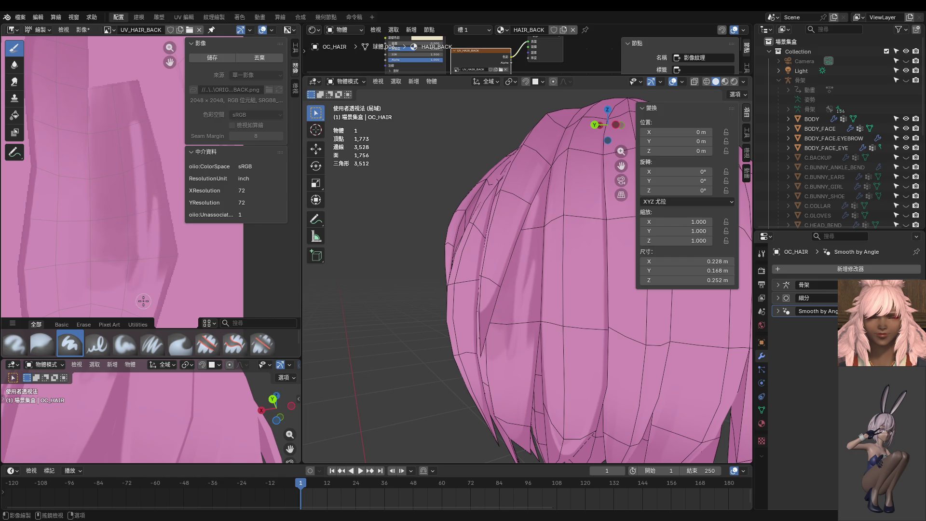
pyautogui.hotkey('ctrl', 'z')
pyautogui.moveTo(140, 133); pyautogui.dragTo(145, 251)
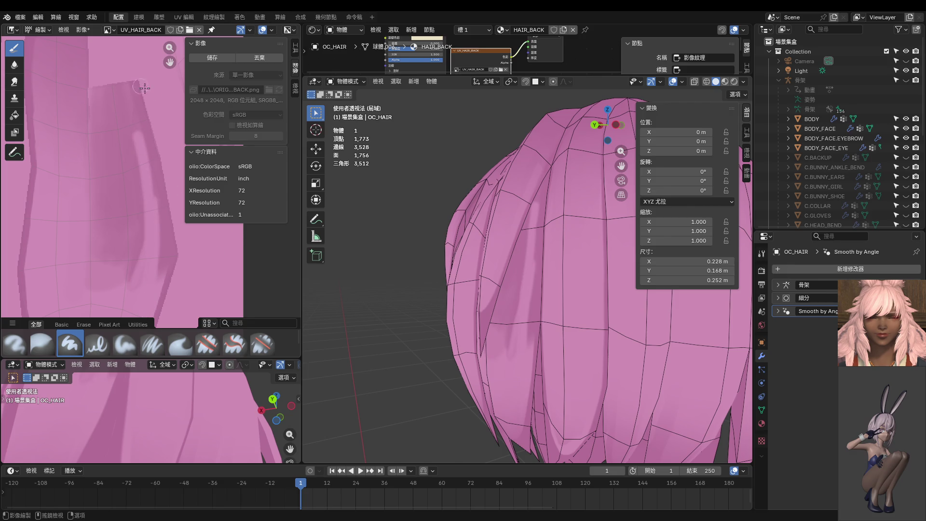
pyautogui.hotkey('ctrl', 'z')
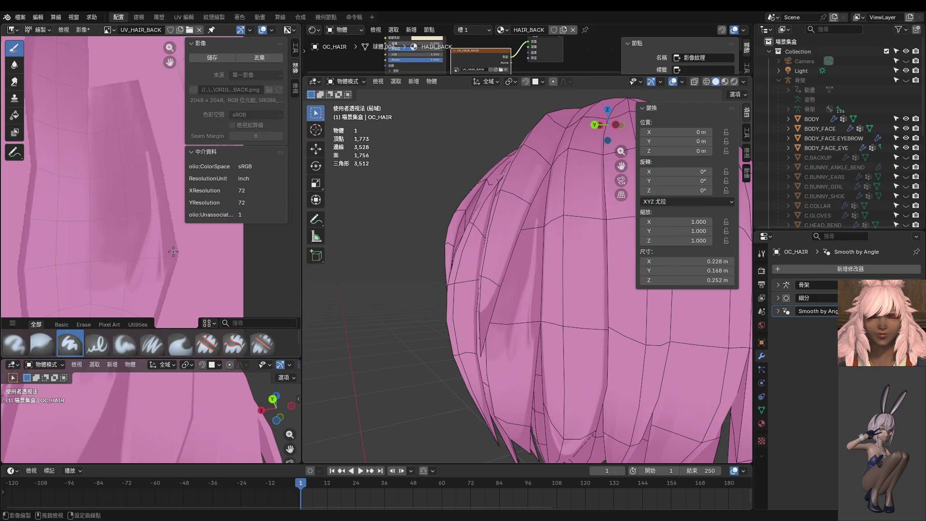
pyautogui.moveTo(171, 274); pyautogui.dragTo(153, 272, button='middle')
pyautogui.moveTo(139, 203); pyautogui.dragTo(137, 316)
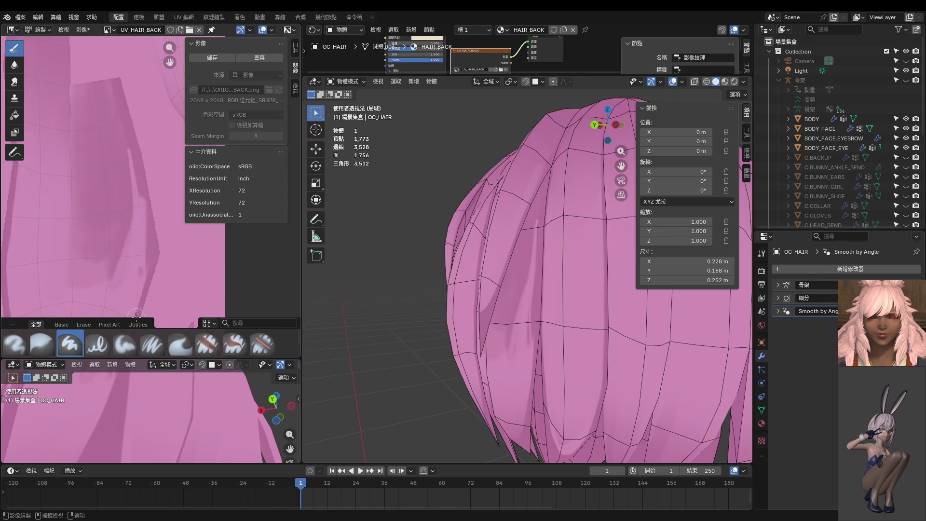
pyautogui.moveTo(511, 264)
pyautogui.mouseDown(button='middle')
pyautogui.moveTo(531, 248)
pyautogui.moveTo(580, 255)
pyautogui.moveTo(516, 265)
pyautogui.mouseUp(button='middle')
pyautogui.scroll(3, 115, 188)
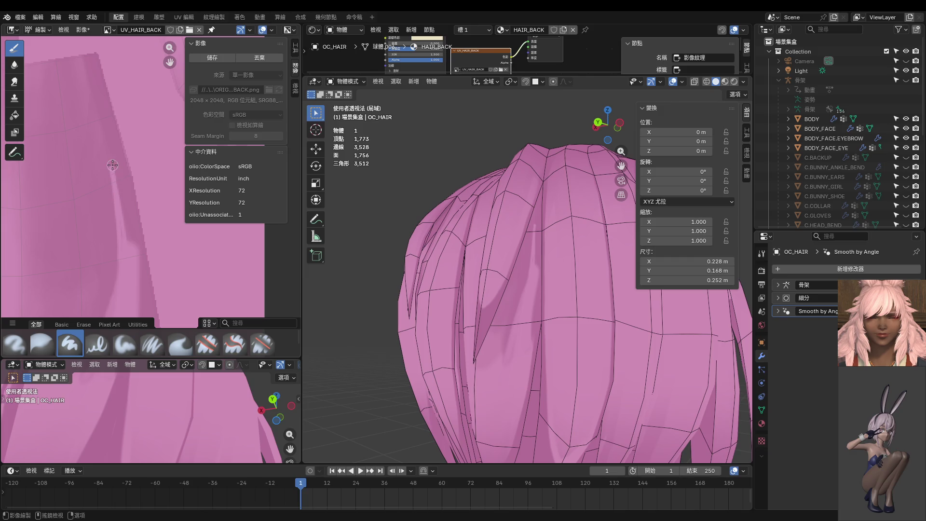
# Soften the dark band with a lighter stroke and deepen the shadow along the hair stripe.
pyautogui.moveTo(112, 166); pyautogui.dragTo(123, 208)
pyautogui.scroll(-3, 121, 157)
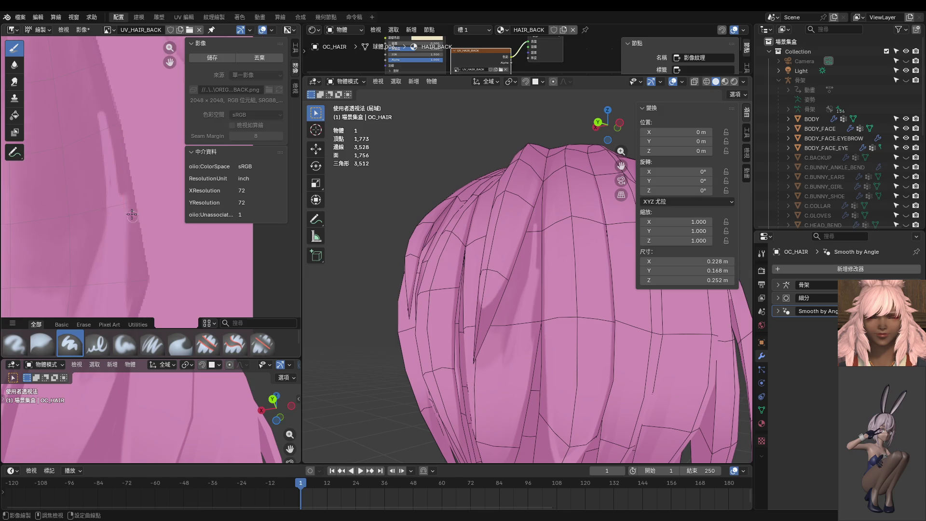
pyautogui.moveTo(133, 248); pyautogui.dragTo(146, 326)
pyautogui.scroll(-1, 128, 200)
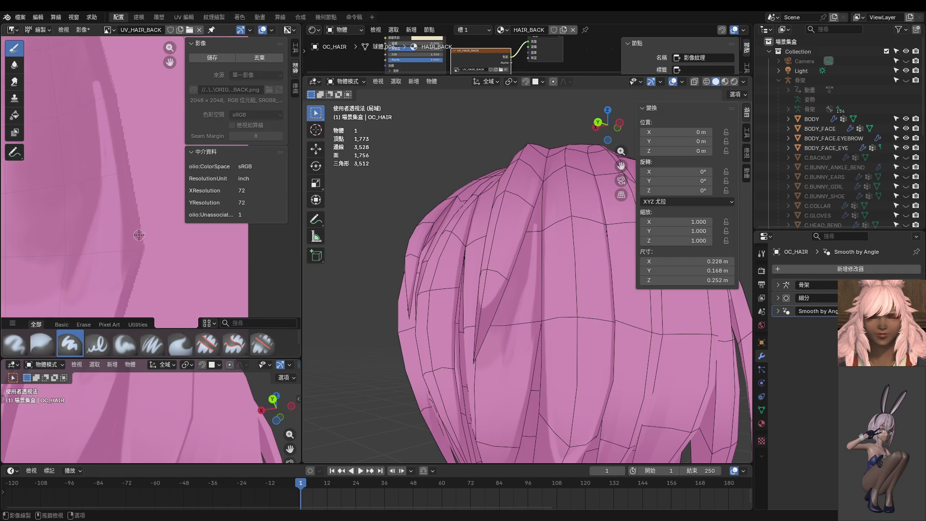
pyautogui.scroll(-2, 130, 219)
pyautogui.scroll(-1, 501, 287)
pyautogui.scroll(3, 172, 253)
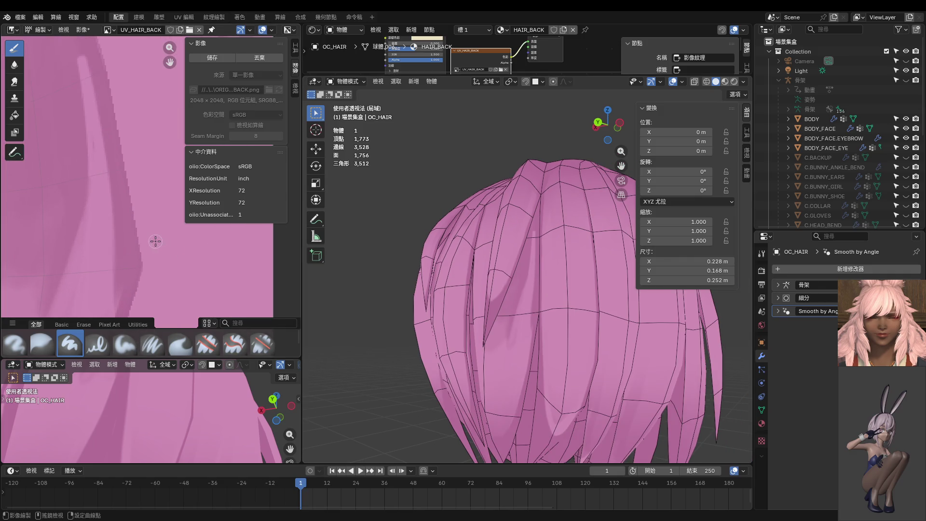
# Blend the stripe's edge with a faint stroke and save the texture as UV_HAIR_BACK.png.
pyautogui.moveTo(134, 161)
pyautogui.mouseDown()
pyautogui.moveTo(147, 235)
pyautogui.moveTo(138, 315)
pyautogui.mouseUp()
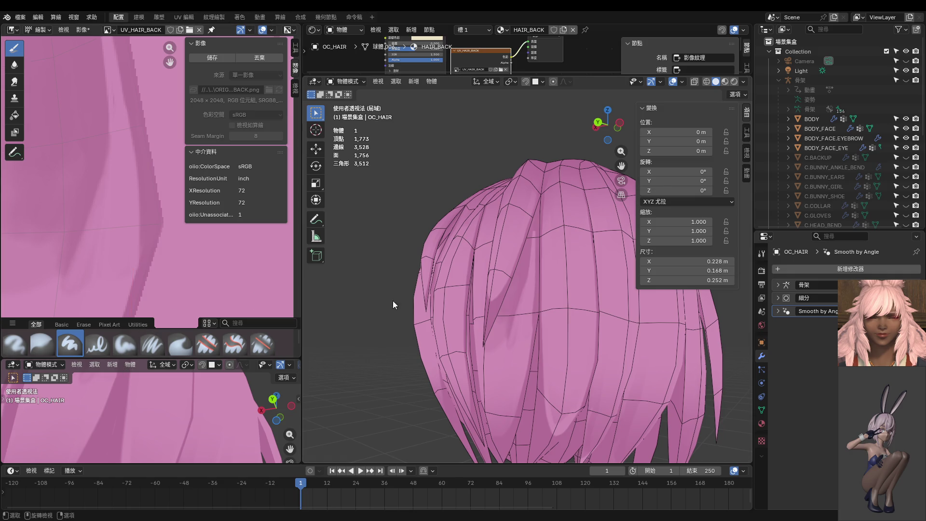
pyautogui.scroll(1, 564, 308)
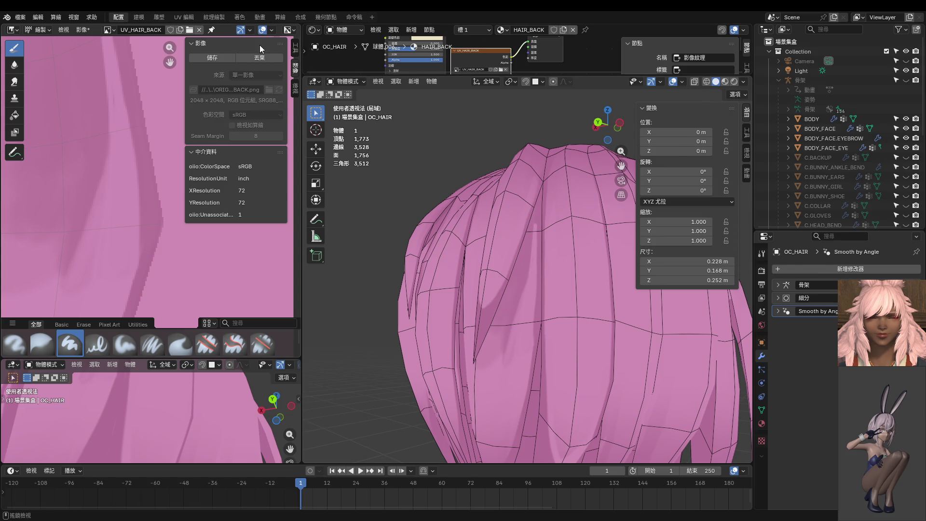
pyautogui.click(221, 57)
# Review the brush colour palette and stroke spacing settings, then dab paint onto the hair texture.
pyautogui.click(295, 49)
pyautogui.scroll(-5, 261, 164)
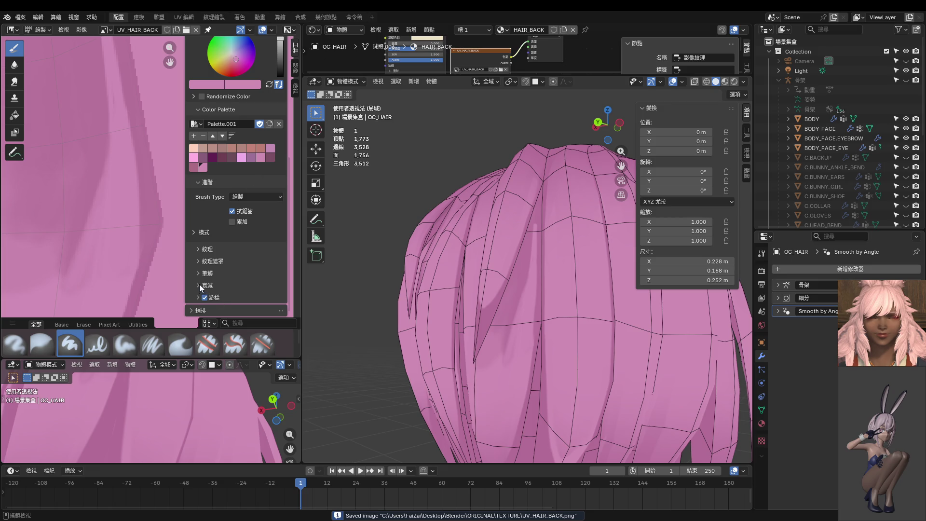
pyautogui.click(198, 273)
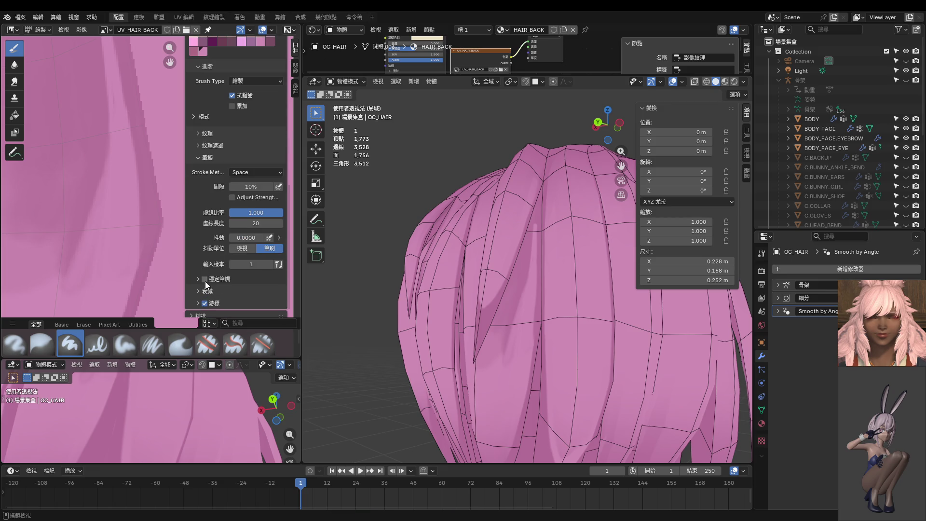
pyautogui.moveTo(140, 182); pyautogui.dragTo(110, 194, button='middle')
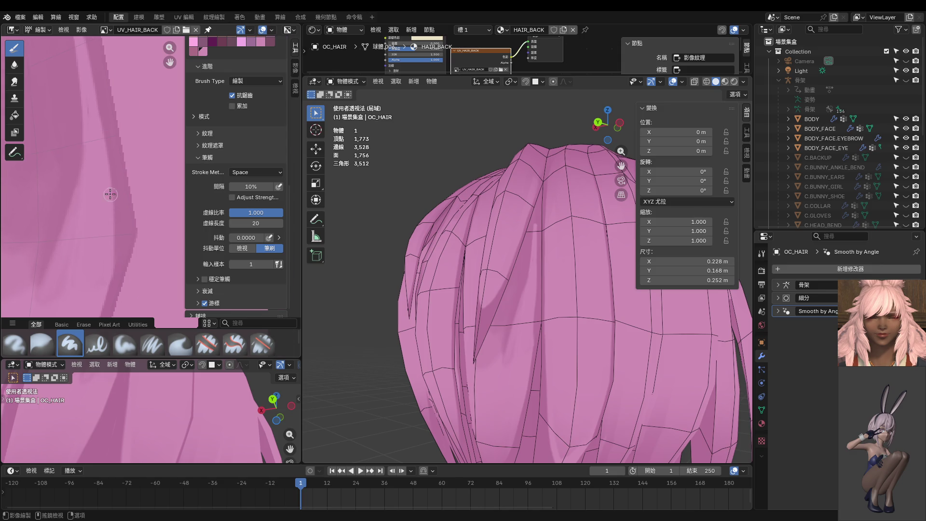
pyautogui.click(111, 218)
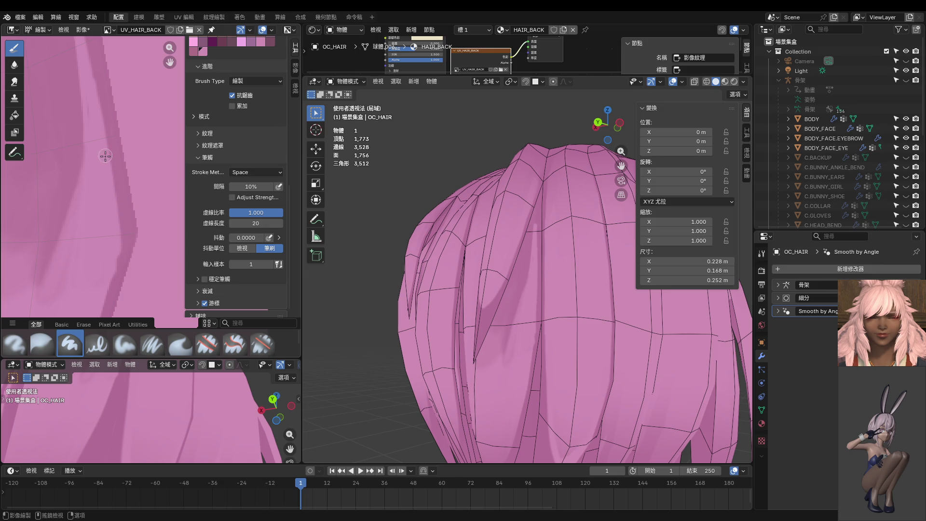
pyautogui.hotkey('ctrl', 'z')
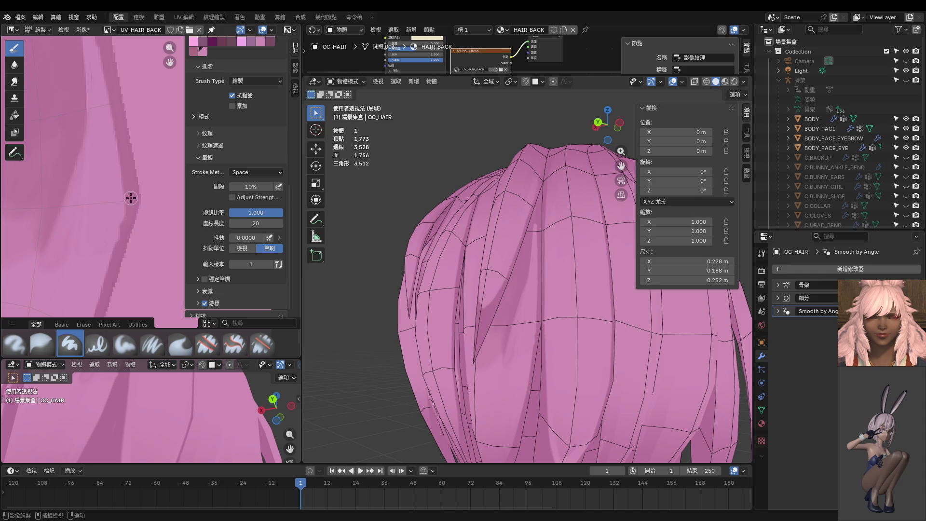
pyautogui.hotkey('ctrl', 'z')
pyautogui.hotkey('ctrl', 'z')
pyautogui.hotkey('ctrl', 'shift', 'z')
pyautogui.hotkey('ctrl', 'shift', 'z')
# Darken the shadow along the texture stripe, then lighten the dark stripe with a soft streak.
pyautogui.scroll(-5, 195, 386)
pyautogui.moveTo(195, 391); pyautogui.dragTo(172, 441, button='middle')
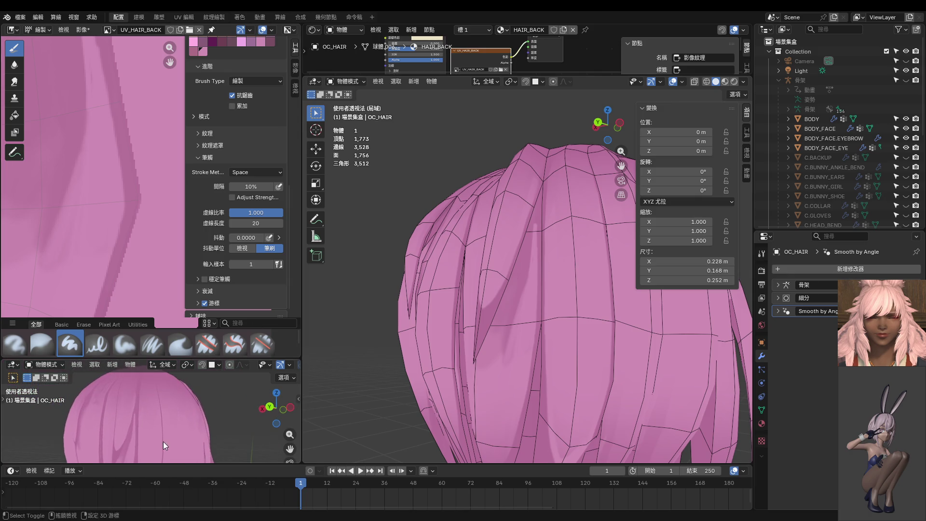
pyautogui.scroll(3, 110, 242)
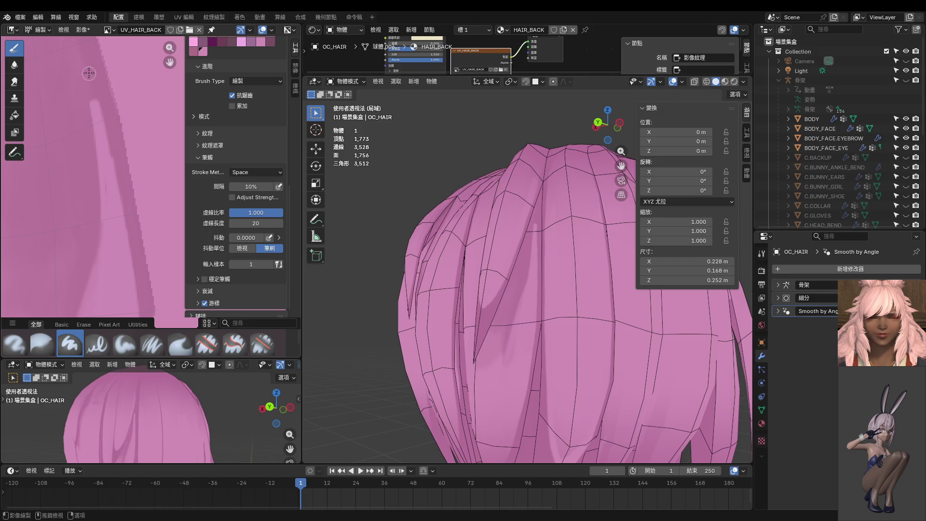
pyautogui.moveTo(89, 83); pyautogui.dragTo(95, 206)
pyautogui.hotkey('ctrl', 'z')
pyautogui.moveTo(91, 101); pyautogui.dragTo(97, 234)
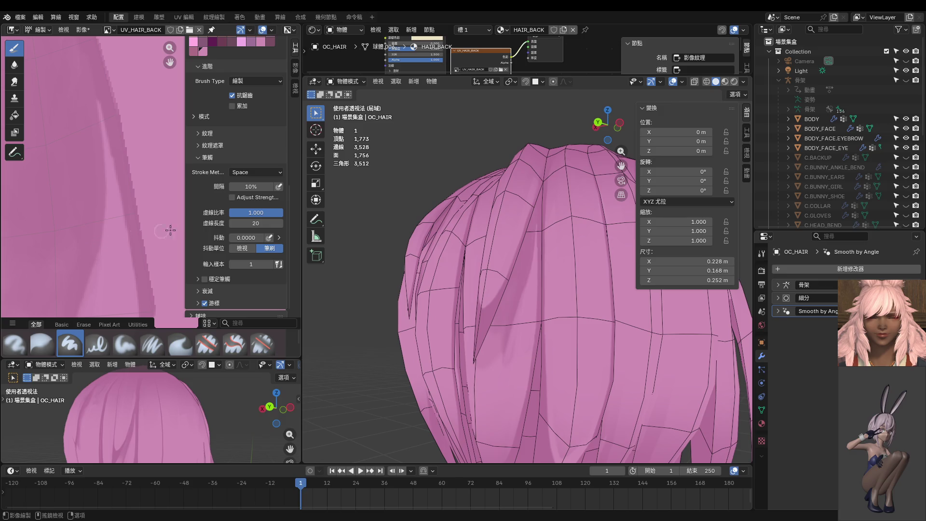
pyautogui.keyDown('shift'); pyautogui.scroll(4, 580, 259); pyautogui.keyUp('shift')
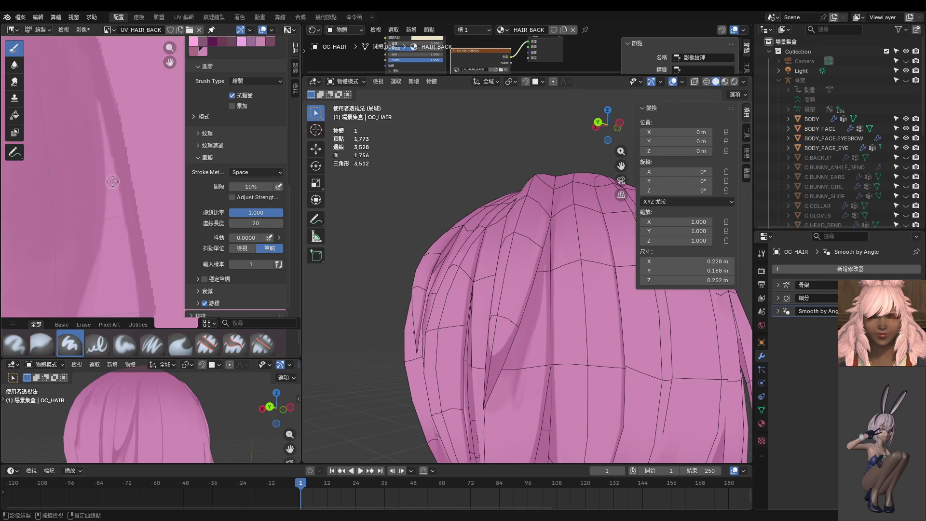
pyautogui.hotkey('ctrl', 'z')
pyautogui.hotkey('ctrl', 'z')
pyautogui.hotkey('ctrl', 'z')
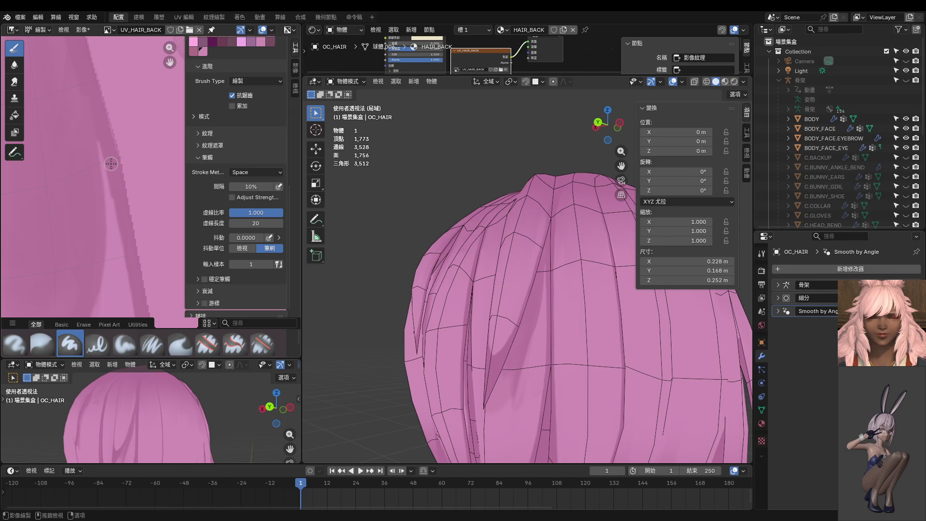
pyautogui.hotkey('ctrl', 'shift', 'z')
pyautogui.hotkey('ctrl', 'shift', 'z')
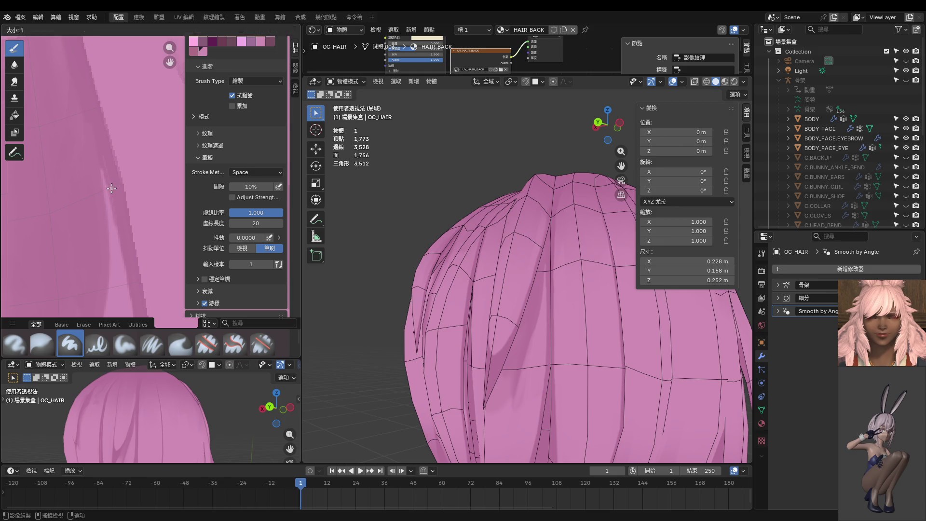
pyautogui.moveTo(108, 174); pyautogui.dragTo(116, 220)
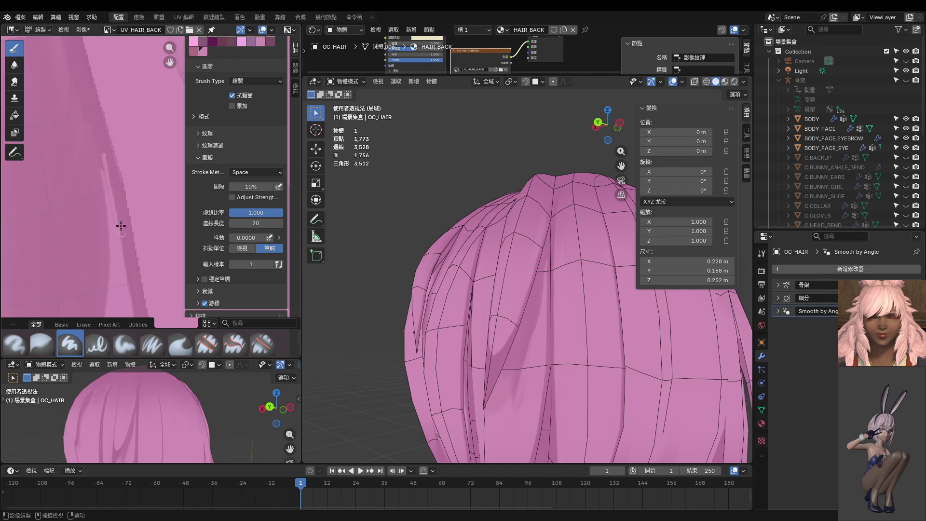
# Check the hair from the back and side, then add a lighter stroke down the texture.
pyautogui.moveTo(551, 224); pyautogui.dragTo(557, 289, button='middle')
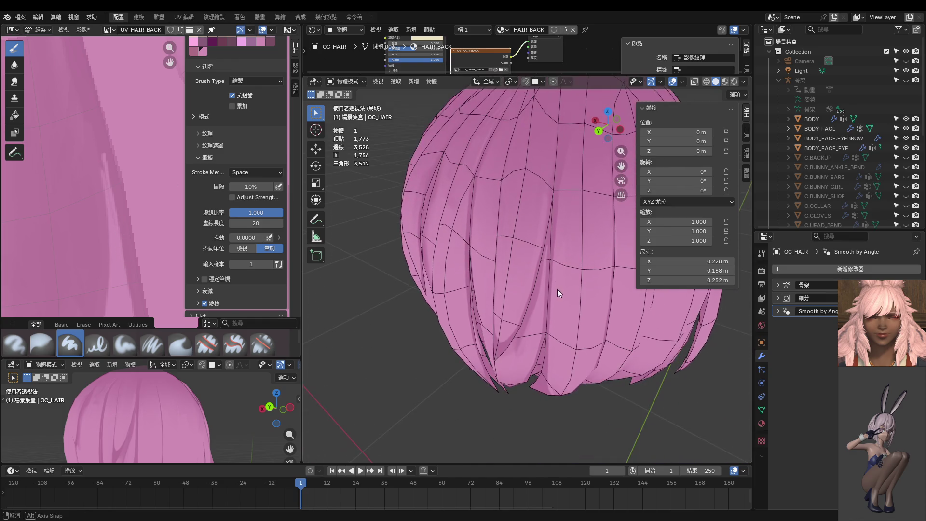
pyautogui.press('ctrl+KP_1')
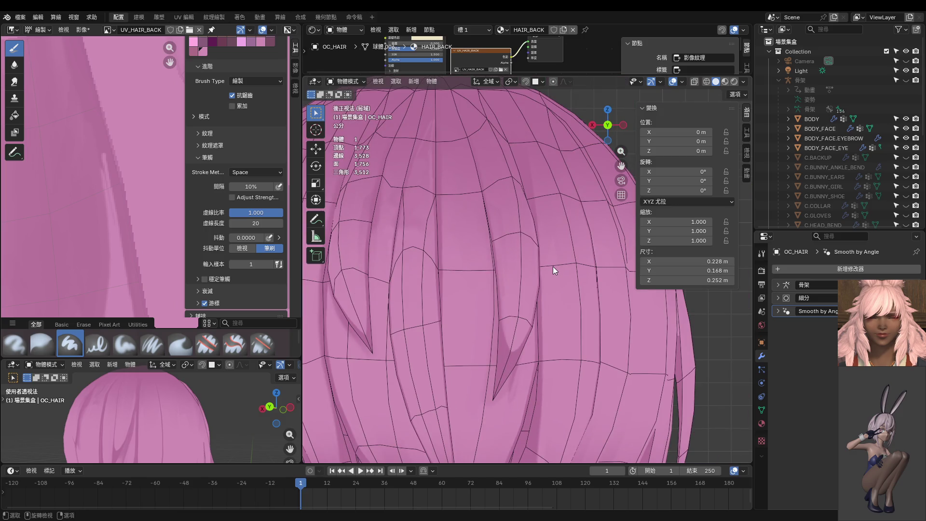
pyautogui.press('KP_6')
pyautogui.press('KP_6')
pyautogui.press('KP_6')
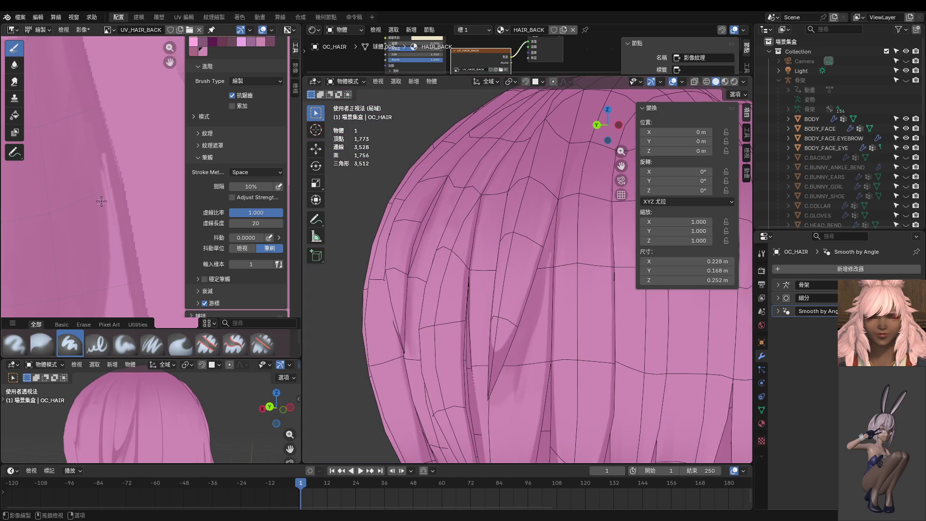
pyautogui.scroll(-2, 125, 166)
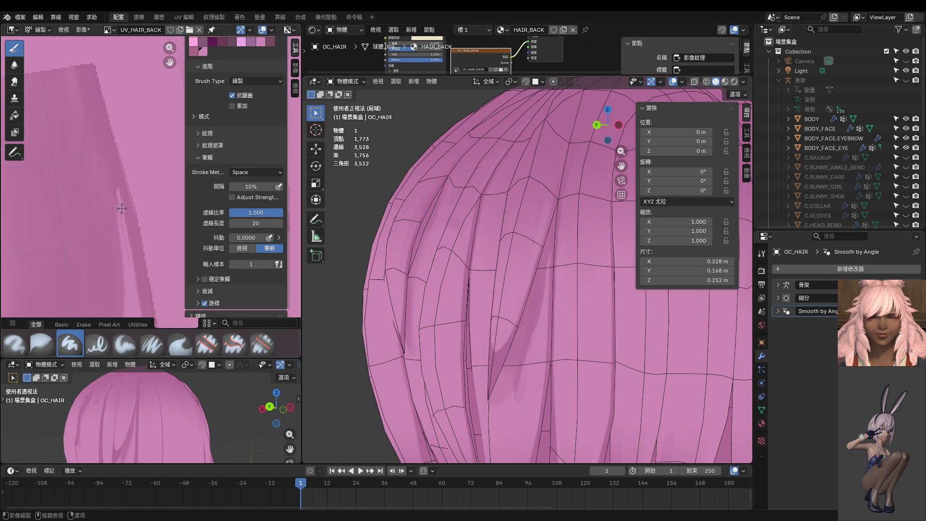
pyautogui.moveTo(111, 166); pyautogui.dragTo(122, 224)
pyautogui.scroll(2, 139, 231)
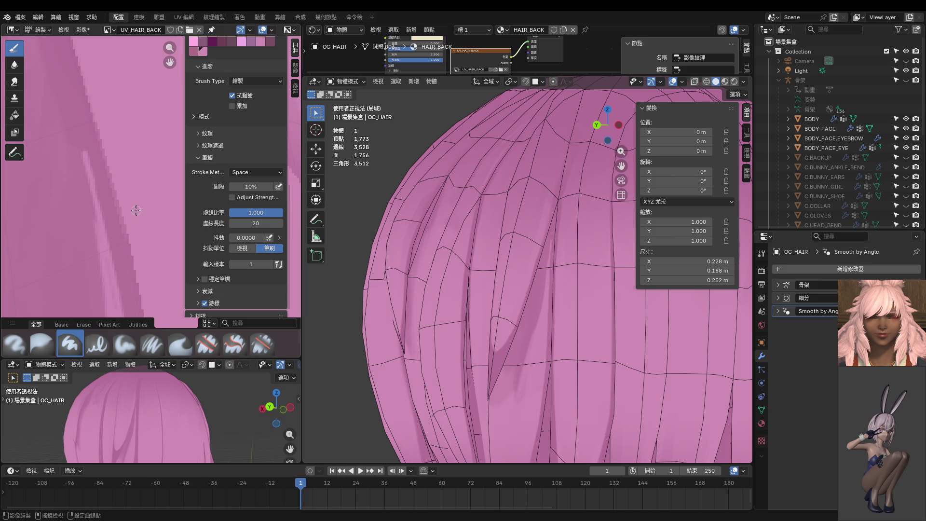
pyautogui.scroll(-1, 114, 192)
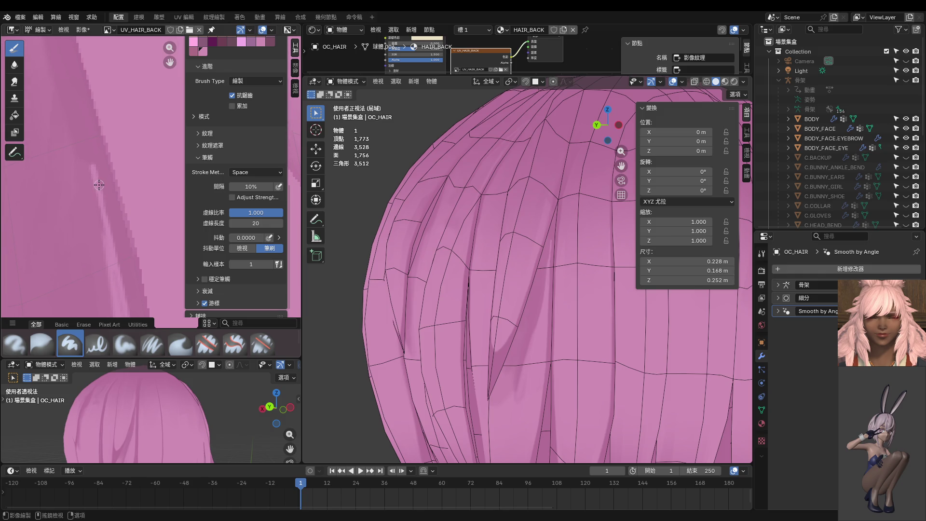
# Sample a colour from the texture and reshape the dark diagonal band, then inspect the crown.
pyautogui.press('s')
pyautogui.click(204, 303)
pyautogui.moveTo(100, 189); pyautogui.dragTo(119, 279)
pyautogui.hotkey('ctrl', 'z')
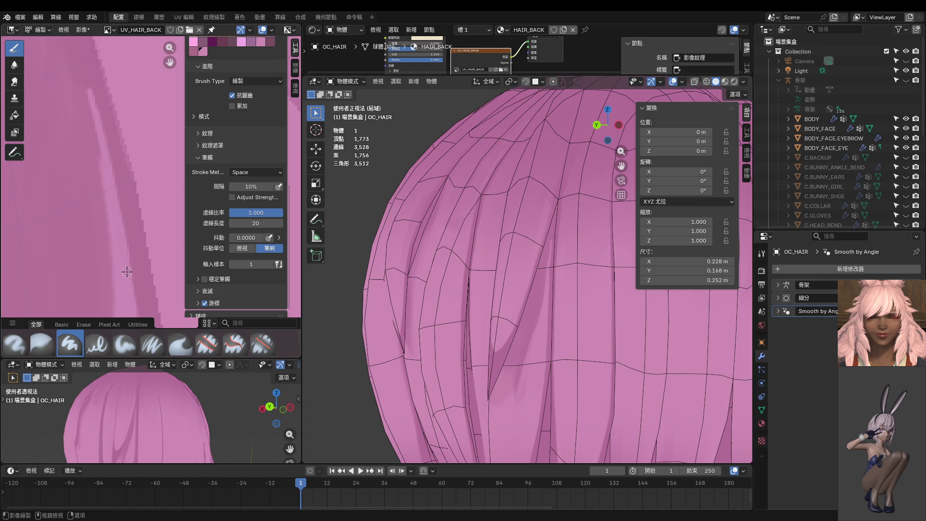
pyautogui.scroll(-5, 565, 247)
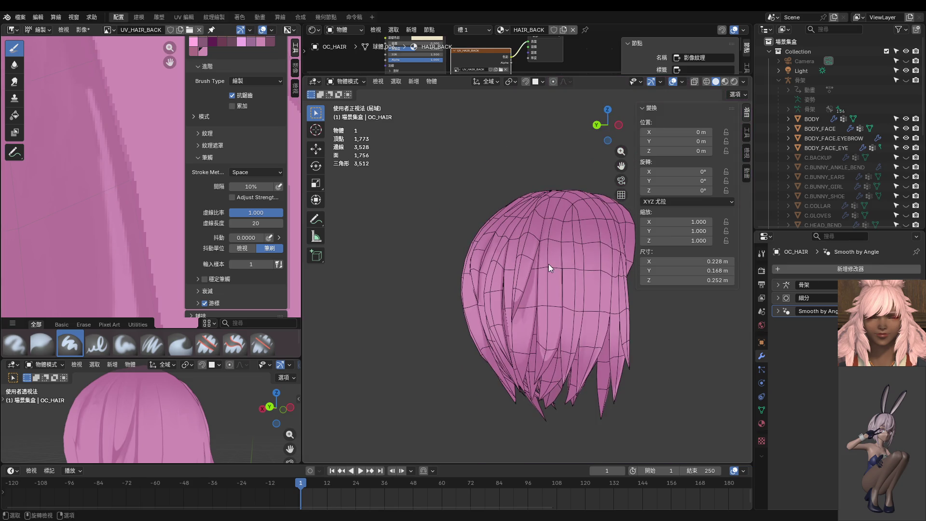
pyautogui.scroll(3, 548, 264)
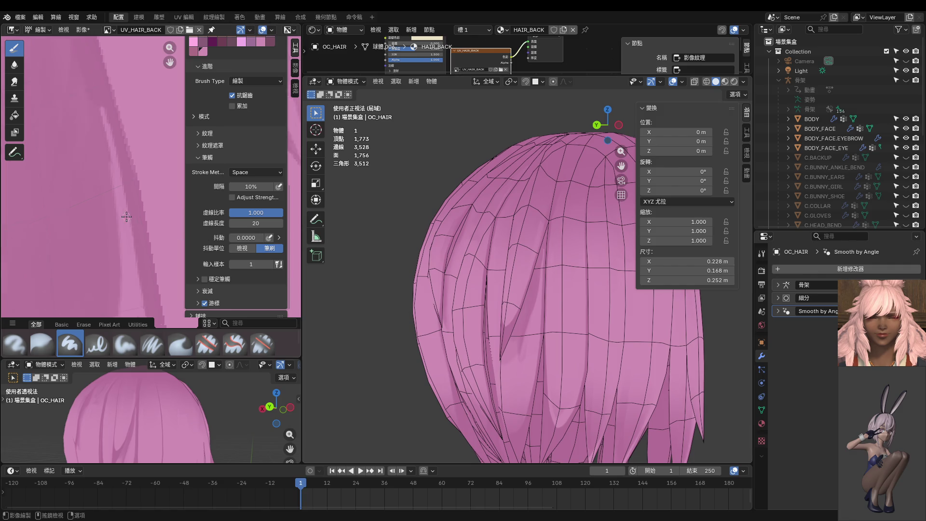
pyautogui.moveTo(140, 270); pyautogui.dragTo(116, 173)
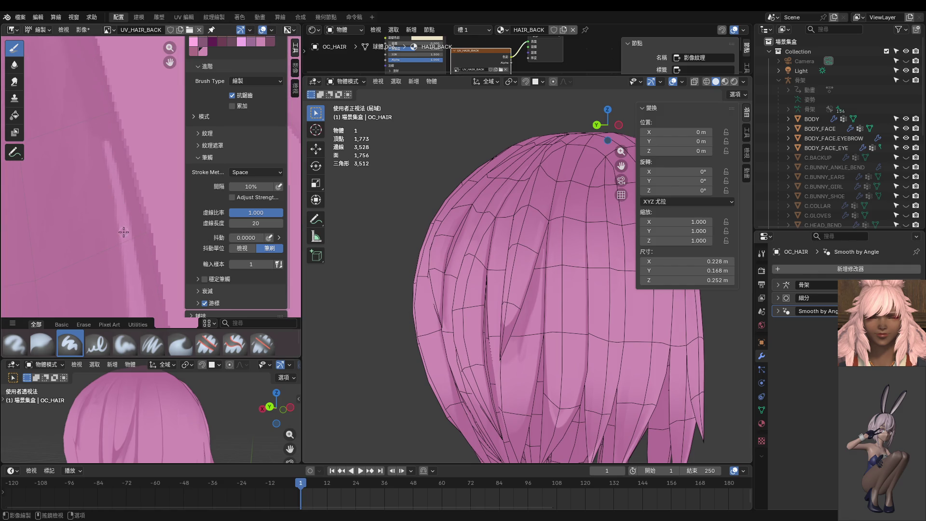
pyautogui.scroll(4, 587, 291)
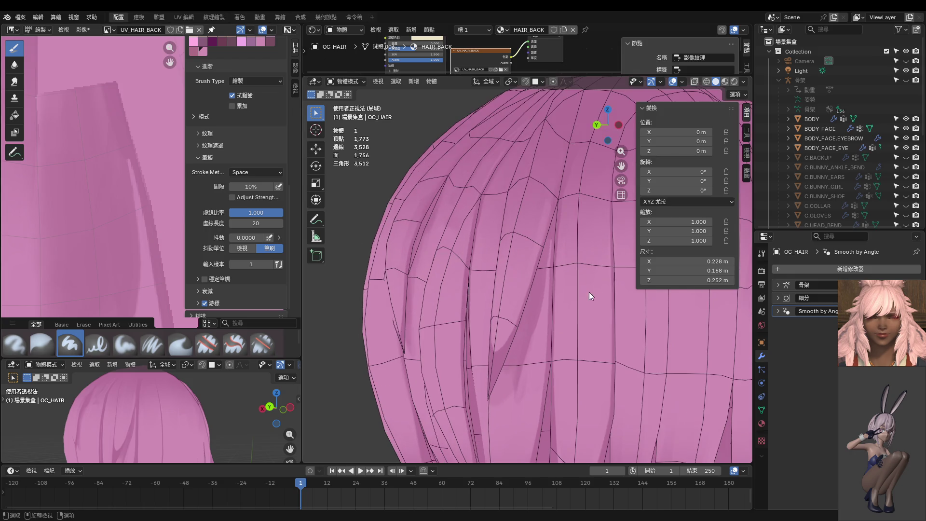
pyautogui.moveTo(583, 284)
pyautogui.mouseDown(button='middle')
pyautogui.moveTo(600, 189)
pyautogui.moveTo(588, 221)
pyautogui.mouseUp(button='middle')
pyautogui.moveTo(632, 279)
pyautogui.mouseDown(button='middle')
pyautogui.moveTo(633, 293)
pyautogui.moveTo(534, 289)
pyautogui.mouseUp(button='middle')
# In Edit Mode with vertex select, move the strand's middle vertex upward.
pyautogui.hotkey('ctrl', 'Tab')
pyautogui.click(497, 282)
pyautogui.press('1')
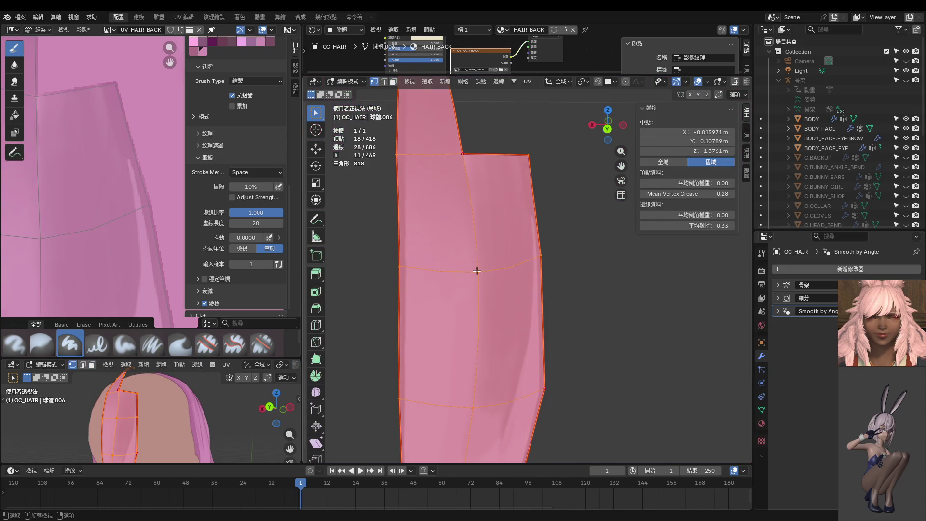
pyautogui.click(483, 271)
pyautogui.press('g')
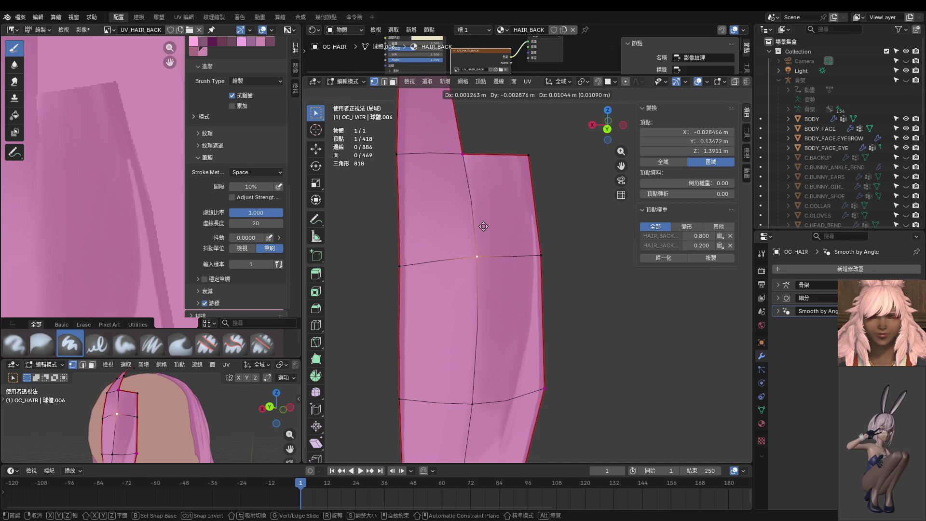
pyautogui.click(483, 226)
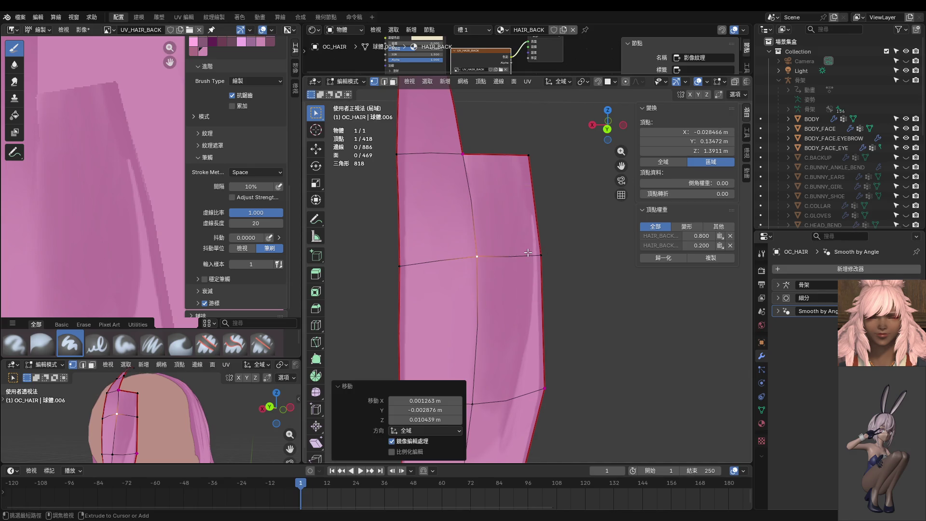
# Back in Edit Mode, nudge the selected vertex twice more to reshape the strand.
pyautogui.hotkey('ctrl', 'Tab')
pyautogui.scroll(-2, 531, 231)
pyautogui.press('Tab')
pyautogui.scroll(-4, 496, 246)
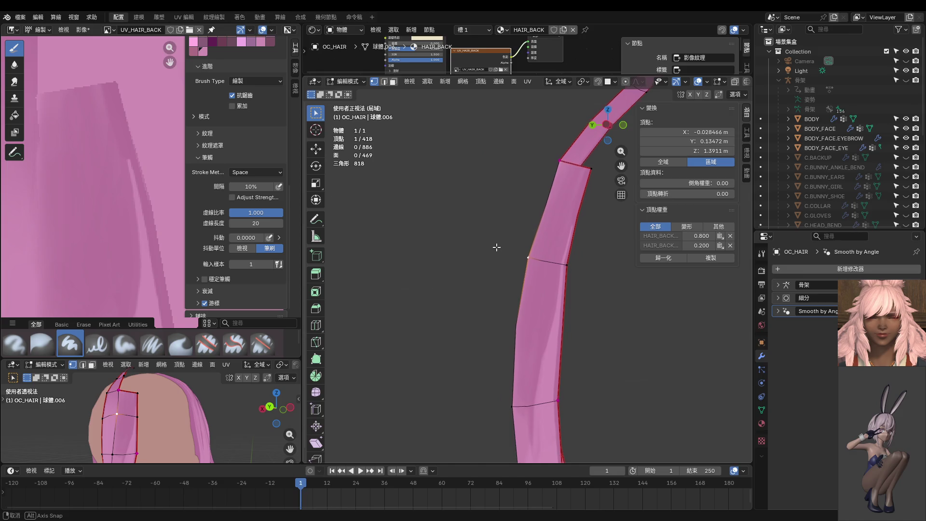
pyautogui.press('g')
pyautogui.click(477, 242)
pyautogui.press('g')
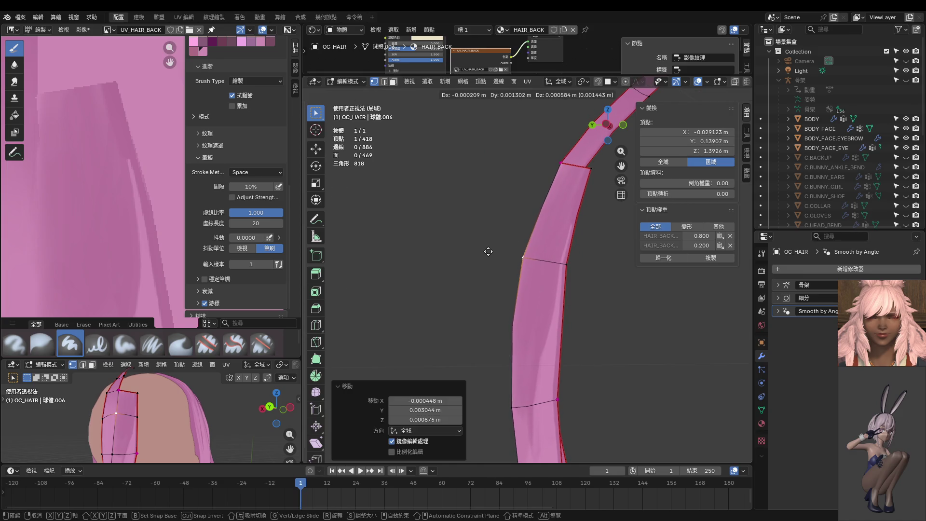
pyautogui.click(490, 251)
# Deselect the moved vertex and select a face in the middle of the strand.
pyautogui.scroll(3, 606, 314)
pyautogui.moveTo(607, 314)
pyautogui.mouseDown(button='middle')
pyautogui.moveTo(604, 355)
pyautogui.moveTo(603, 308)
pyautogui.mouseUp(button='middle')
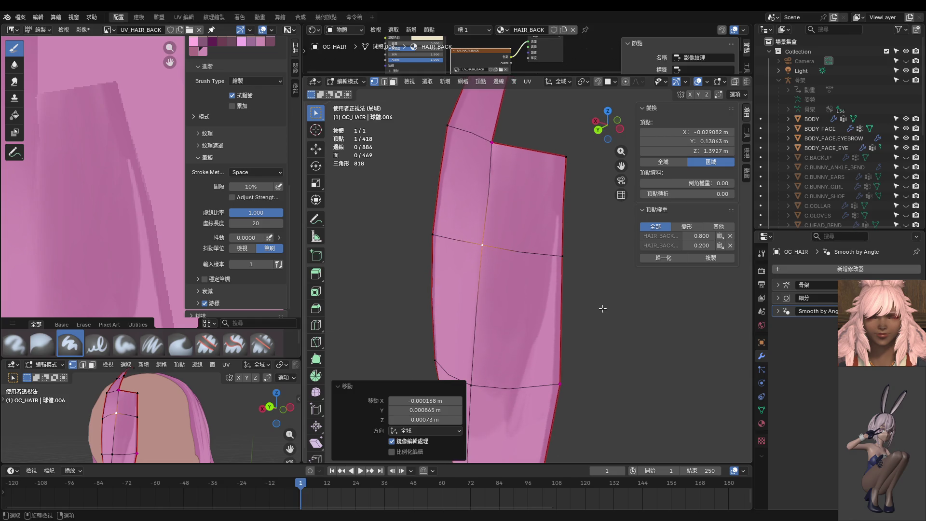
pyautogui.click(533, 324)
pyautogui.click(533, 323)
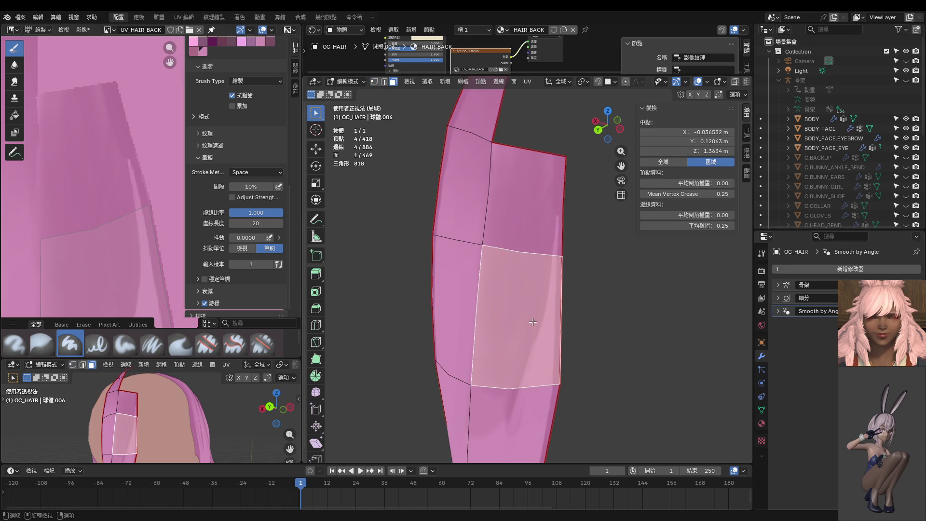
# Switch the strand to Texture Paint, frame its UV area, and set the brush size to 14 px.
pyautogui.hotkey('ctrl', 'Tab')
pyautogui.click(583, 299)
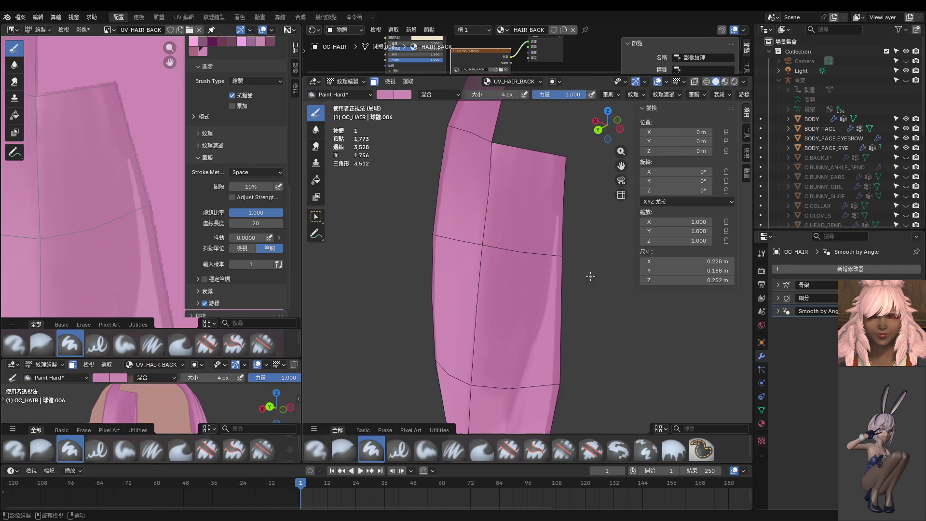
pyautogui.moveTo(151, 198); pyautogui.dragTo(168, 245, button='middle')
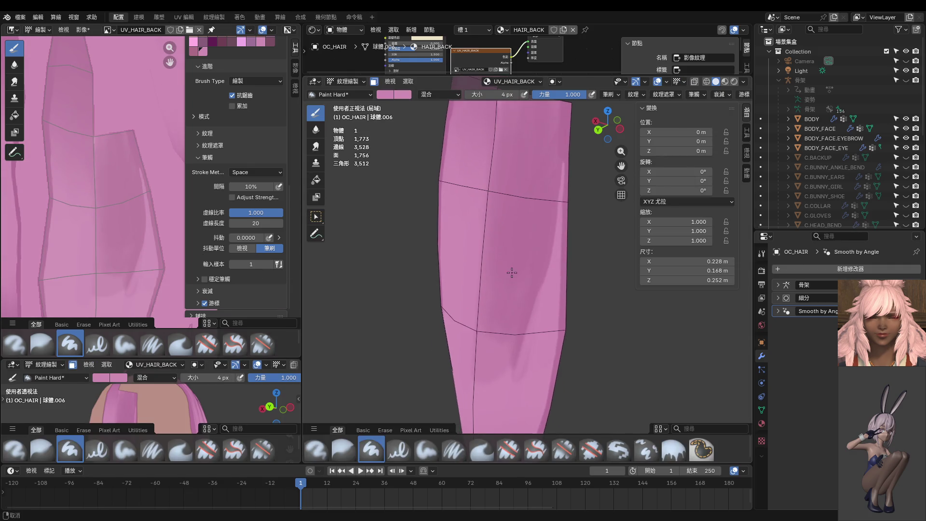
pyautogui.scroll(1, 506, 309)
pyautogui.scroll(1, 545, 265)
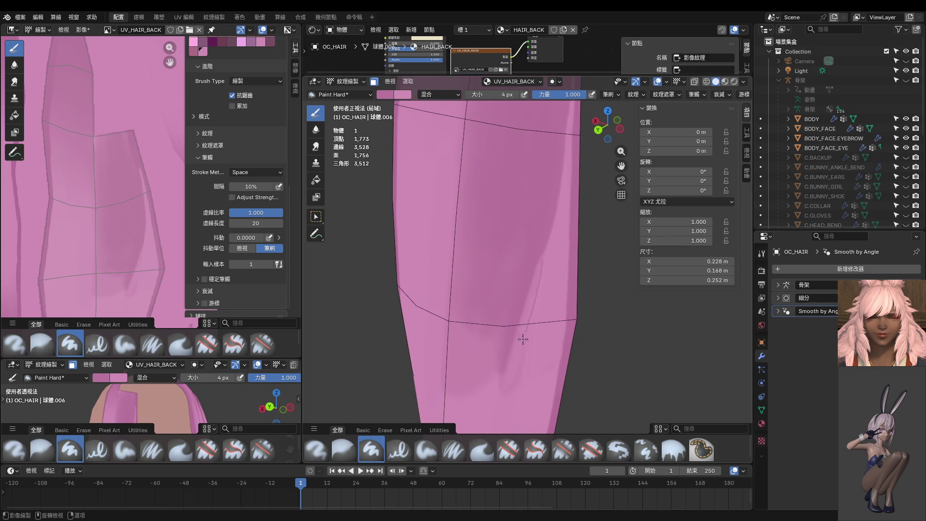
pyautogui.press('f')
pyautogui.click(532, 279)
# Paint a darker diagonal shading stroke down the strand, redoing it until it looks right.
pyautogui.moveTo(537, 262); pyautogui.dragTo(518, 347)
pyautogui.hotkey('ctrl', 'z')
pyautogui.moveTo(540, 263); pyautogui.dragTo(504, 365)
pyautogui.hotkey('ctrl', 'z')
pyautogui.moveTo(543, 250); pyautogui.dragTo(510, 347)
pyautogui.hotkey('ctrl', 'z')
pyautogui.moveTo(548, 239); pyautogui.dragTo(548, 244, button='middle')
pyautogui.moveTo(552, 248)
pyautogui.mouseDown()
pyautogui.moveTo(534, 312)
pyautogui.moveTo(545, 299)
pyautogui.mouseUp()
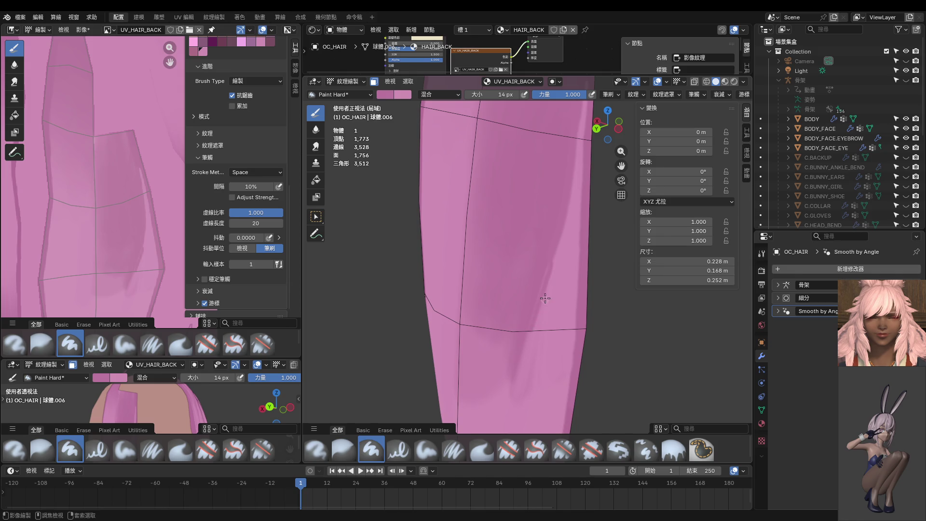
pyautogui.hotkey('ctrl', 'z')
pyautogui.moveTo(553, 248); pyautogui.dragTo(527, 333)
# Zoom out to review the shading and return the hair to Object Mode.
pyautogui.scroll(3, 548, 289)
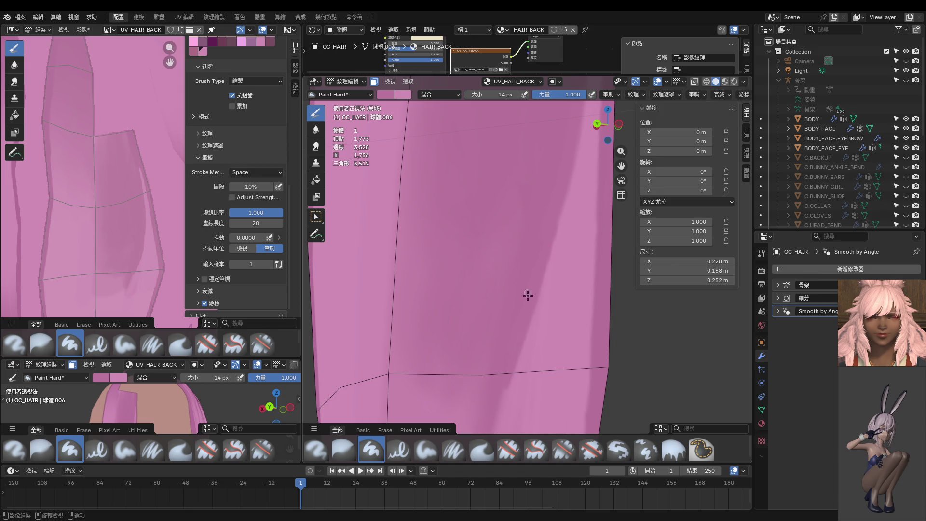
pyautogui.scroll(-3, 513, 316)
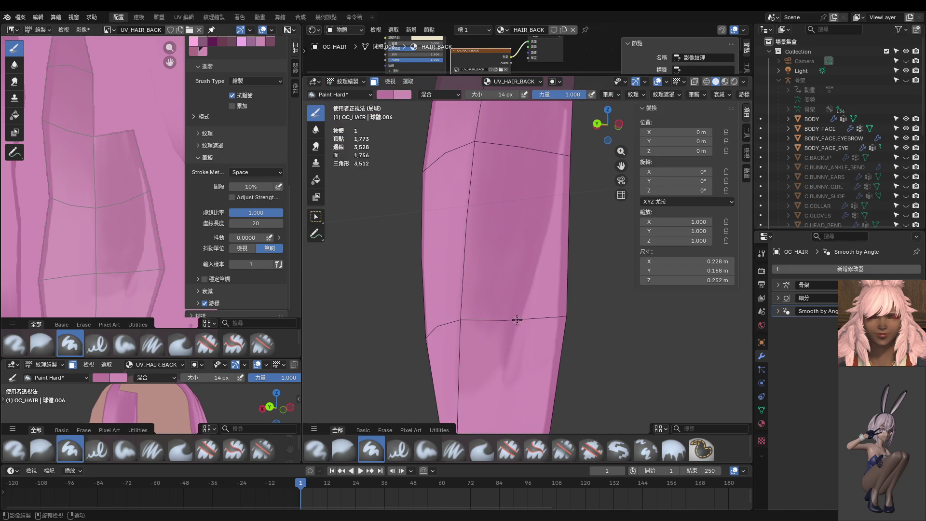
pyautogui.scroll(3, 514, 290)
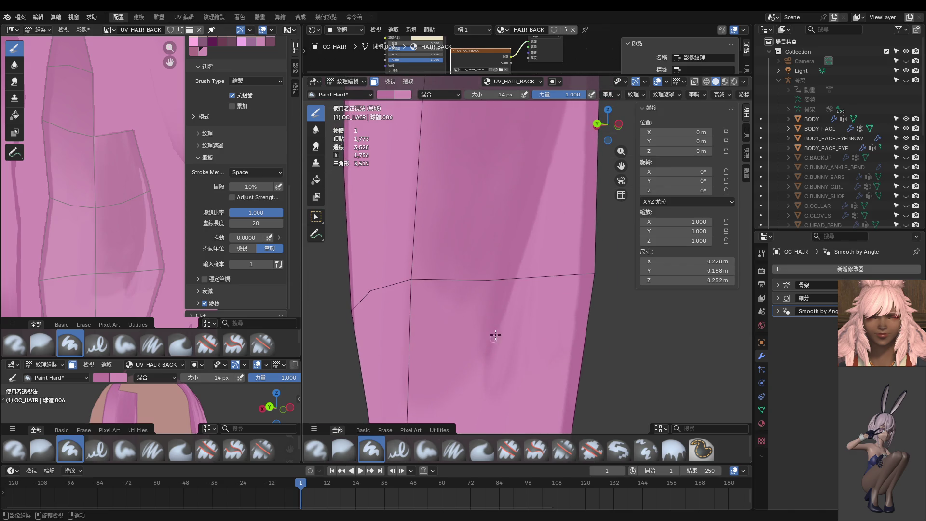
pyautogui.scroll(-3, 513, 318)
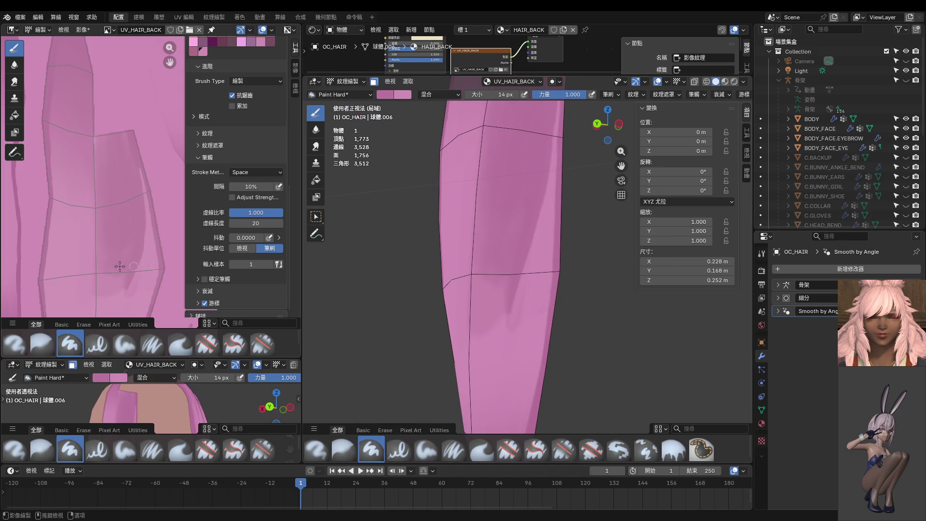
pyautogui.scroll(-3, 120, 266)
pyautogui.hotkey('ctrl', 'Tab')
pyautogui.scroll(-5, 483, 260)
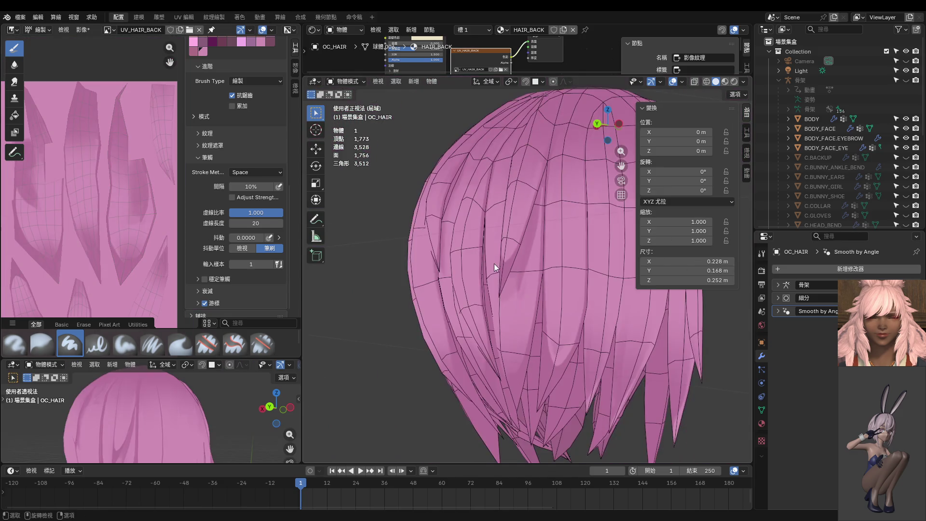
pyautogui.moveTo(494, 263)
pyautogui.mouseDown(button='middle')
pyautogui.moveTo(534, 203)
pyautogui.moveTo(533, 175)
pyautogui.moveTo(509, 285)
pyautogui.moveTo(508, 277)
pyautogui.mouseUp(button='middle')
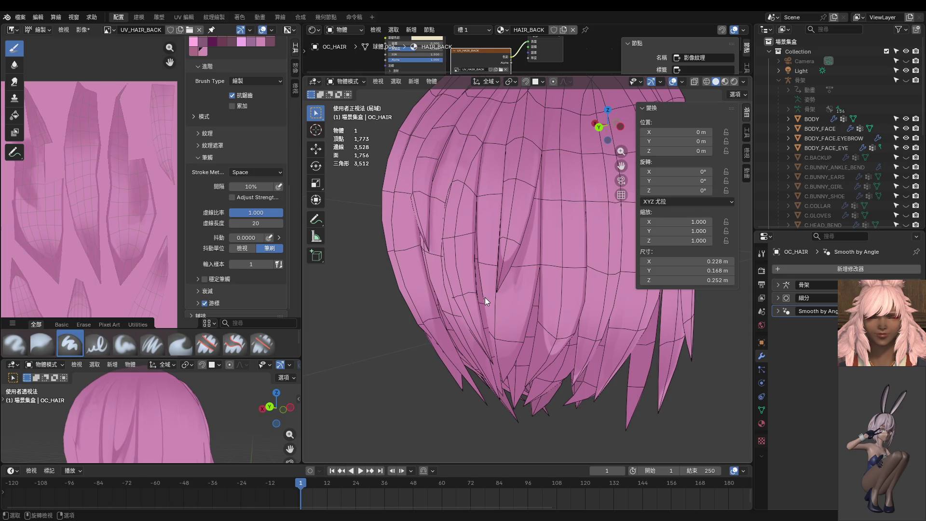
pyautogui.press('ctrl+KP_1')
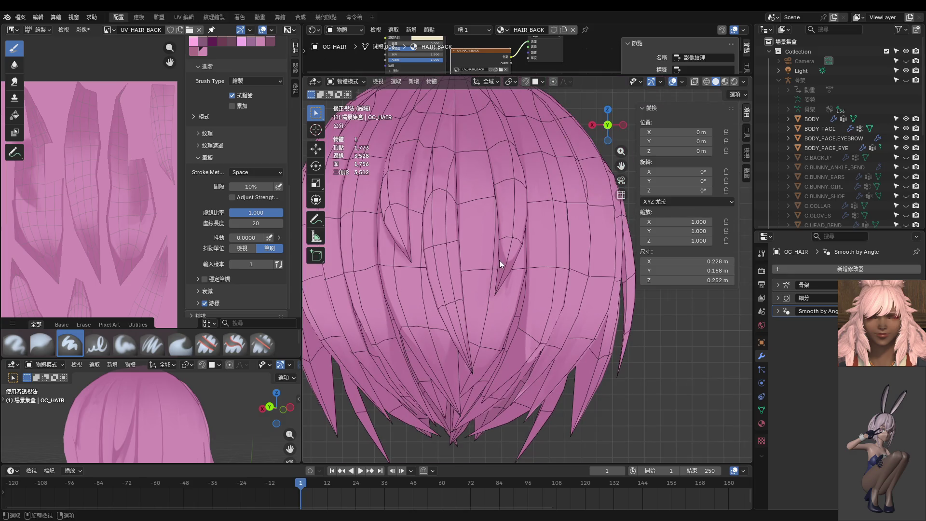
pyautogui.scroll(5, 507, 267)
pyautogui.scroll(2, 513, 274)
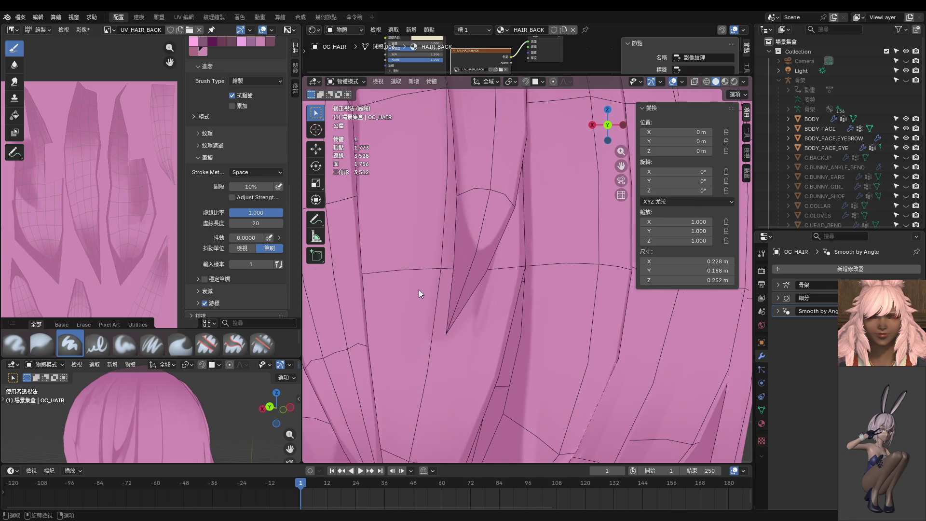
pyautogui.click(415, 286)
pyautogui.hotkey('ctrl', 'Tab')
pyautogui.click(408, 289)
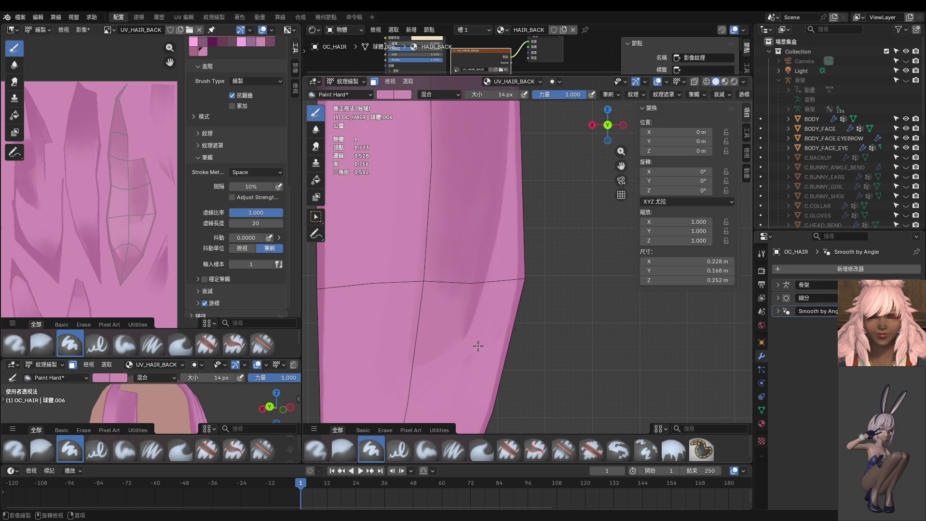
pyautogui.scroll(-3, 478, 346)
pyautogui.hotkey('ctrl', 'Tab')
pyautogui.click(493, 325)
pyautogui.scroll(-3, 493, 325)
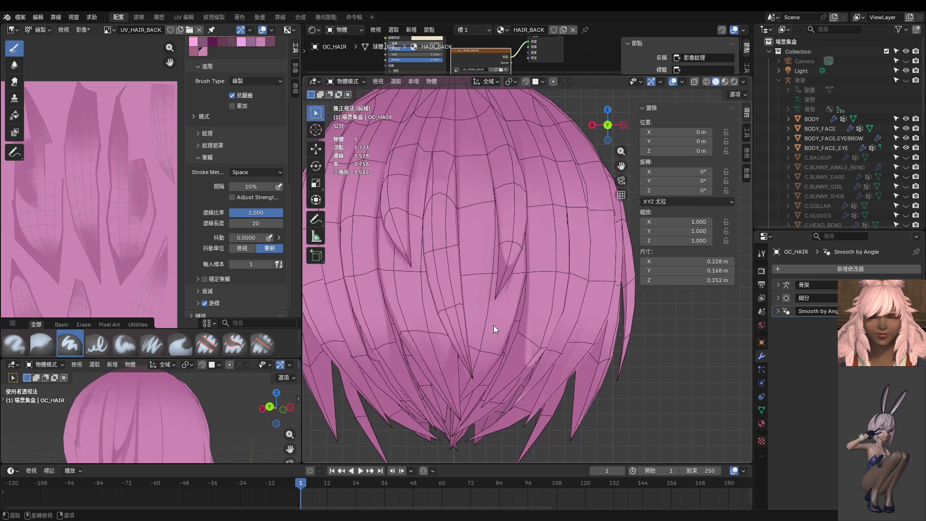
pyautogui.scroll(4, 493, 325)
pyautogui.moveTo(495, 325)
pyautogui.mouseDown(button='middle')
pyautogui.moveTo(435, 312)
pyautogui.moveTo(427, 300)
pyautogui.moveTo(484, 319)
pyautogui.mouseUp(button='middle')
pyautogui.scroll(2, 483, 324)
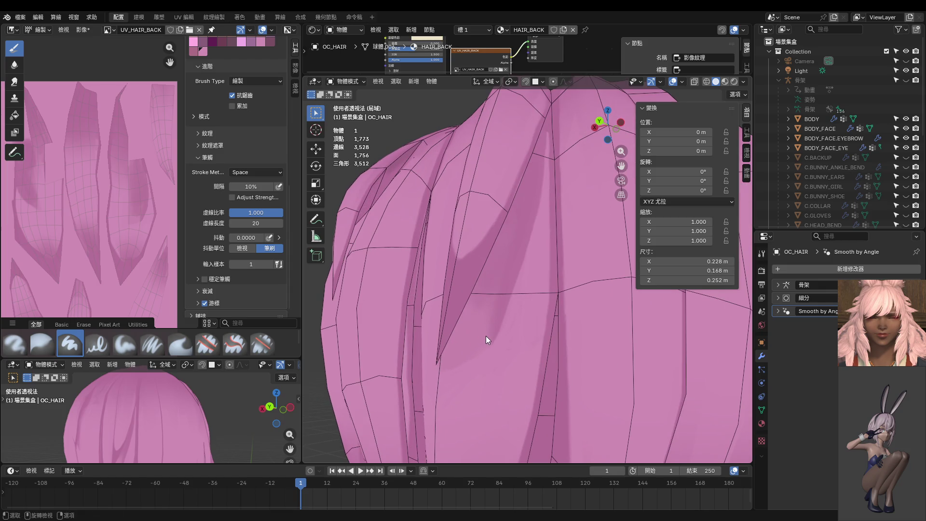
pyautogui.hotkey('ctrl', 'Tab')
pyautogui.click(473, 345)
# Set the brush to 30 px, repaint the strand's dark shading streak, and view it from the back.
pyautogui.press('f')
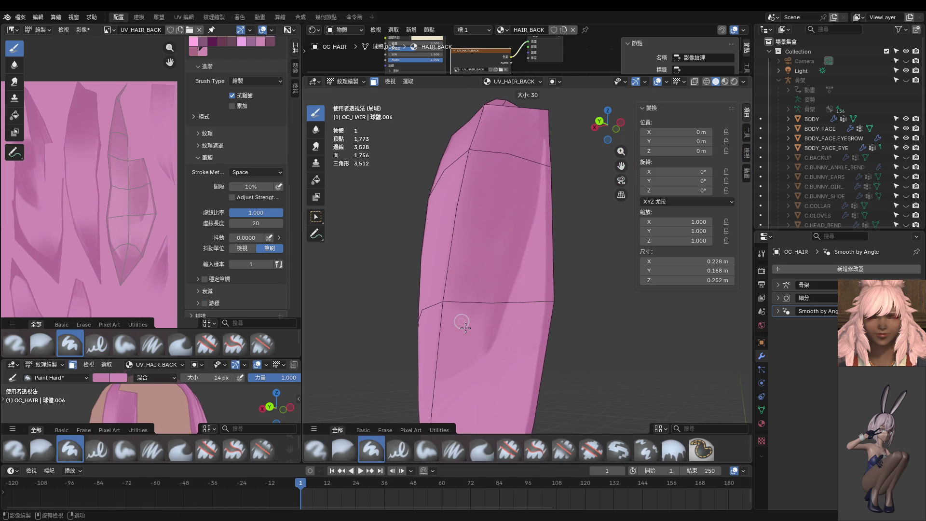
pyautogui.click(465, 328)
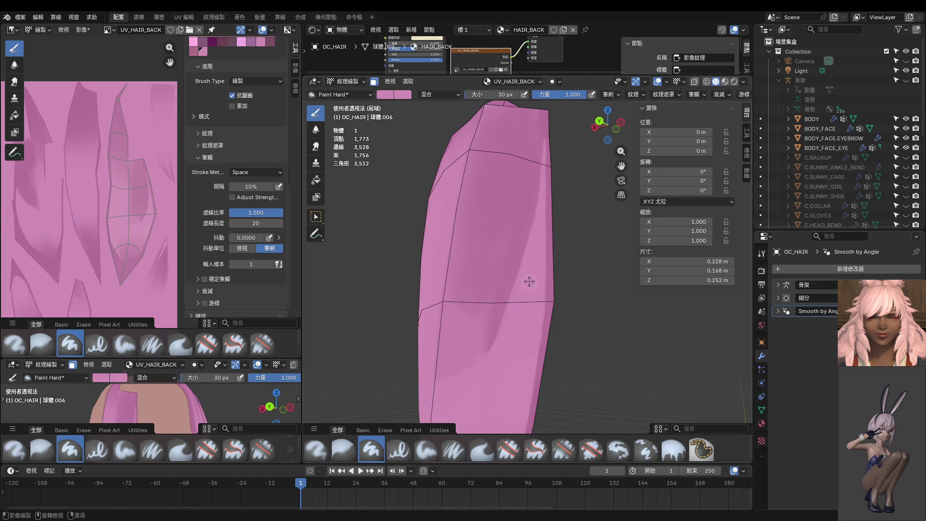
pyautogui.moveTo(490, 357)
pyautogui.mouseDown()
pyautogui.moveTo(522, 279)
pyautogui.moveTo(477, 371)
pyautogui.moveTo(525, 283)
pyautogui.moveTo(443, 408)
pyautogui.mouseUp()
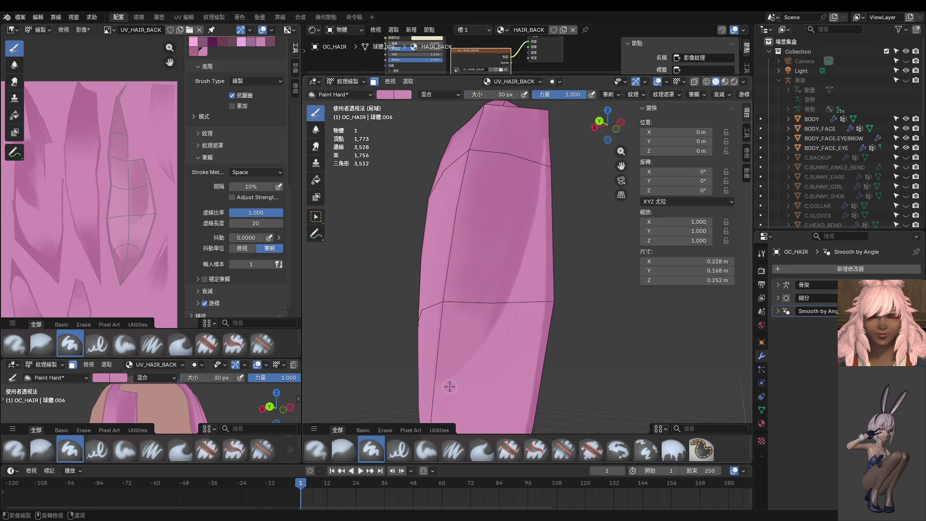
pyautogui.moveTo(450, 386); pyautogui.dragTo(479, 376, button='middle')
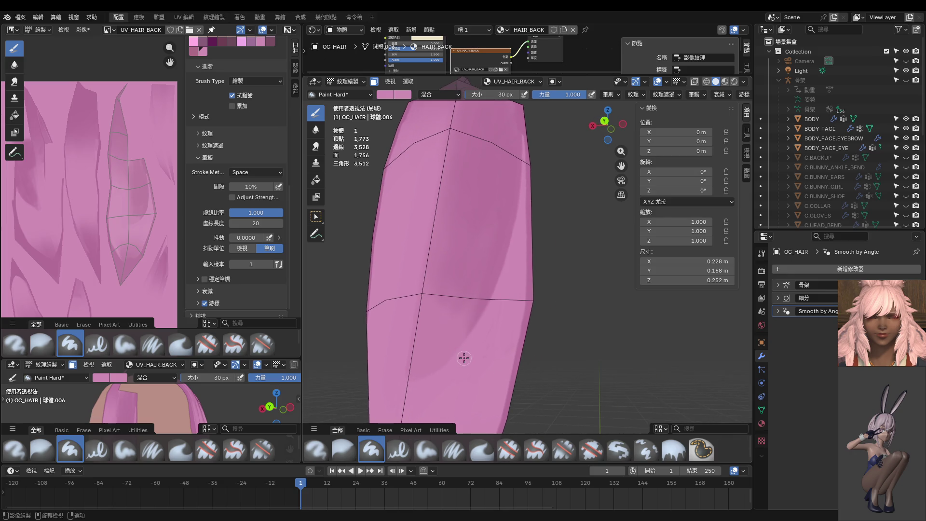
pyautogui.scroll(-3, 456, 369)
pyautogui.press('ctrl+KP_1')
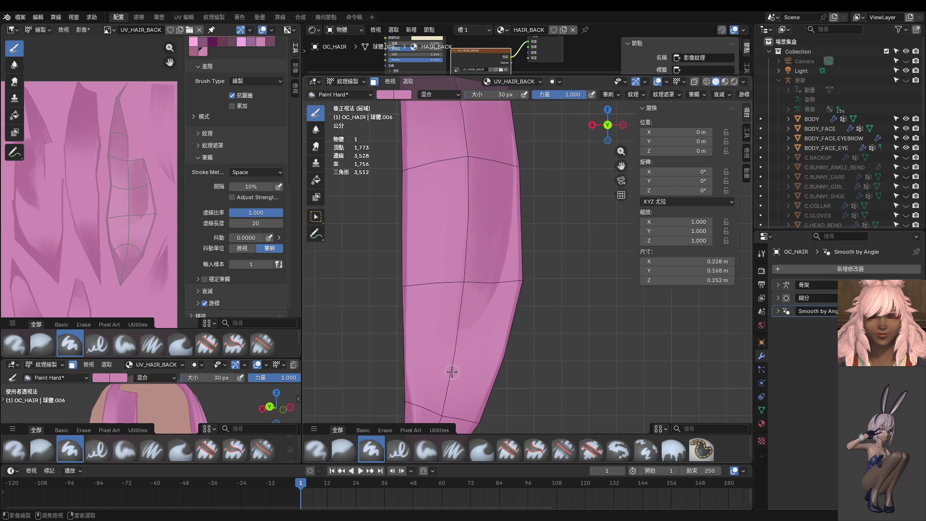
# Check the hair from an angle in Object Mode, then paint lighter highlights on the strand's top edge.
pyautogui.hotkey('ctrl', 'Tab')
pyautogui.click(421, 356)
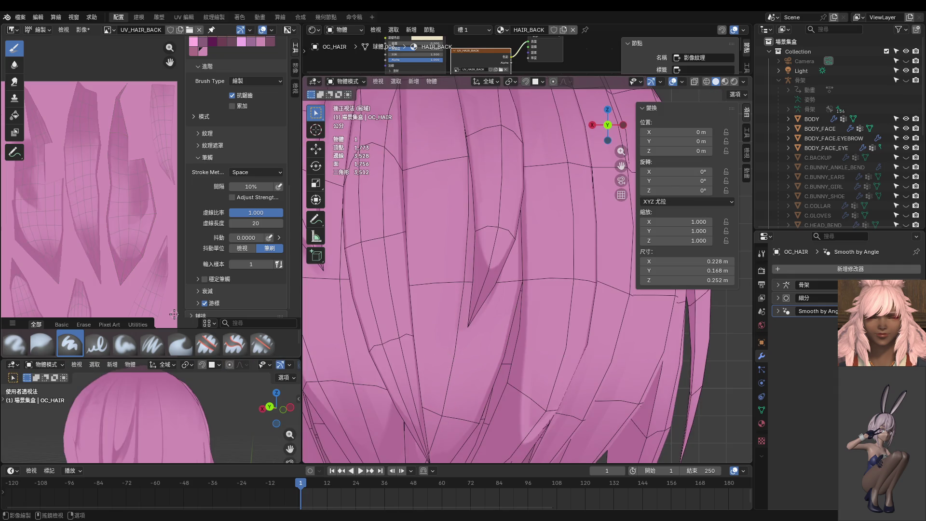
pyautogui.scroll(-3, 177, 412)
pyautogui.moveTo(177, 412); pyautogui.dragTo(152, 375, button='middle')
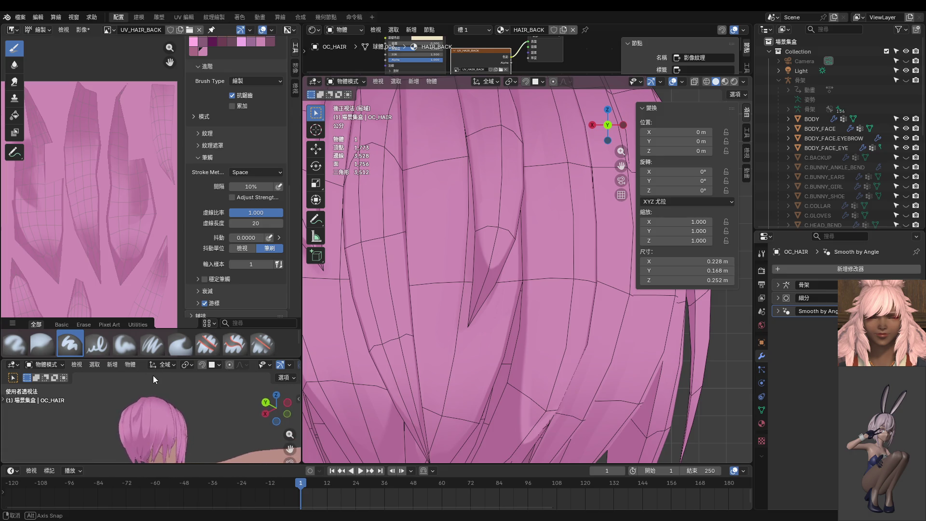
pyautogui.hotkey('ctrl', 'Tab')
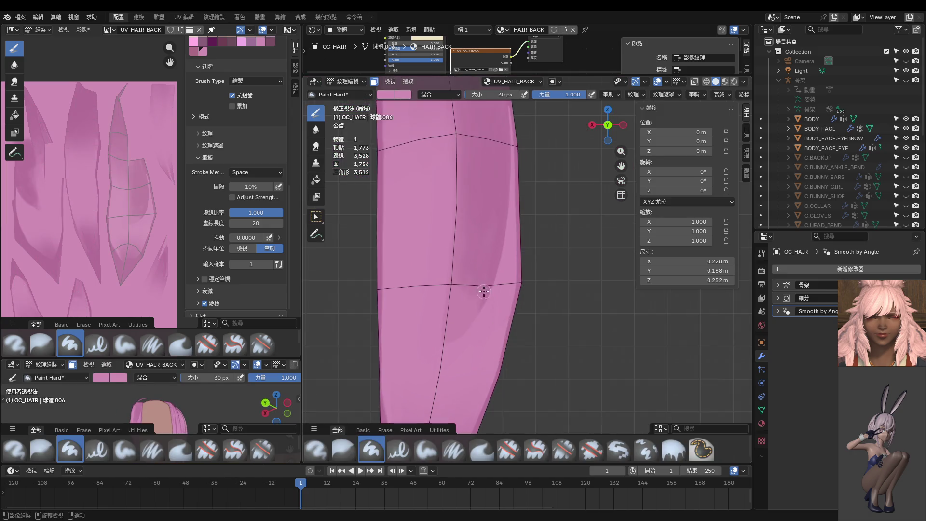
pyautogui.keyDown('shift'); pyautogui.moveTo(464, 287); pyautogui.dragTo(460, 316, button='middle'); pyautogui.keyUp('shift')
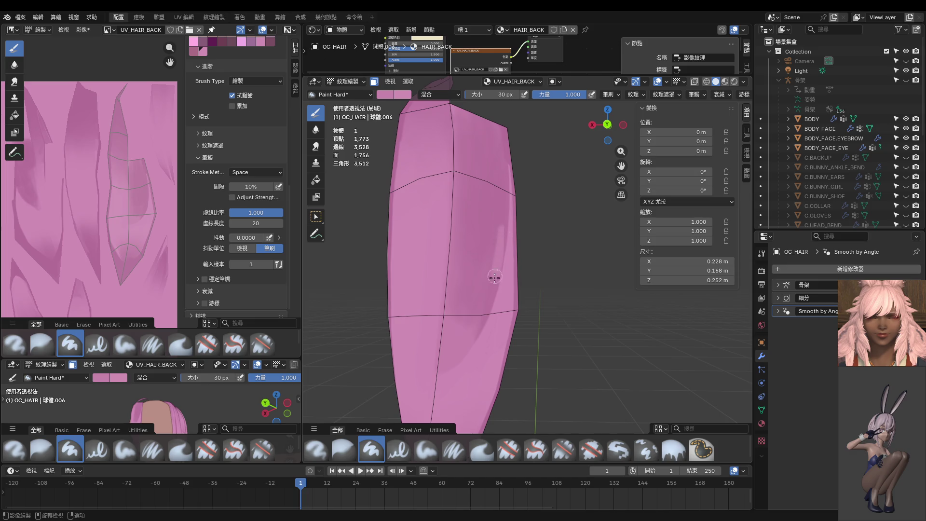
pyautogui.moveTo(473, 341)
pyautogui.mouseDown()
pyautogui.moveTo(493, 223)
pyautogui.moveTo(464, 332)
pyautogui.moveTo(494, 254)
pyautogui.mouseUp()
# Zoom into the UV_HAIR_BACK image and paint pink over the dark streak.
pyautogui.scroll(2, 494, 254)
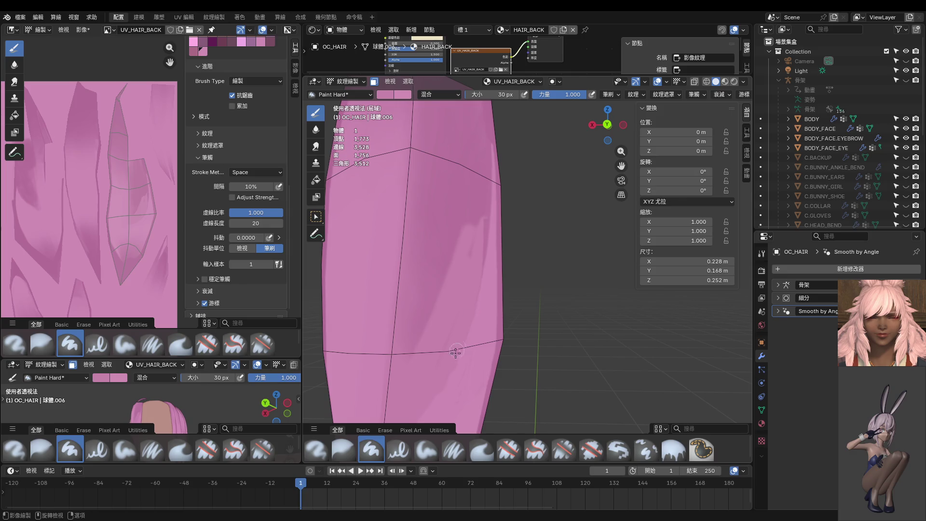
pyautogui.scroll(5, 134, 211)
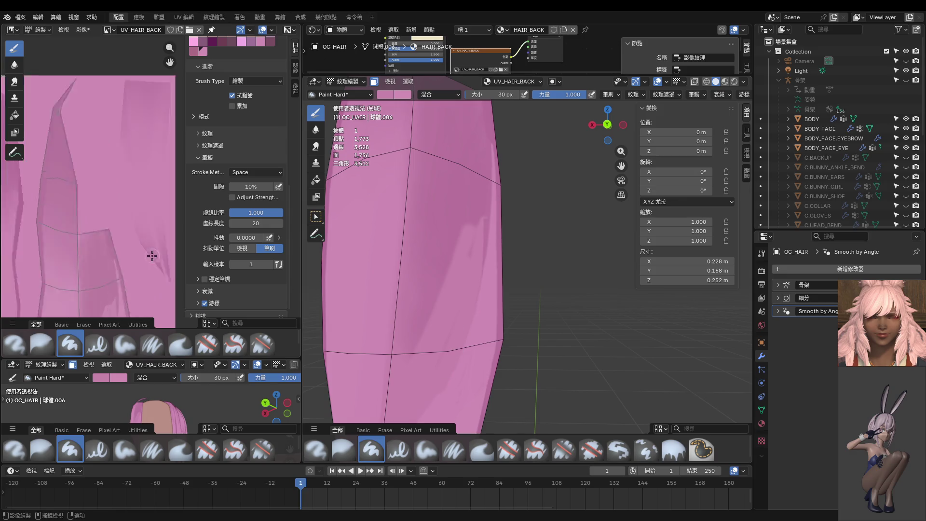
pyautogui.scroll(3, 115, 188)
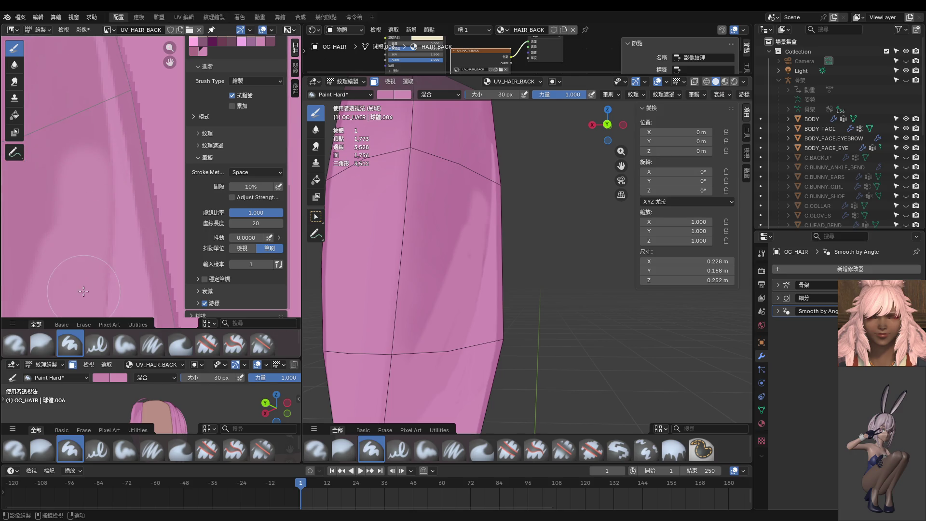
pyautogui.scroll(1, 93, 198)
pyautogui.scroll(1, 104, 255)
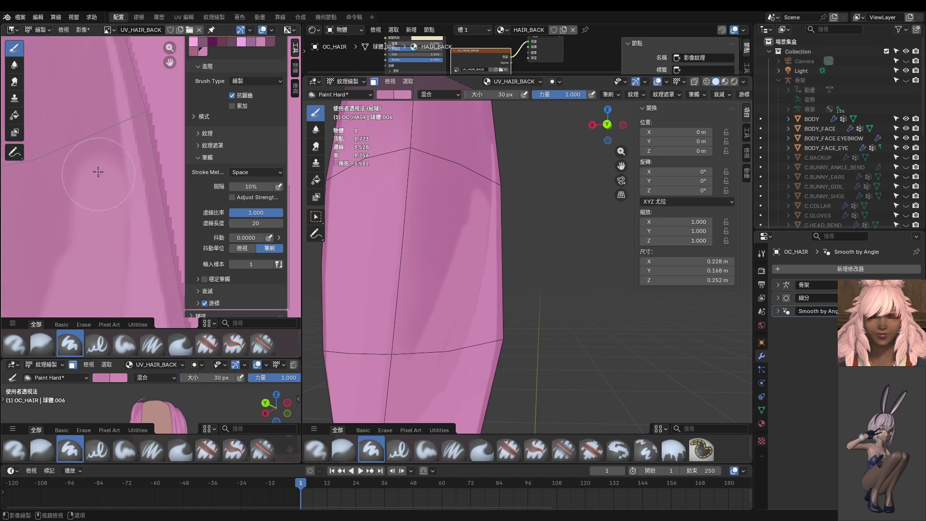
pyautogui.scroll(1, 92, 159)
pyautogui.scroll(1, 89, 154)
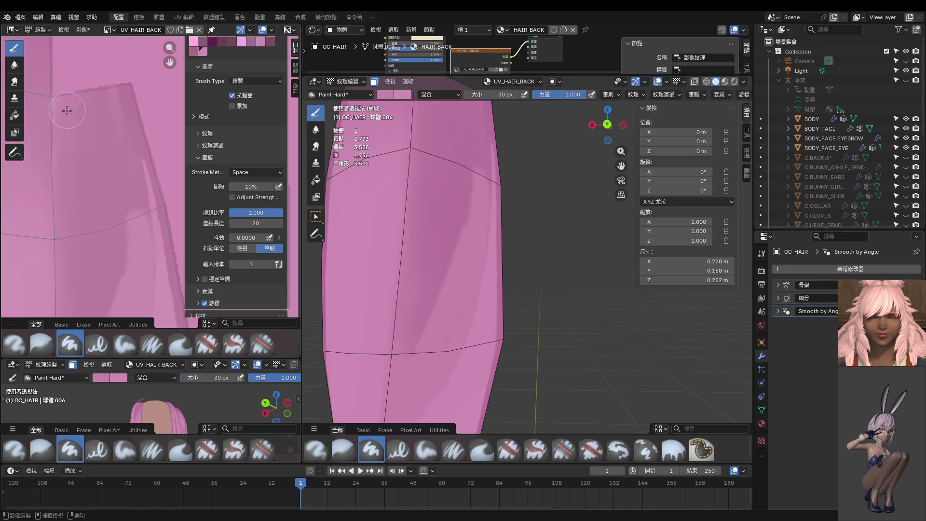
pyautogui.scroll(1, 78, 232)
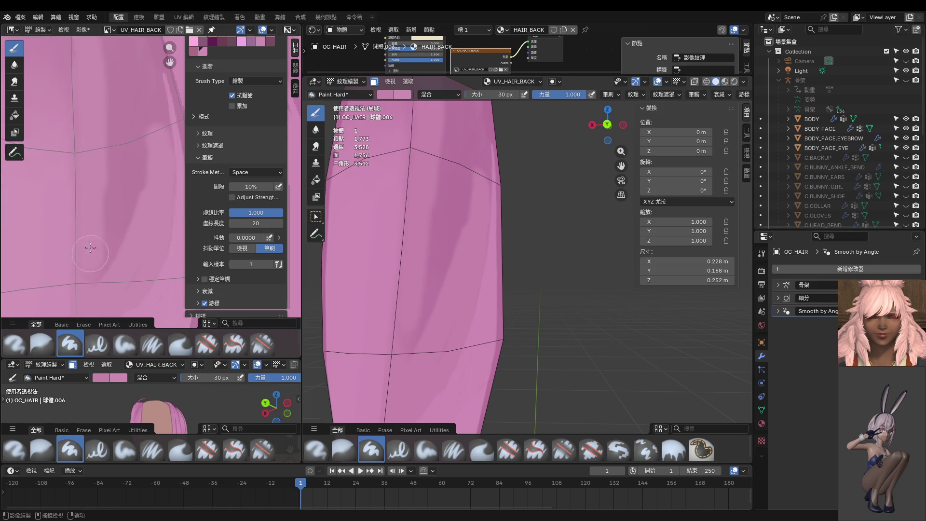
pyautogui.moveTo(115, 145); pyautogui.dragTo(114, 271)
pyautogui.moveTo(128, 179); pyautogui.dragTo(116, 126)
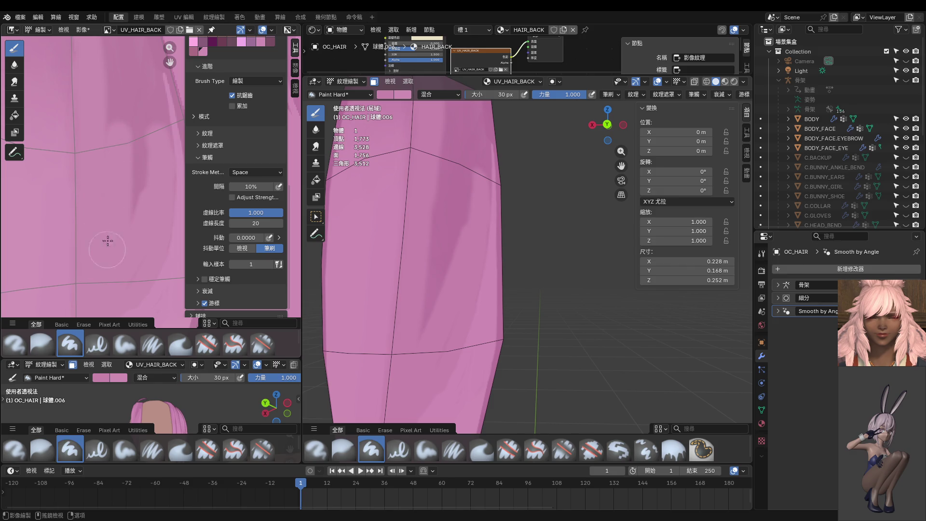
# Cover the rest of the dark vertical streak and lighten a thin strip beside the fold.
pyautogui.scroll(-1, 116, 145)
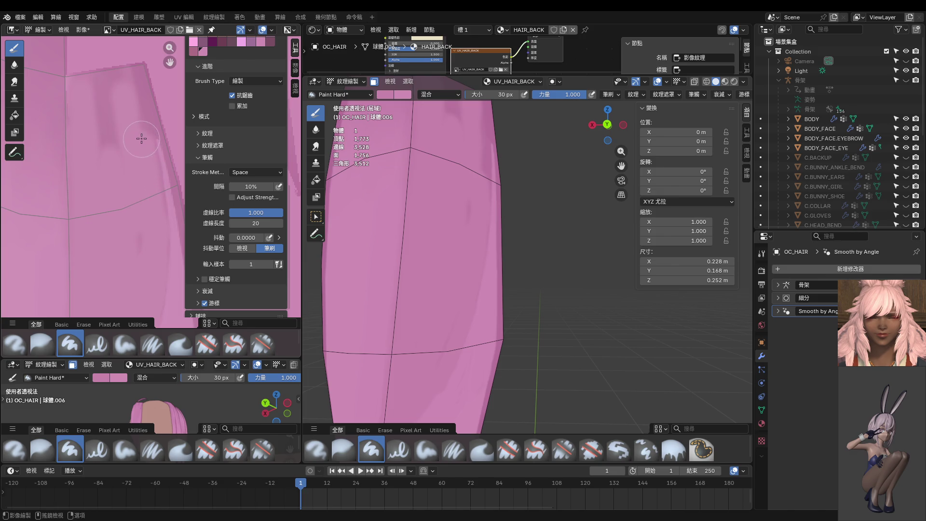
pyautogui.moveTo(107, 142); pyautogui.dragTo(104, 65)
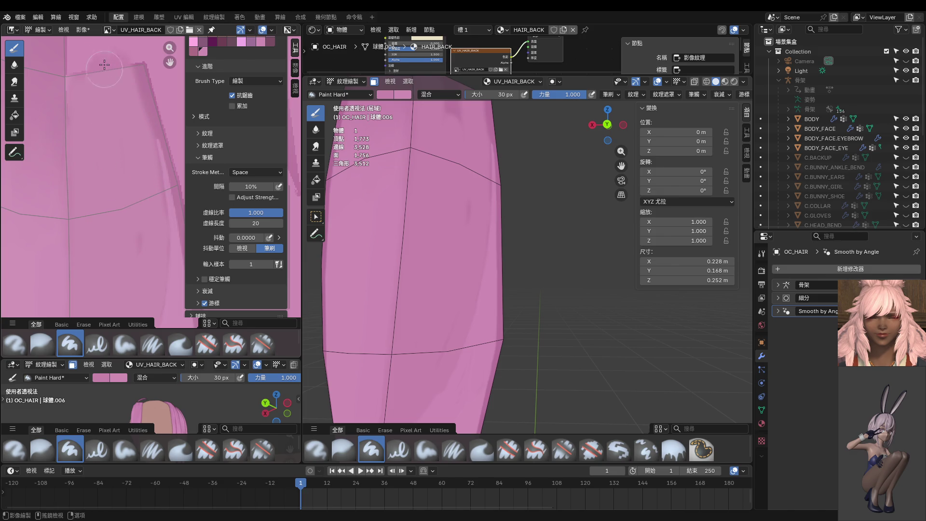
pyautogui.moveTo(108, 130); pyautogui.dragTo(102, 156, button='middle')
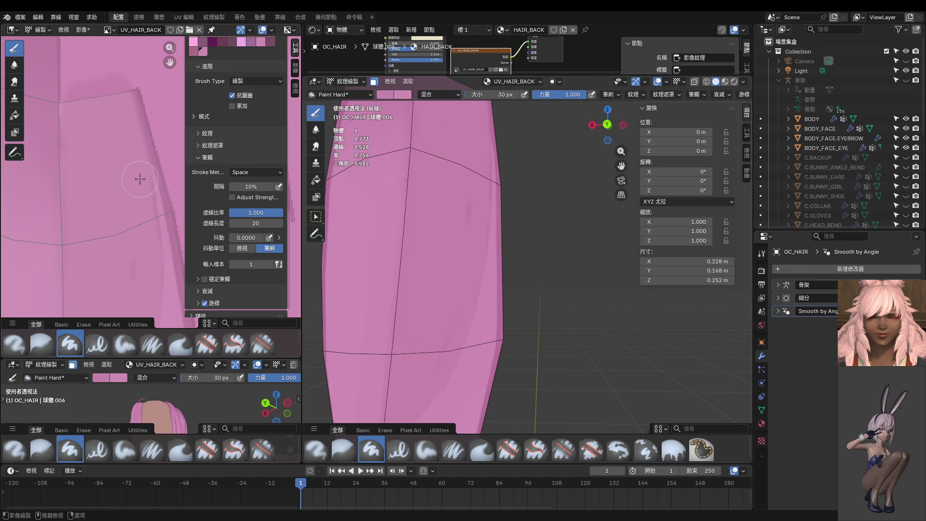
pyautogui.moveTo(140, 179); pyautogui.dragTo(146, 207)
pyautogui.scroll(2, 155, 254)
# Sample a texture colour and, with a 10 px brush, paint a darker shadow along the fold edge.
pyautogui.press('s')
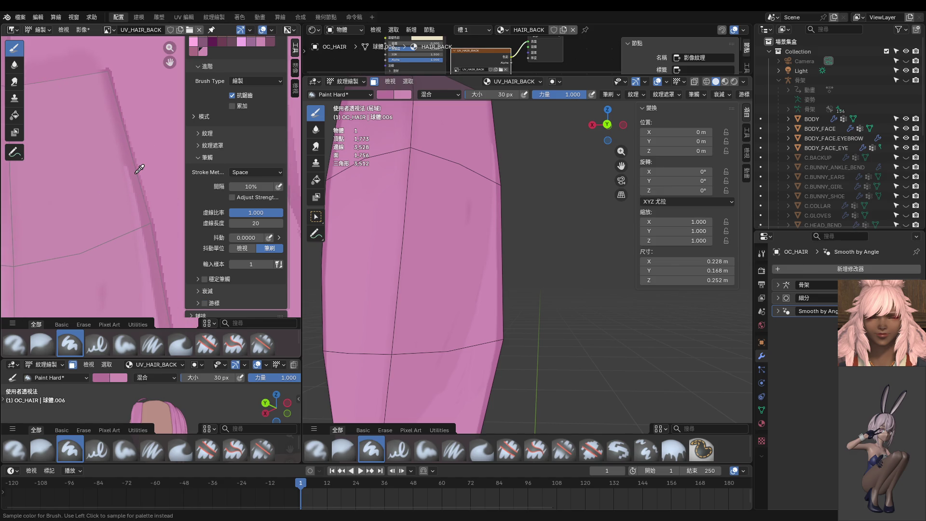
pyautogui.press('f')
pyautogui.click(126, 152)
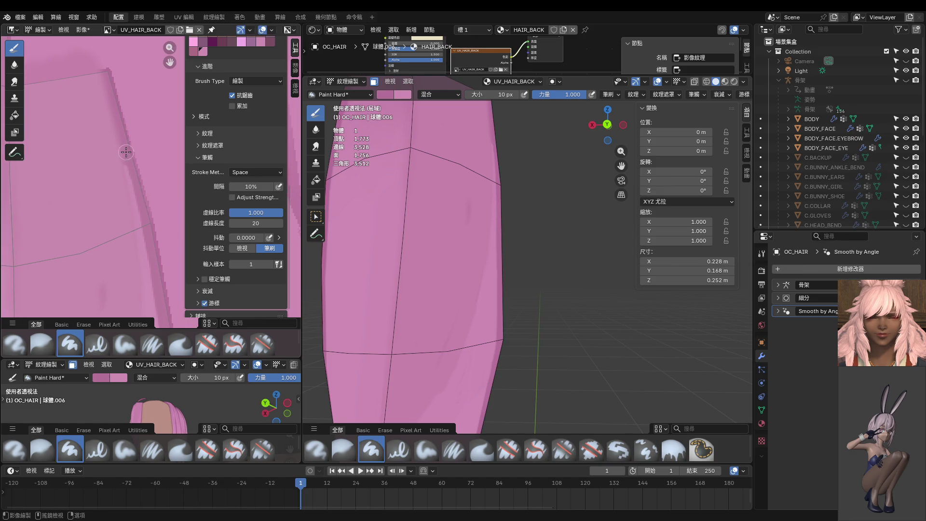
pyautogui.moveTo(126, 152); pyautogui.dragTo(145, 234)
pyautogui.hotkey('ctrl', 'z')
pyautogui.moveTo(129, 155); pyautogui.dragTo(153, 246)
pyautogui.hotkey('ctrl', 'z')
pyautogui.moveTo(129, 157); pyautogui.dragTo(161, 289)
# Return the hair to Object Mode.
pyautogui.scroll(-3, 480, 241)
pyautogui.hotkey('ctrl', 'Tab')
pyautogui.click(497, 233)
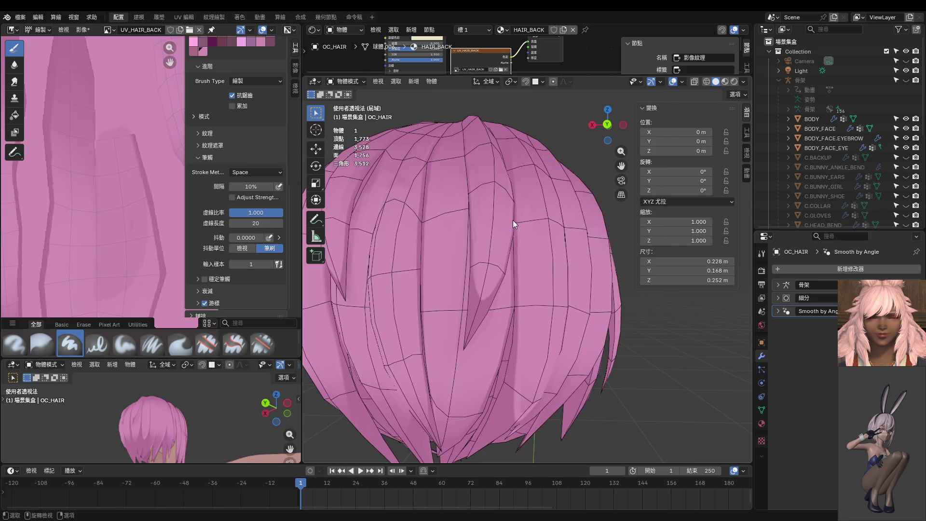
# Orbit and pan in on the hair, then enter Texture Paint with the strand standing upright.
pyautogui.scroll(2, 513, 220)
pyautogui.moveTo(487, 208); pyautogui.dragTo(456, 210, button='middle')
pyautogui.scroll(2, 522, 224)
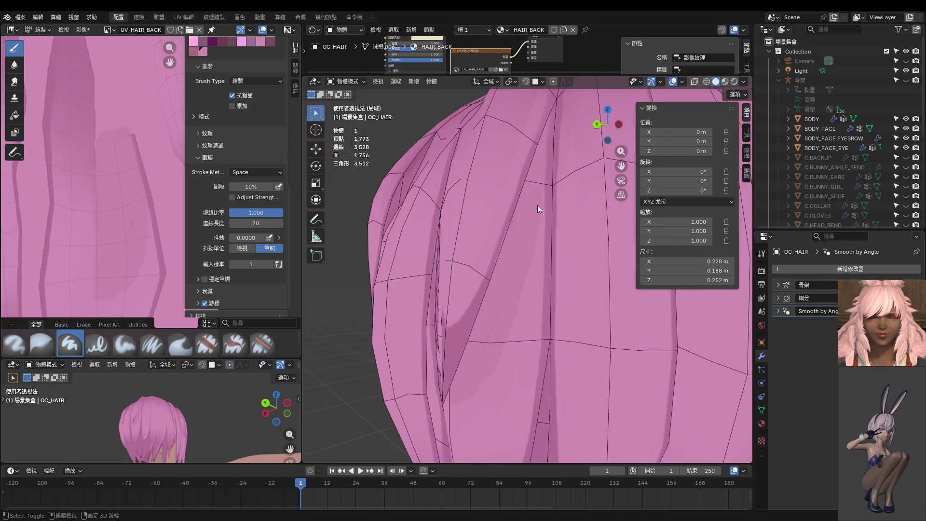
pyautogui.moveTo(538, 204)
pyautogui.keyDown('shift'); pyautogui.mouseDown(button='middle')
pyautogui.moveTo(521, 292)
pyautogui.moveTo(508, 221)
pyautogui.mouseUp(button='middle'); pyautogui.keyUp('shift')
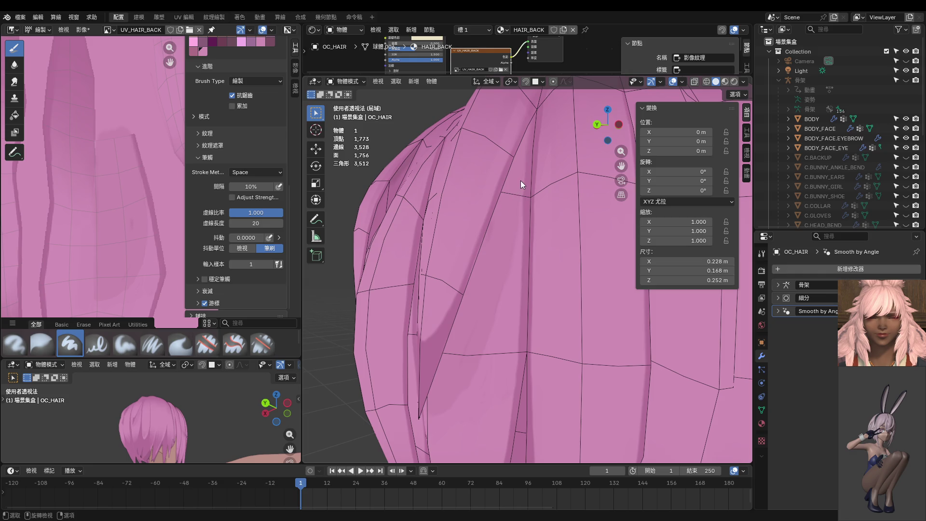
pyautogui.moveTo(468, 255)
pyautogui.mouseDown(button='middle')
pyautogui.moveTo(533, 192)
pyautogui.moveTo(461, 238)
pyautogui.mouseUp(button='middle')
pyautogui.hotkey('ctrl', 'Tab')
pyautogui.scroll(5, 426, 337)
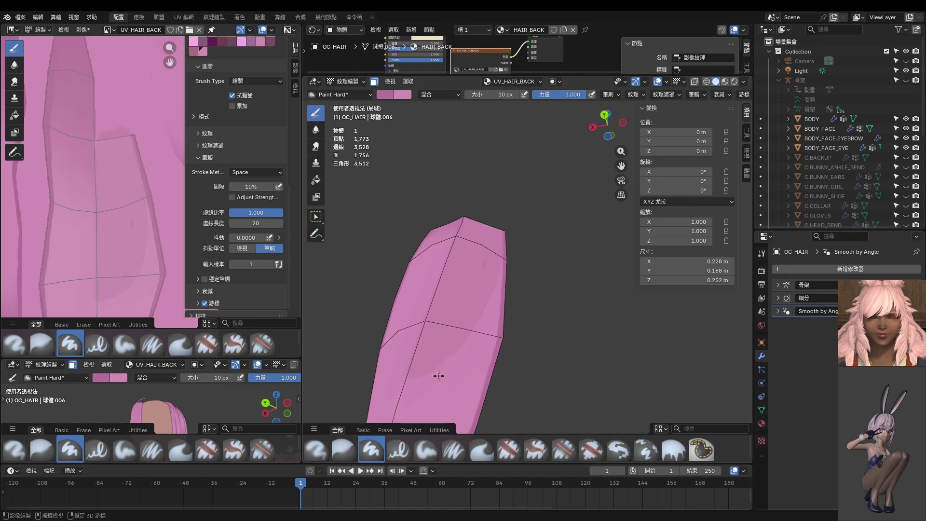
pyautogui.moveTo(438, 375); pyautogui.dragTo(517, 314, button='middle')
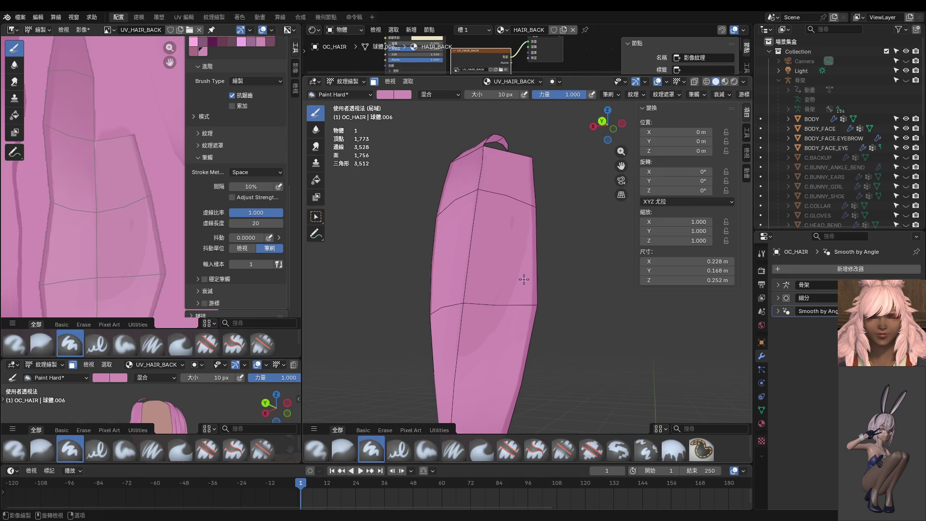
# Resize the brush to 42 px, then 16 px, then 34 px while orbiting the strand.
pyautogui.press('f')
pyautogui.click(492, 331)
pyautogui.moveTo(444, 375)
pyautogui.keyDown('ctrl'); pyautogui.mouseDown(button='middle')
pyautogui.moveTo(473, 331)
pyautogui.moveTo(521, 319)
pyautogui.mouseUp(button='middle'); pyautogui.keyUp('ctrl')
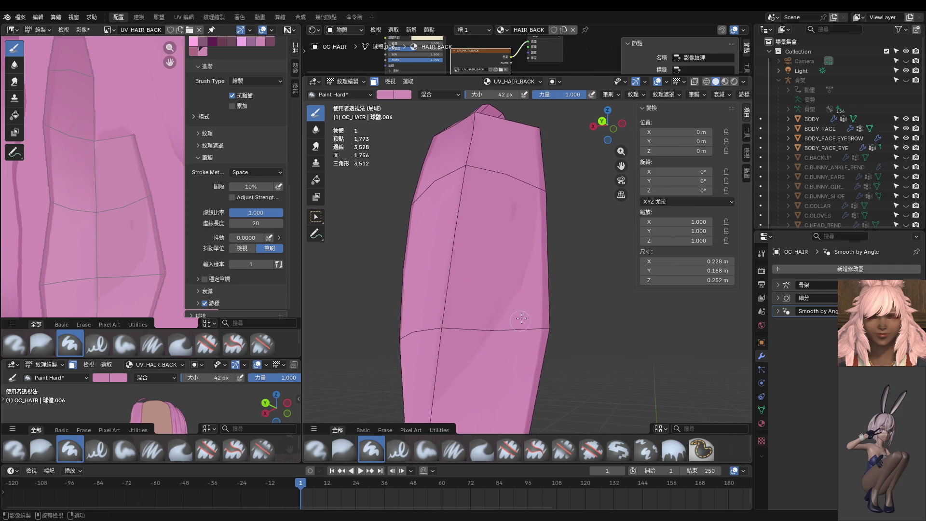
pyautogui.press('f')
pyautogui.click(525, 280)
pyautogui.moveTo(506, 331)
pyautogui.mouseDown(button='middle')
pyautogui.moveTo(479, 359)
pyautogui.moveTo(502, 350)
pyautogui.moveTo(517, 243)
pyautogui.mouseUp(button='middle')
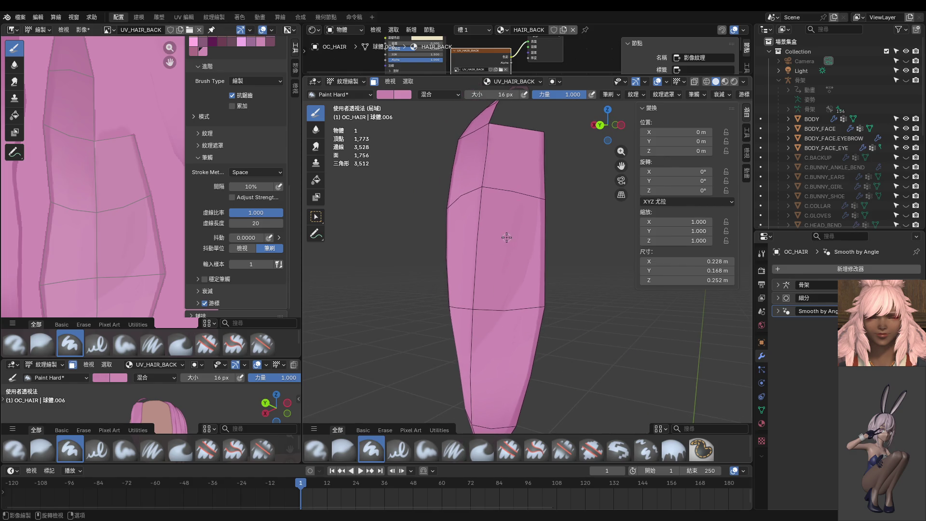
pyautogui.press('f')
pyautogui.click(515, 219)
pyautogui.moveTo(470, 277); pyautogui.dragTo(529, 291, button='middle')
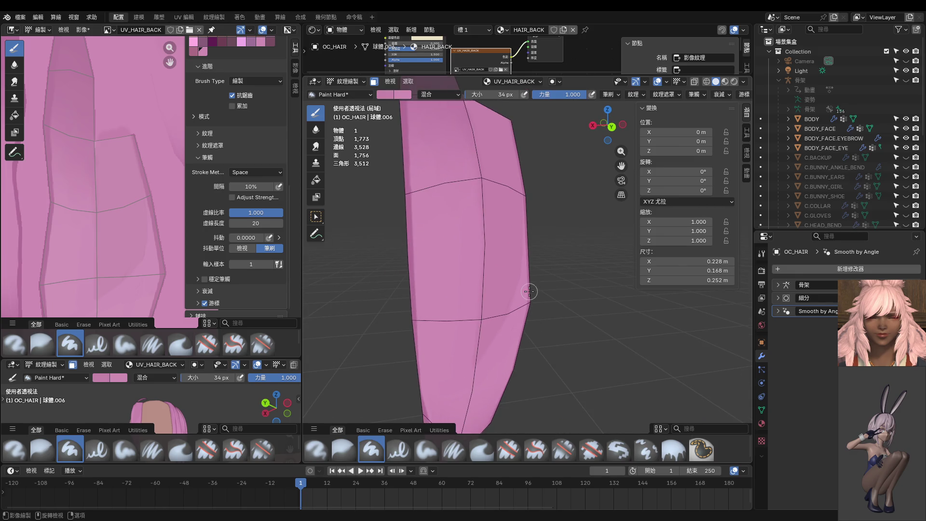
pyautogui.hotkey('ctrl', 'Tab')
# View the hair from behind, enlarge the lower 3D view, and save UV_HAIR_BACK.png via Image > Save.
pyautogui.press('ctrl+KP_1')
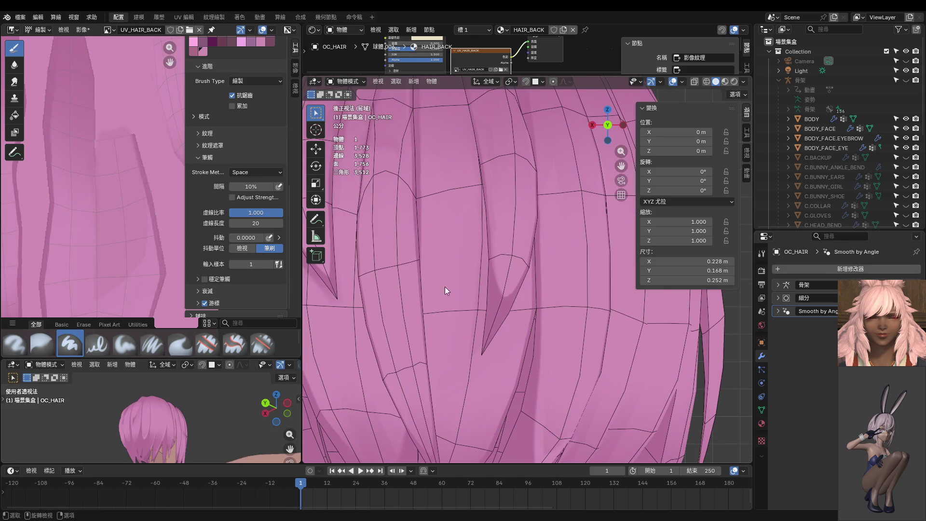
pyautogui.scroll(-3, 477, 296)
pyautogui.scroll(-5, 87, 217)
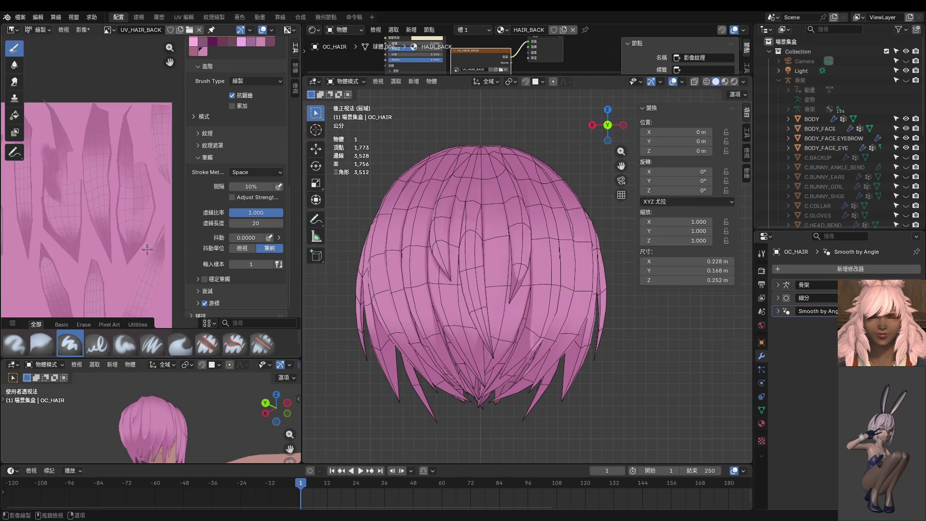
pyautogui.moveTo(154, 360); pyautogui.dragTo(154, 212)
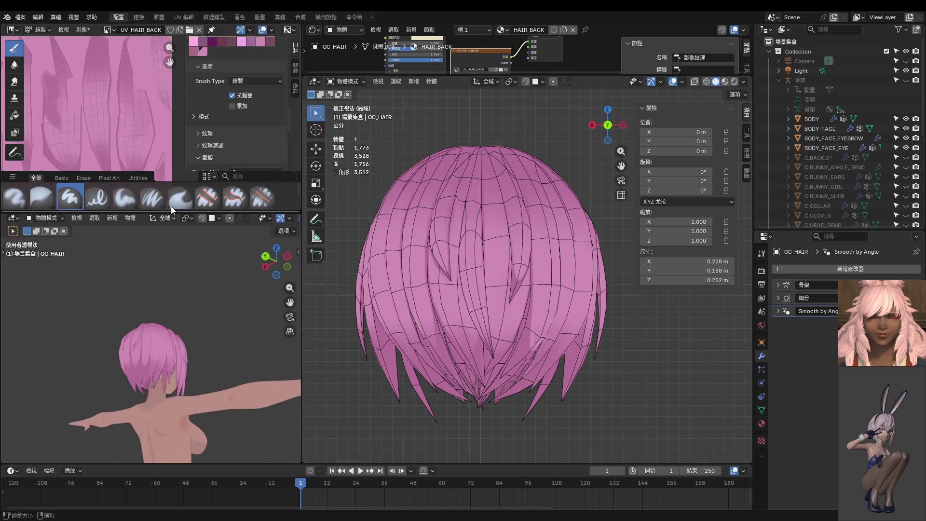
pyautogui.click(296, 69)
pyautogui.click(222, 57)
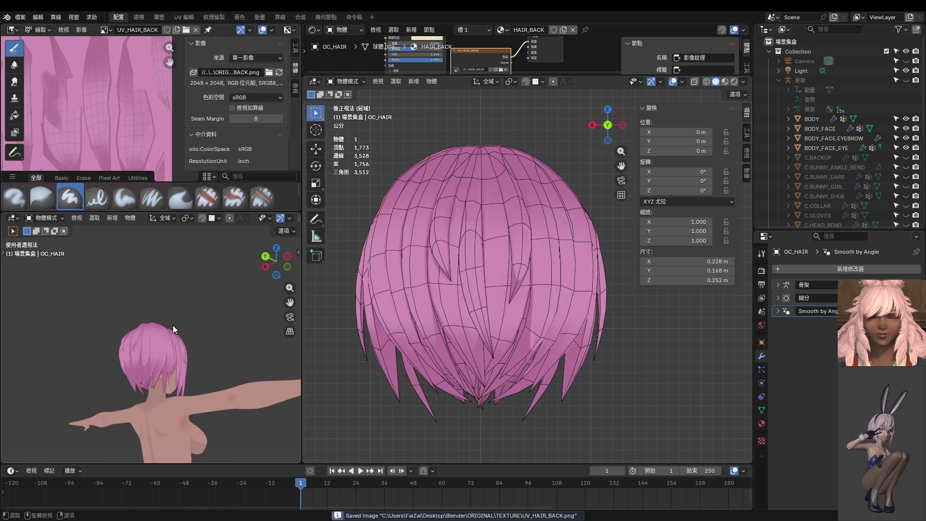
# Show the character from directly behind, orbit into perspective, and enter Edit Mode on strand 球體.006.
pyautogui.press('ctrl+KP_1')
pyautogui.scroll(6, 174, 338)
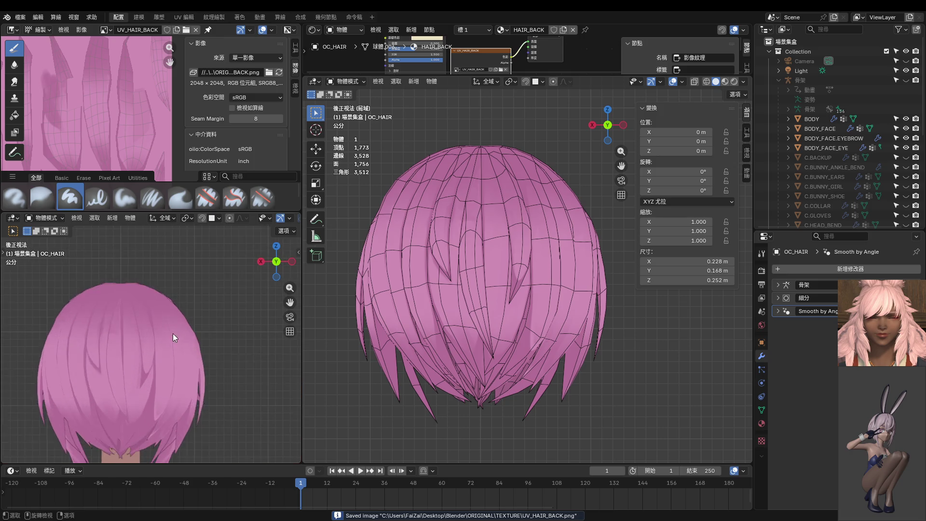
pyautogui.scroll(-5, 193, 357)
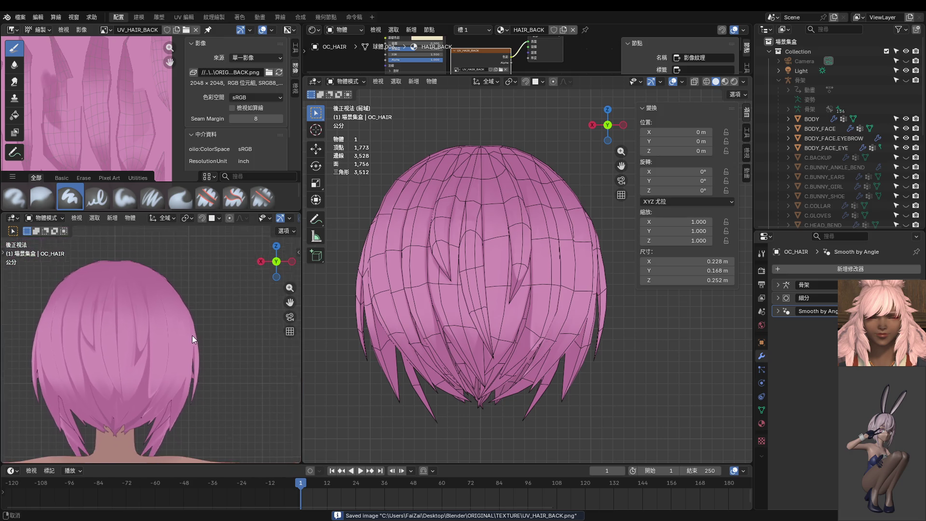
pyautogui.moveTo(541, 354)
pyautogui.mouseDown(button='middle')
pyautogui.moveTo(558, 367)
pyautogui.moveTo(494, 350)
pyautogui.moveTo(612, 321)
pyautogui.moveTo(644, 322)
pyautogui.moveTo(601, 351)
pyautogui.moveTo(510, 346)
pyautogui.mouseUp(button='middle')
pyautogui.press('Tab')
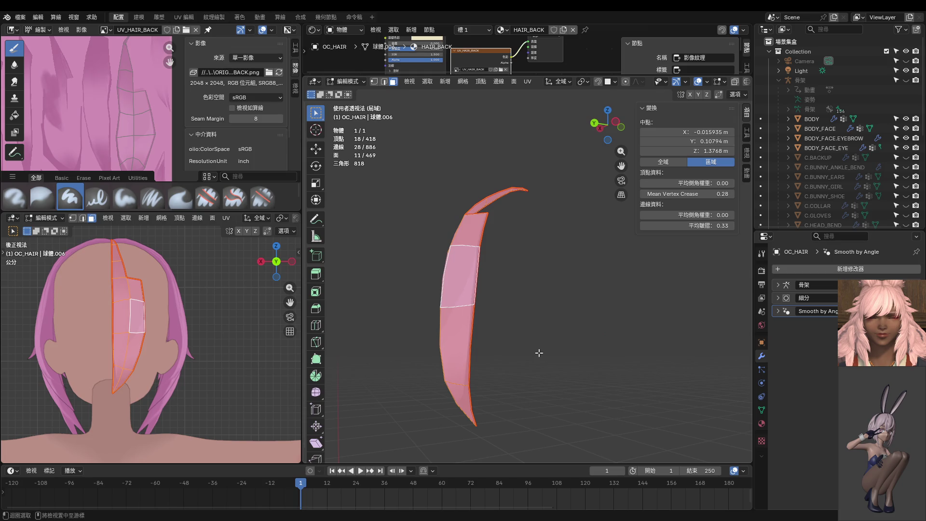
# Unhide all hair geometry, deselect everything, and select the linked hair strand.
pyautogui.hotkey('alt', 'h')
pyautogui.hotkey('alt', 'a')
pyautogui.moveTo(549, 362)
pyautogui.mouseDown(button='middle')
pyautogui.moveTo(534, 362)
pyautogui.moveTo(535, 159)
pyautogui.mouseUp(button='middle')
pyautogui.press('l')
# Paint a shading stroke in Texture Paint, shrink the brush to 20 px, and return to Edit Mode.
pyautogui.hotkey('ctrl', 'Tab')
pyautogui.scroll(3, 534, 361)
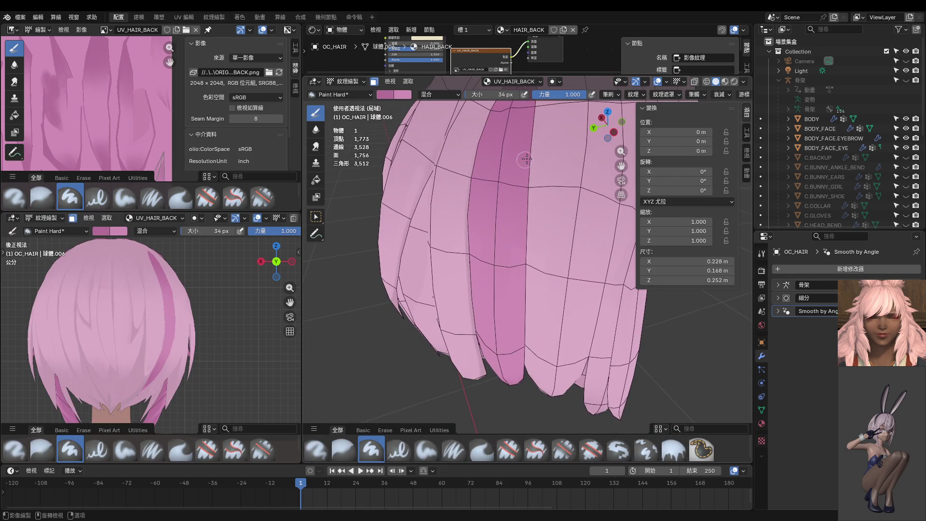
pyautogui.moveTo(528, 193); pyautogui.dragTo(526, 159)
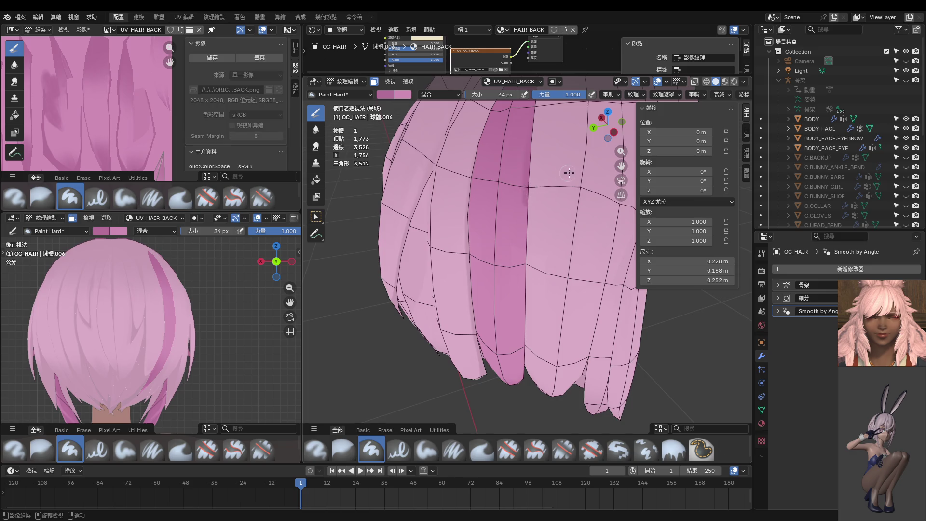
pyautogui.click(702, 93)
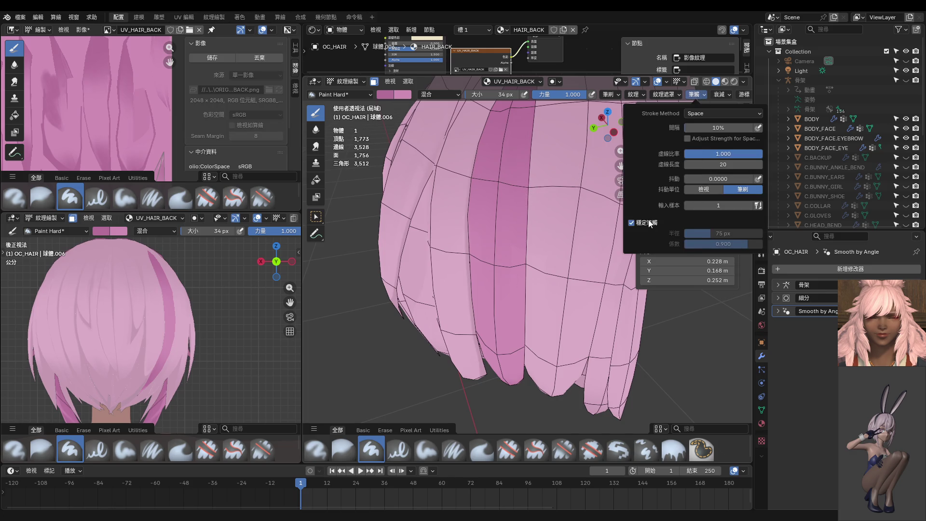
pyautogui.press('f')
pyautogui.moveTo(521, 189); pyautogui.dragTo(530, 131, button='middle')
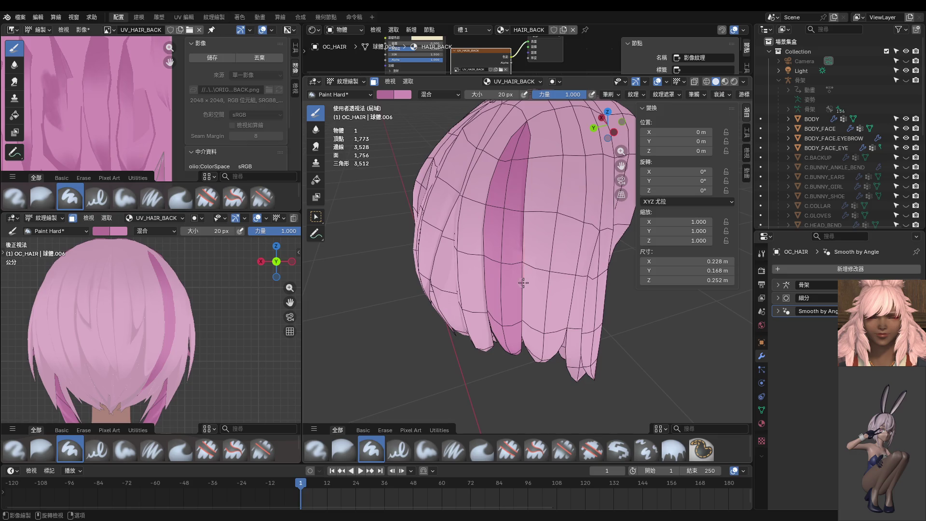
pyautogui.moveTo(523, 333); pyautogui.dragTo(547, 264, button='middle')
pyautogui.scroll(3, 547, 264)
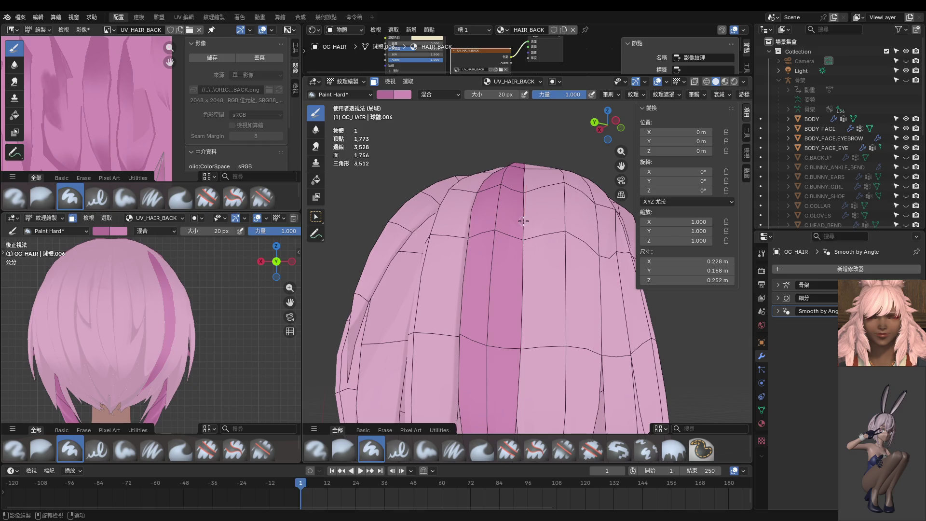
pyautogui.press('Tab')
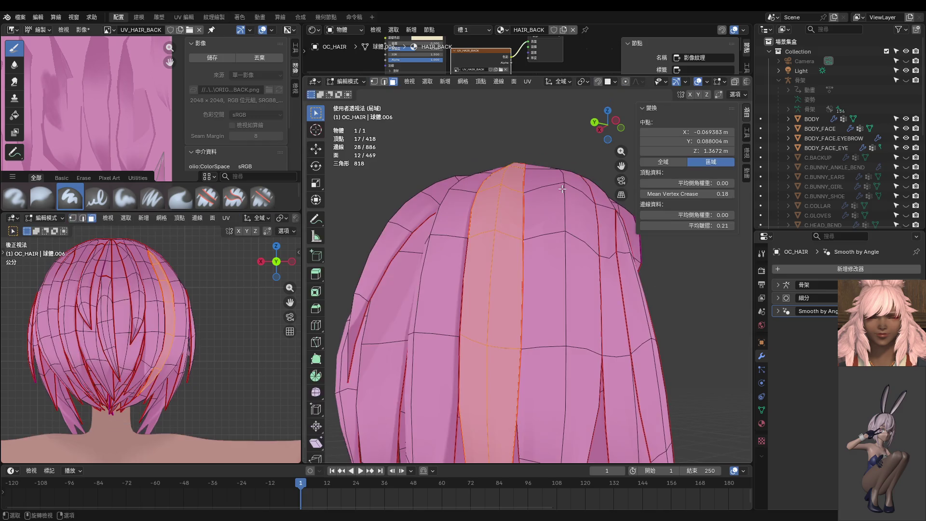
# Move the first few vertices at the hair crown to reshape the top.
pyautogui.click(527, 168)
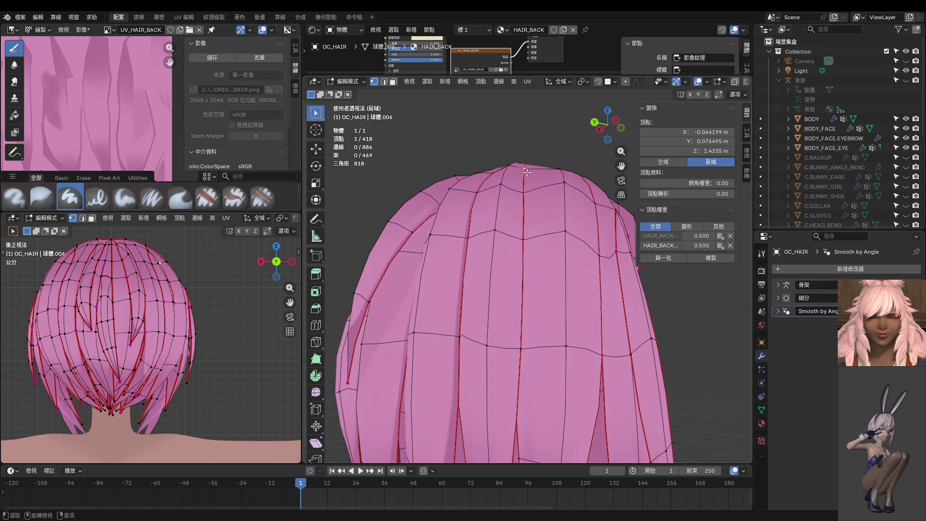
pyautogui.keyDown('shift'); pyautogui.click(524, 192); pyautogui.keyUp('shift')
pyautogui.press('g')
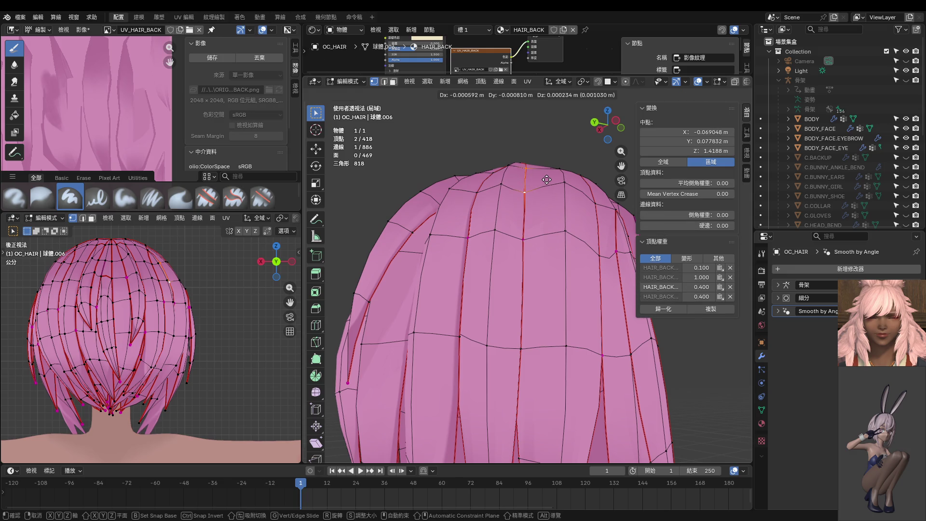
pyautogui.click(547, 180)
pyautogui.click(527, 168)
pyautogui.press('g')
pyautogui.click(533, 185)
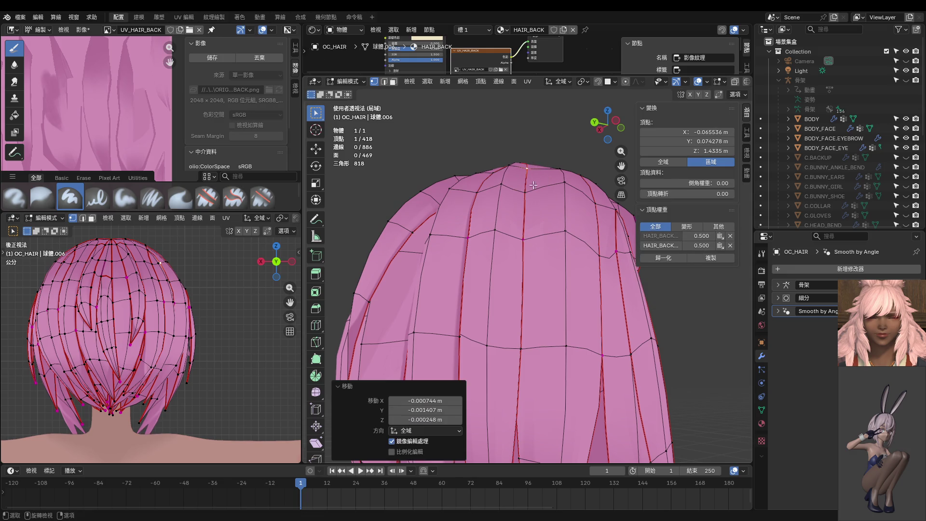
pyautogui.click(528, 214)
pyautogui.press('g')
pyautogui.click(527, 202)
# Nudge one more crown vertex, check it in Texture Paint, and select the seam-bounded strip.
pyautogui.click(525, 235)
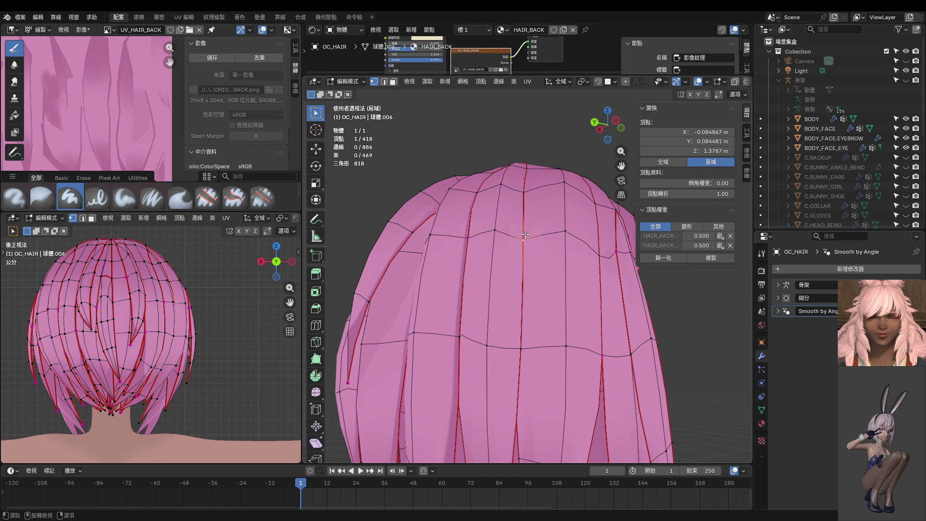
pyautogui.press('g')
pyautogui.click(529, 233)
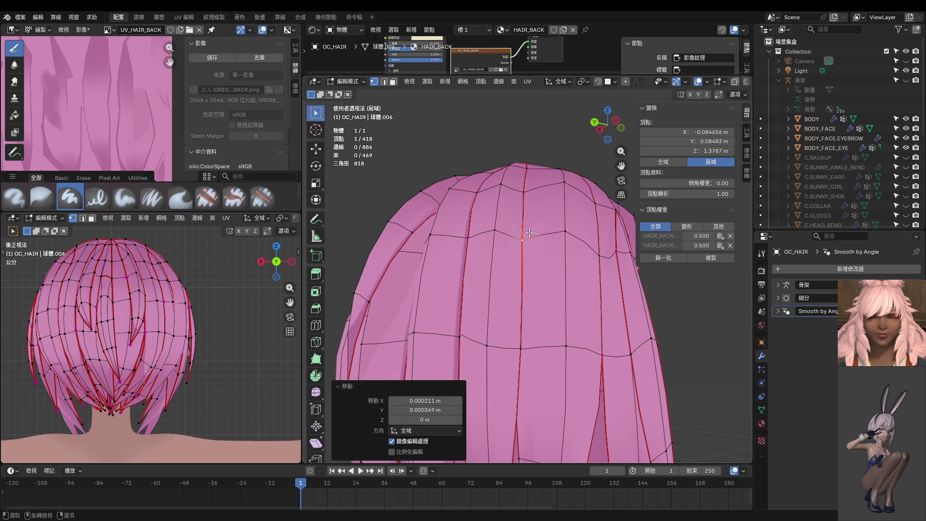
pyautogui.press('Tab')
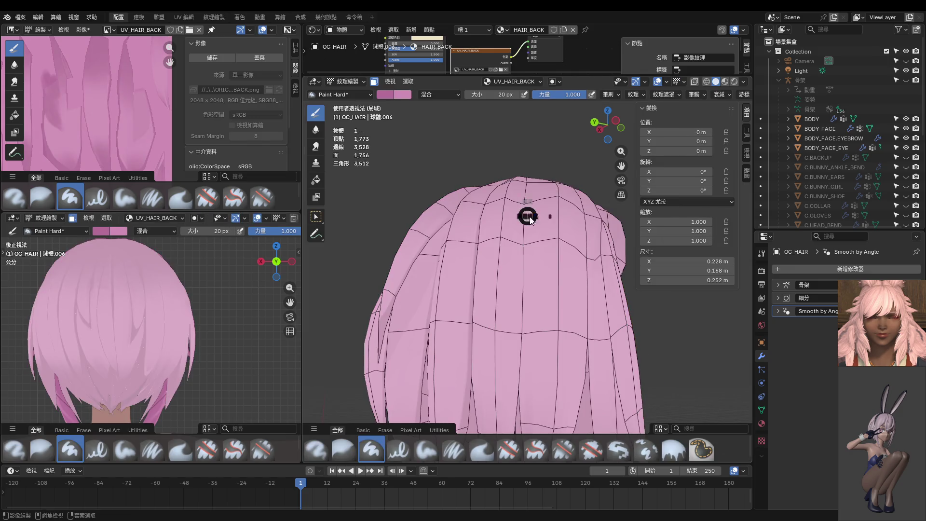
pyautogui.press('Tab')
pyautogui.press('l')
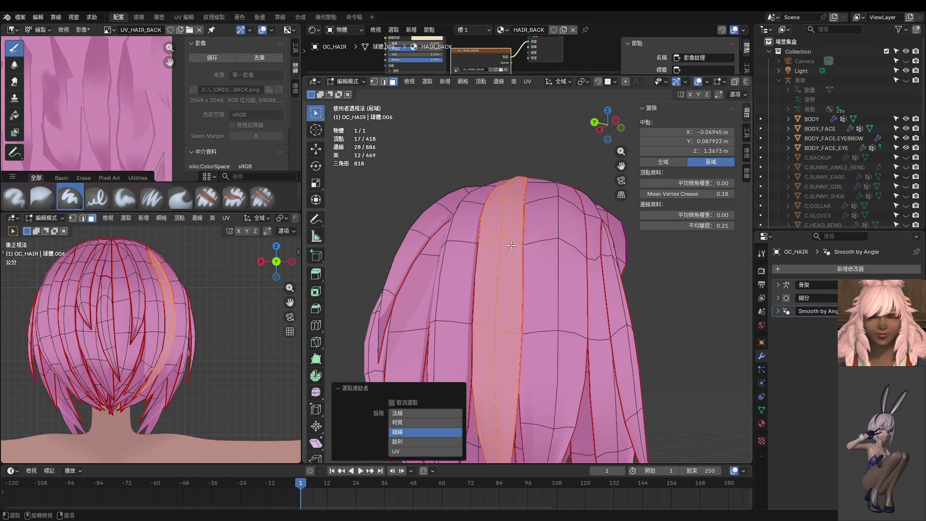
pyautogui.hotkey('ctrl', 'Tab')
pyautogui.click(583, 200)
pyautogui.moveTo(583, 201)
pyautogui.mouseDown(button='middle')
pyautogui.moveTo(541, 141)
pyautogui.moveTo(521, 164)
pyautogui.mouseUp(button='middle')
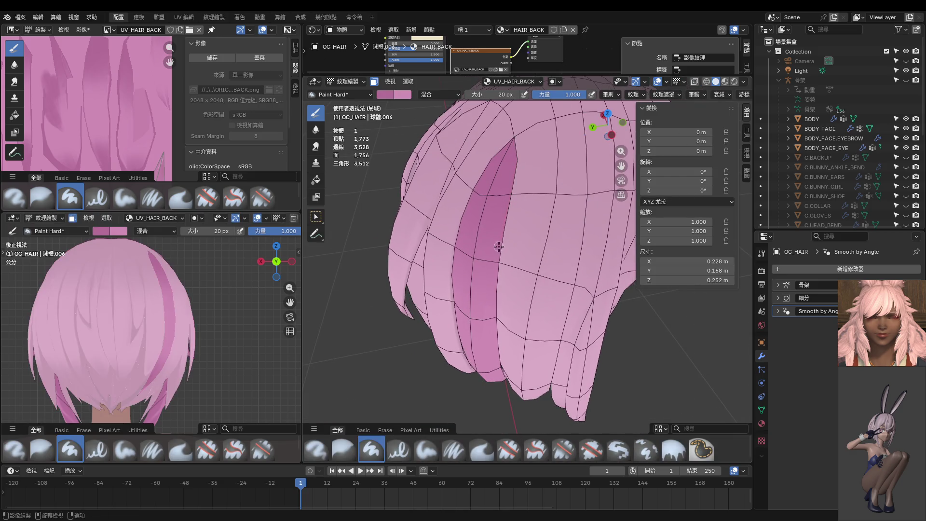
pyautogui.moveTo(515, 148)
pyautogui.mouseDown(button='middle')
pyautogui.moveTo(559, 140)
pyautogui.moveTo(523, 171)
pyautogui.mouseUp(button='middle')
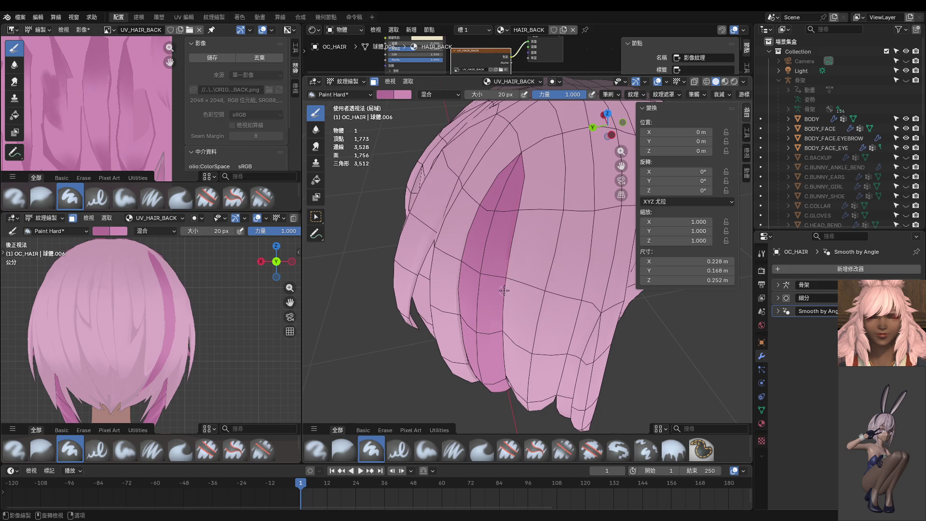
pyautogui.moveTo(506, 338)
pyautogui.mouseDown(button='middle')
pyautogui.moveTo(527, 306)
pyautogui.moveTo(544, 237)
pyautogui.moveTo(543, 190)
pyautogui.moveTo(561, 155)
pyautogui.moveTo(553, 175)
pyautogui.mouseUp(button='middle')
pyautogui.hotkey('ctrl', 'Tab')
pyautogui.click(540, 199)
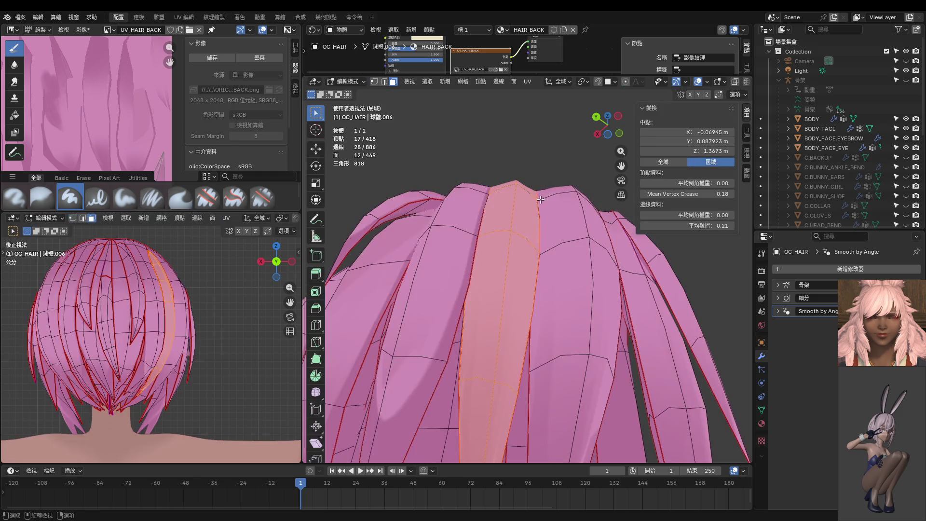
# In vertex select mode, move three vertices at the strand tops and crown.
pyautogui.press('1')
pyautogui.click(546, 198)
pyautogui.press('g')
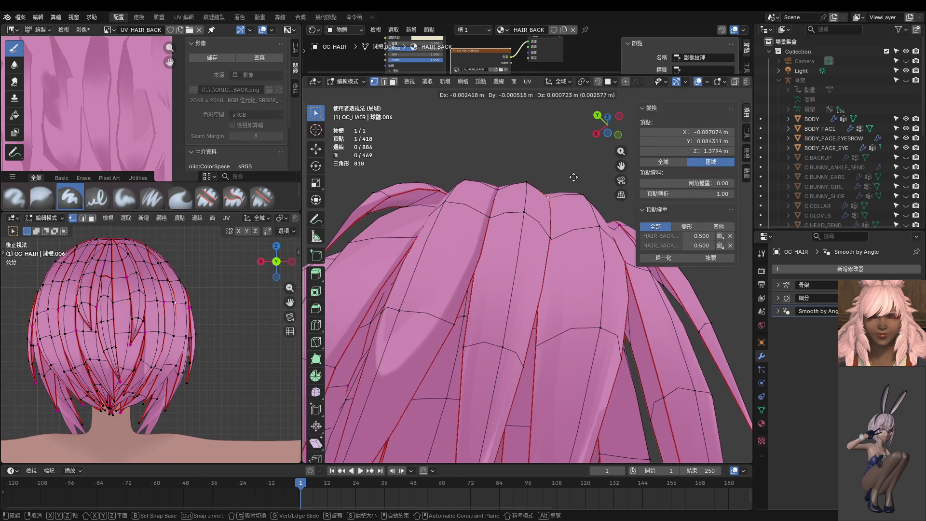
pyautogui.click(574, 177)
pyautogui.moveTo(573, 177); pyautogui.dragTo(536, 184, button='middle')
pyautogui.click(535, 183)
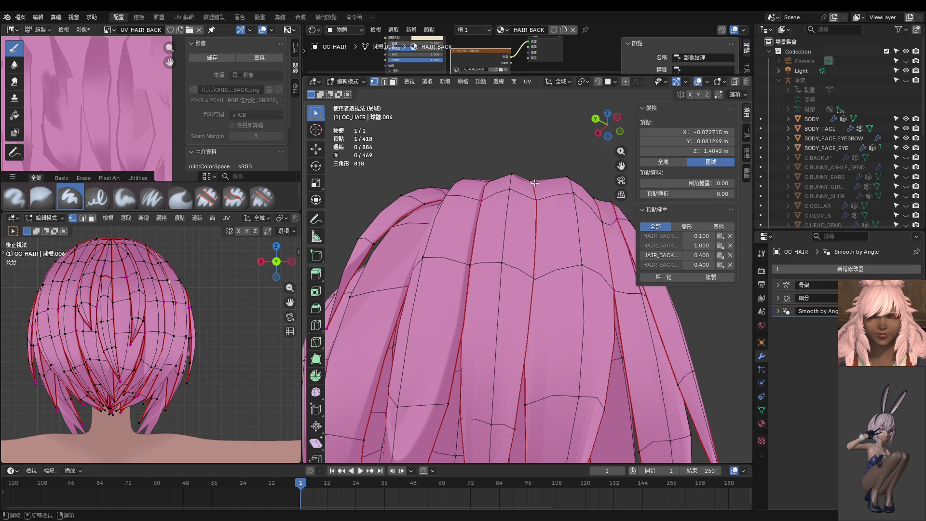
pyautogui.press('g')
pyautogui.click(541, 182)
pyautogui.click(513, 187)
pyautogui.press('g')
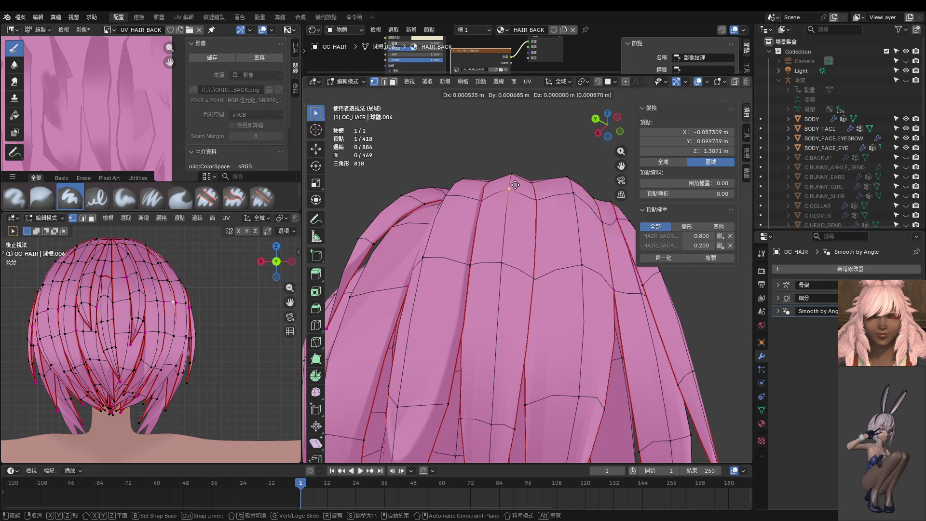
pyautogui.click(515, 186)
# Move two more vertices, including a higher one on the crown.
pyautogui.moveTo(515, 186)
pyautogui.mouseDown(button='middle')
pyautogui.moveTo(567, 172)
pyautogui.moveTo(569, 142)
pyautogui.mouseUp(button='middle')
pyautogui.click(536, 188)
pyautogui.press('g')
pyautogui.click(545, 183)
pyautogui.click(567, 152)
pyautogui.press('g')
pyautogui.click(563, 154)
# Select the whole linked hair strip in face mode and switch to Texture Paint.
pyautogui.click(519, 156)
pyautogui.moveTo(521, 158); pyautogui.dragTo(525, 188, button='middle')
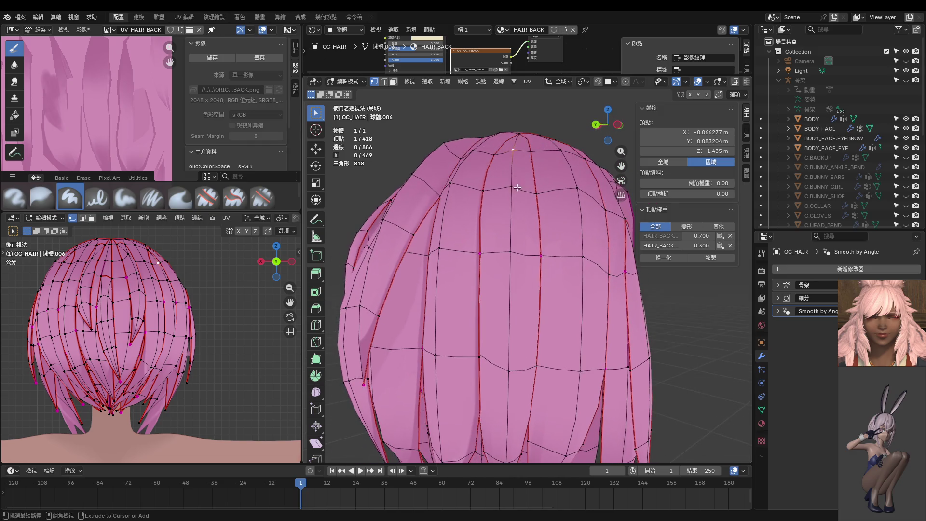
pyautogui.hotkey('ctrl', 'Tab')
pyautogui.click(527, 189)
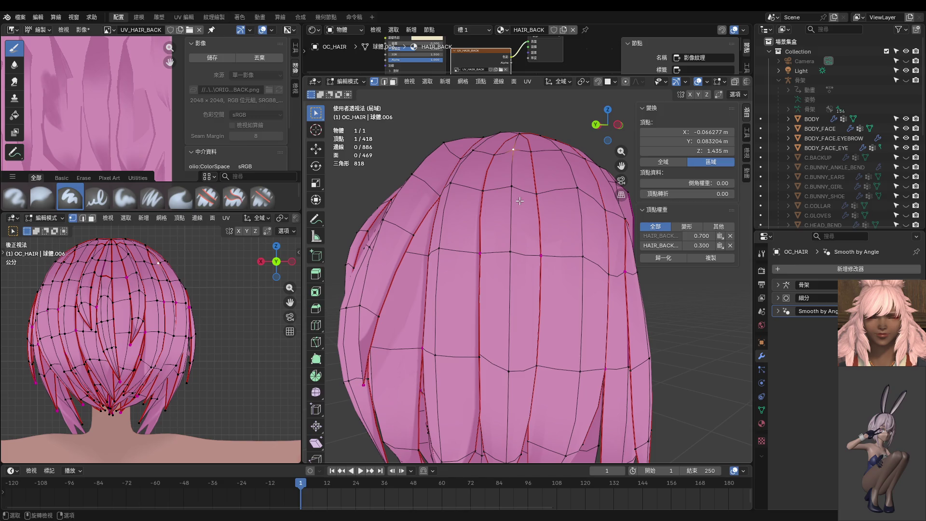
pyautogui.press('3')
pyautogui.click(519, 201)
pyautogui.press('l')
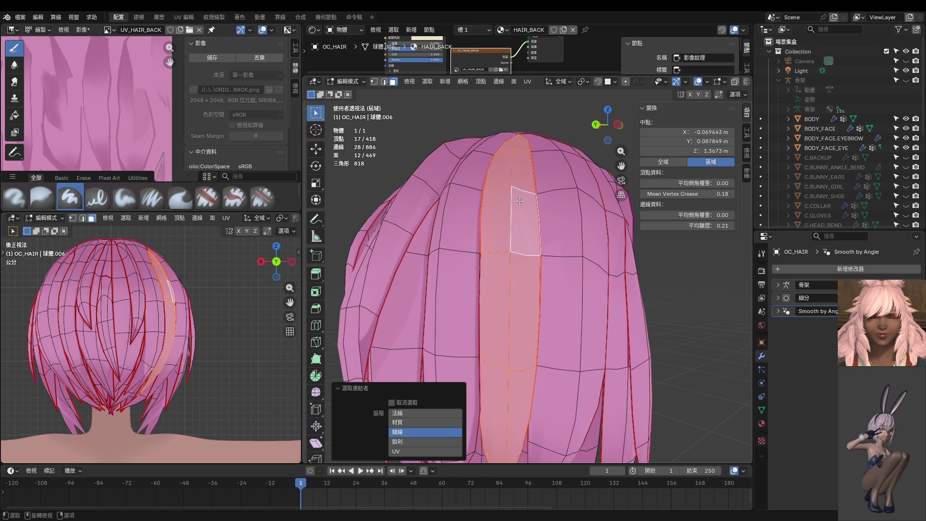
pyautogui.hotkey('ctrl', 'Tab')
pyautogui.click(562, 223)
pyautogui.moveTo(531, 160); pyautogui.dragTo(520, 182, button='middle')
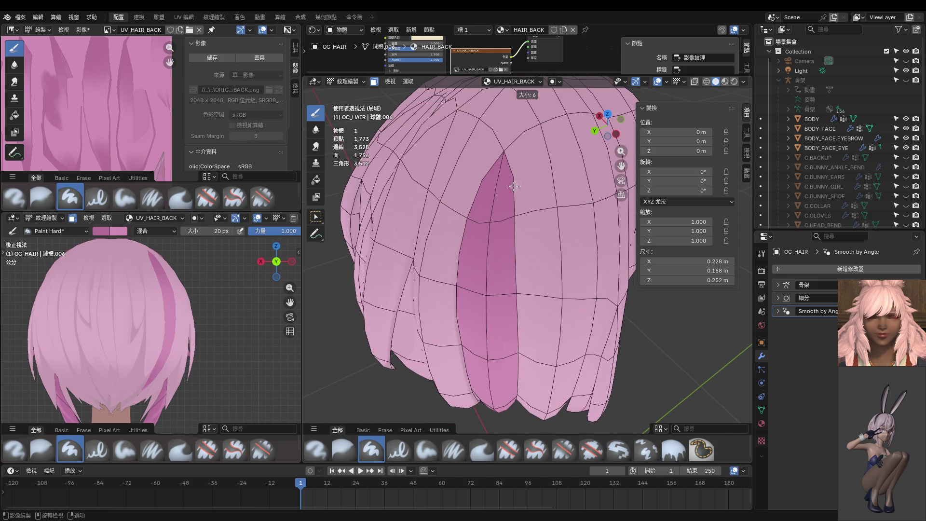
# Set the brush to 8 px, orbit up to the hair top, then set it to 16 px.
pyautogui.press('f')
pyautogui.click(511, 223)
pyautogui.moveTo(511, 223); pyautogui.dragTo(499, 177, button='middle')
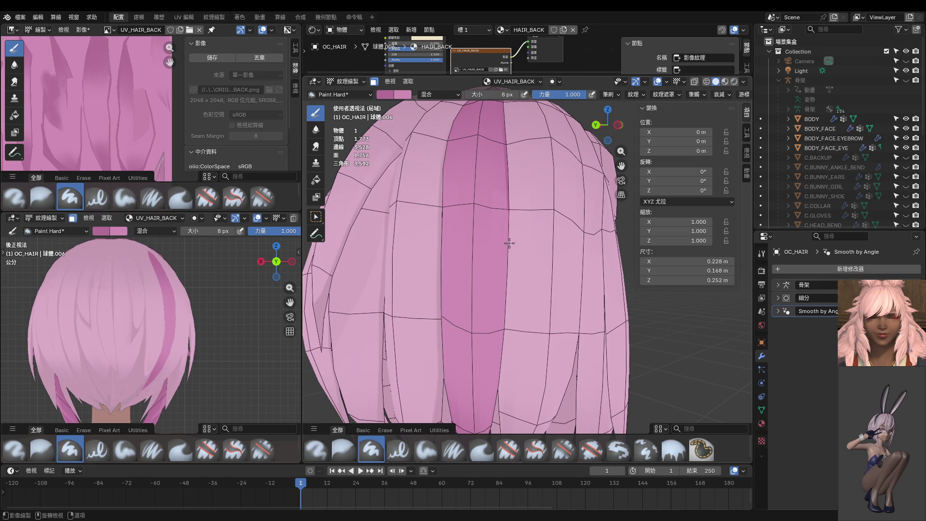
pyautogui.moveTo(520, 280)
pyautogui.mouseDown(button='middle')
pyautogui.moveTo(496, 270)
pyautogui.moveTo(554, 198)
pyautogui.moveTo(529, 198)
pyautogui.mouseUp(button='middle')
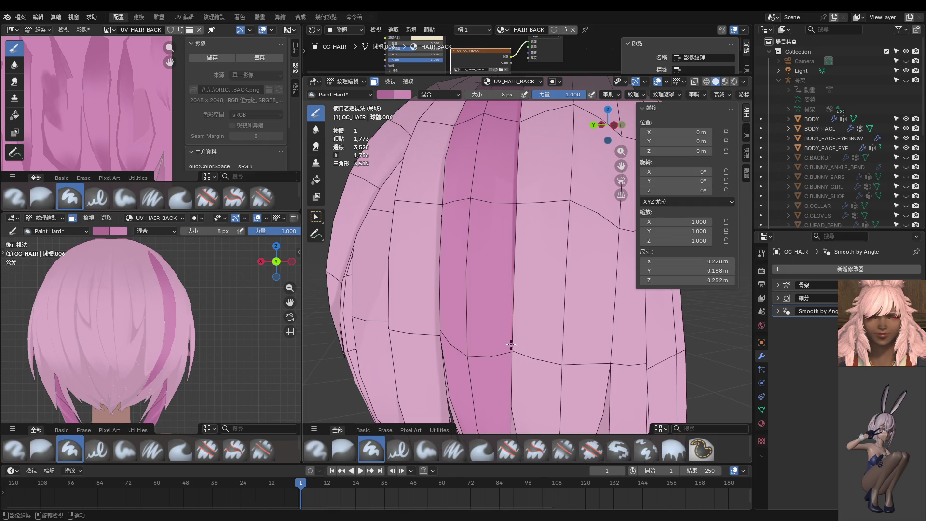
pyautogui.moveTo(525, 341); pyautogui.dragTo(535, 189, button='middle')
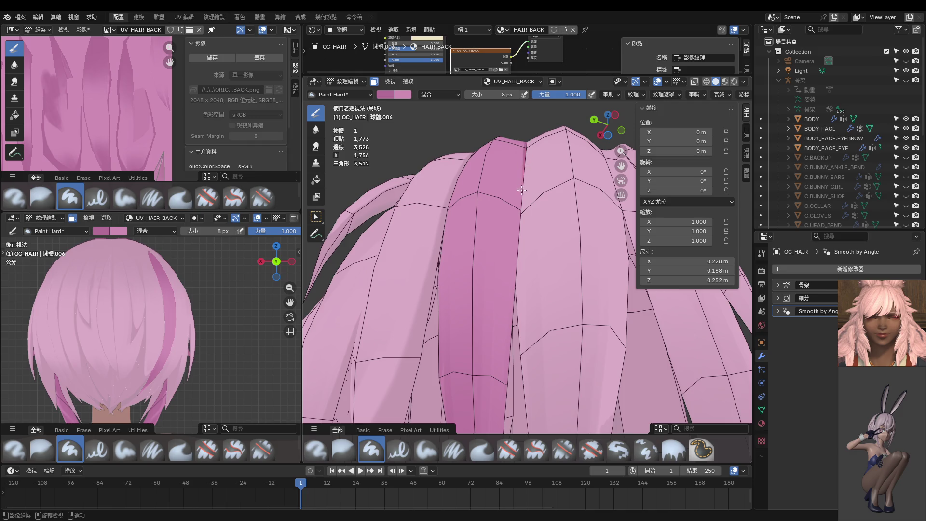
pyautogui.press('f')
pyautogui.click(529, 160)
pyautogui.moveTo(512, 250); pyautogui.dragTo(494, 185, button='middle')
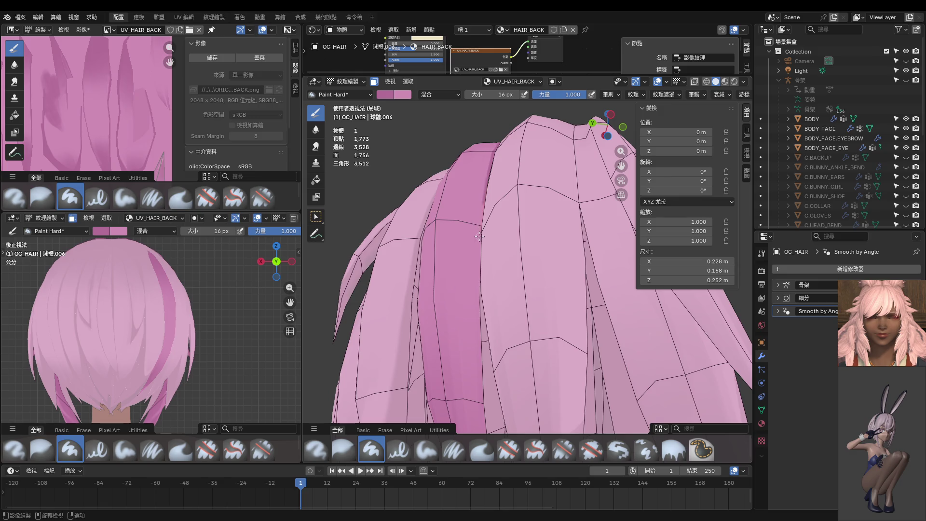
# Paint a darker pink stroke along the strip's edge, then cover the dark edge line with light pink.
pyautogui.moveTo(480, 253); pyautogui.dragTo(484, 378)
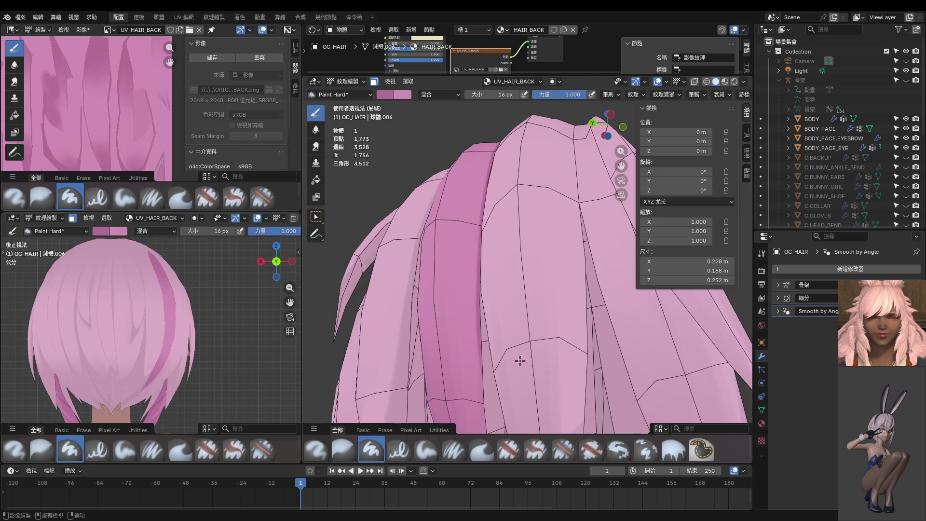
pyautogui.moveTo(520, 360); pyautogui.dragTo(485, 203, button='middle')
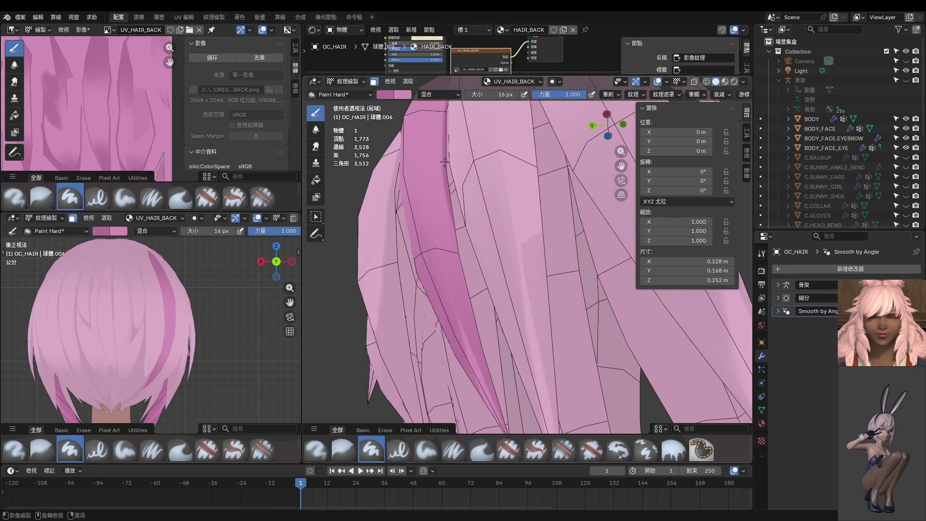
pyautogui.moveTo(445, 202); pyautogui.dragTo(448, 193)
pyautogui.hotkey('ctrl', 'z')
pyautogui.moveTo(449, 218)
pyautogui.mouseDown()
pyautogui.moveTo(447, 179)
pyautogui.moveTo(465, 309)
pyautogui.moveTo(503, 428)
pyautogui.mouseUp()
# Resize the paint brush to 42 px, then down to 12 px, while framing the hair strip.
pyautogui.press('f')
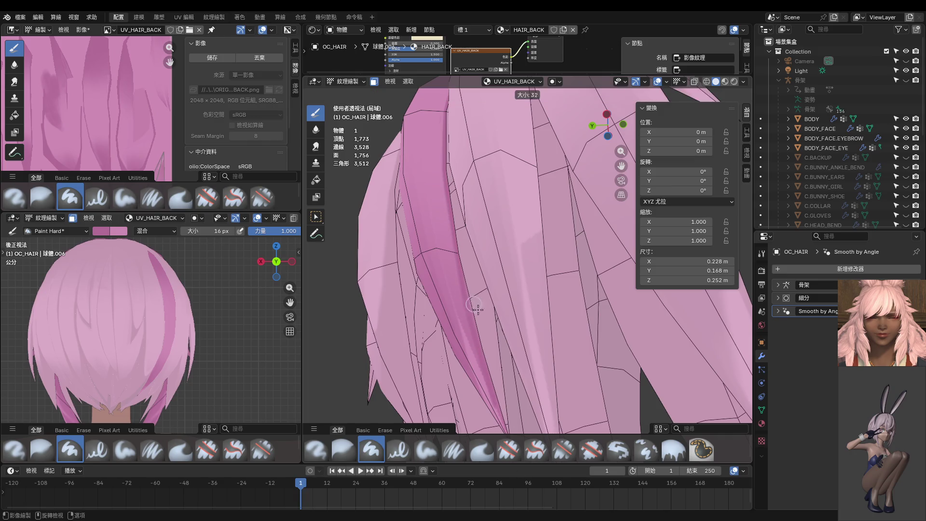
pyautogui.click(477, 305)
pyautogui.keyDown('shift'); pyautogui.moveTo(480, 304); pyautogui.dragTo(466, 224, button='middle'); pyautogui.keyUp('shift')
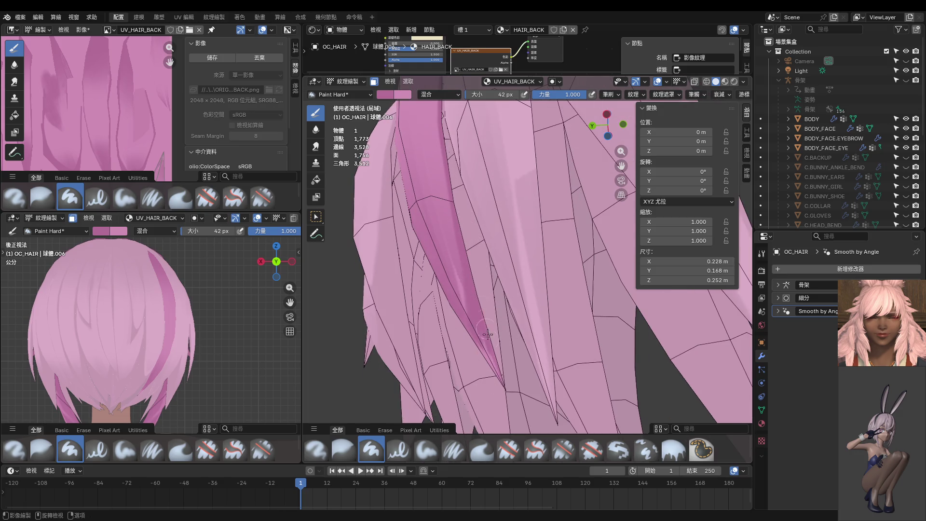
pyautogui.keyDown('shift'); pyautogui.moveTo(481, 244); pyautogui.dragTo(485, 257, button='middle'); pyautogui.keyUp('shift')
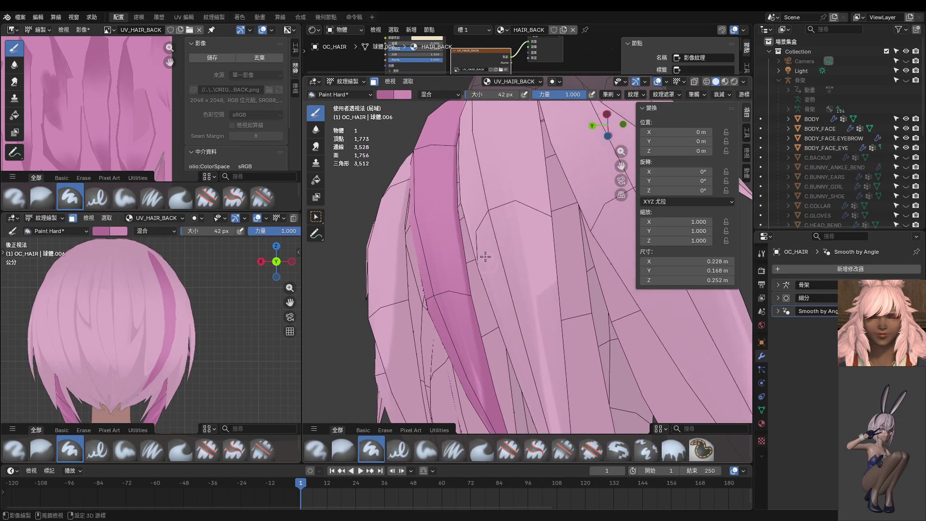
pyautogui.scroll(5, 458, 280)
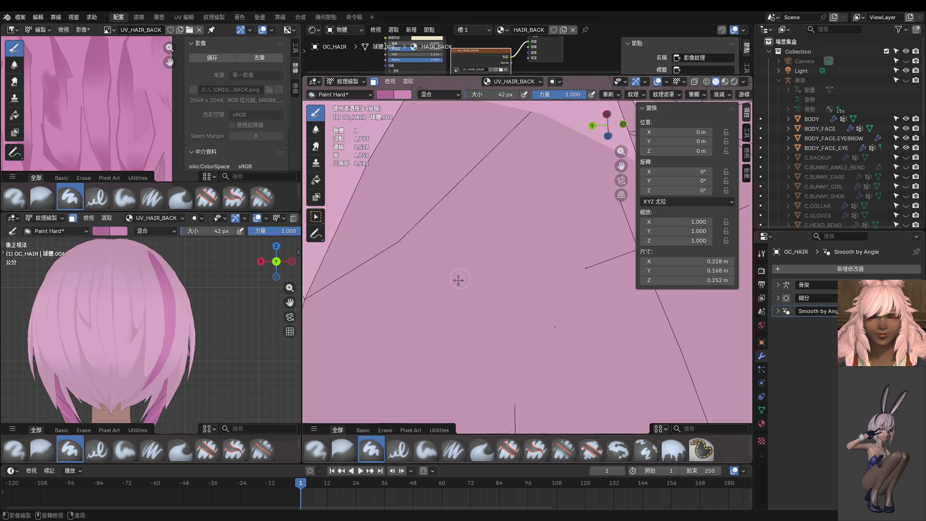
pyautogui.scroll(-5, 458, 280)
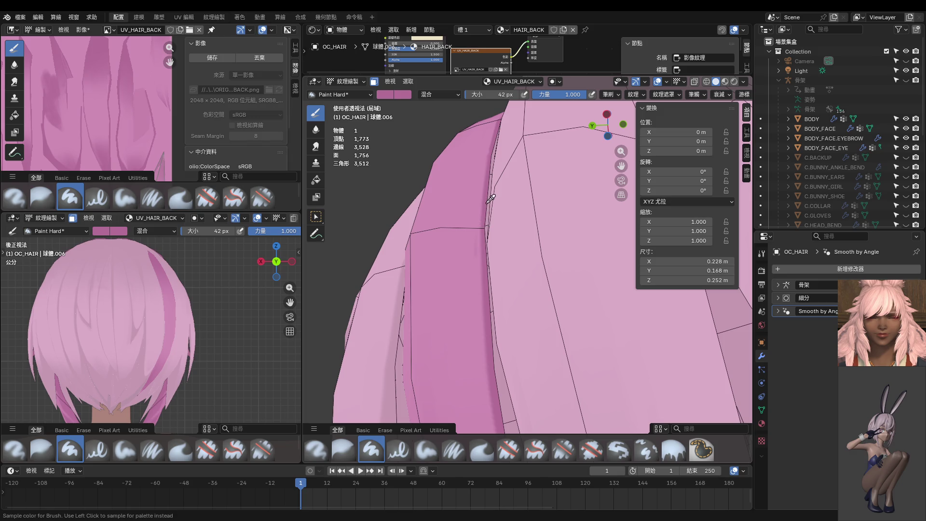
pyautogui.press('f')
pyautogui.click(480, 206)
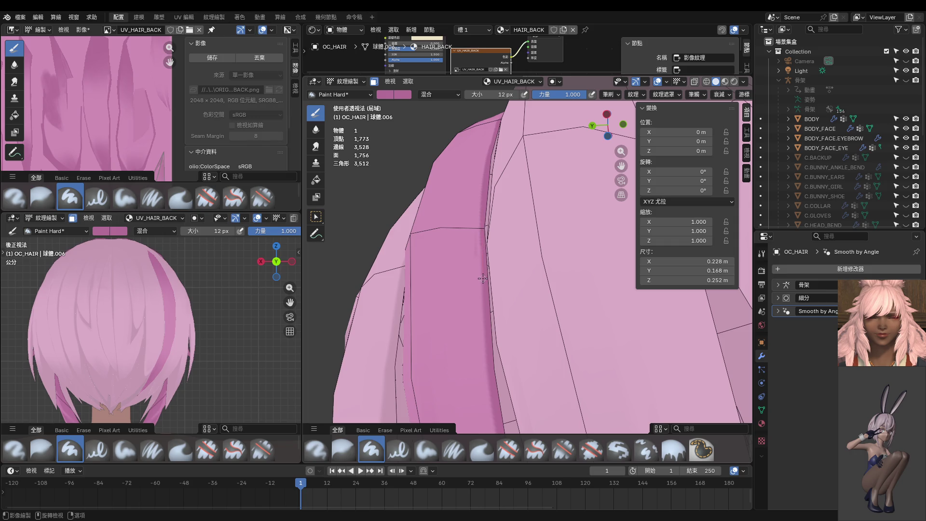
pyautogui.scroll(-3, 492, 382)
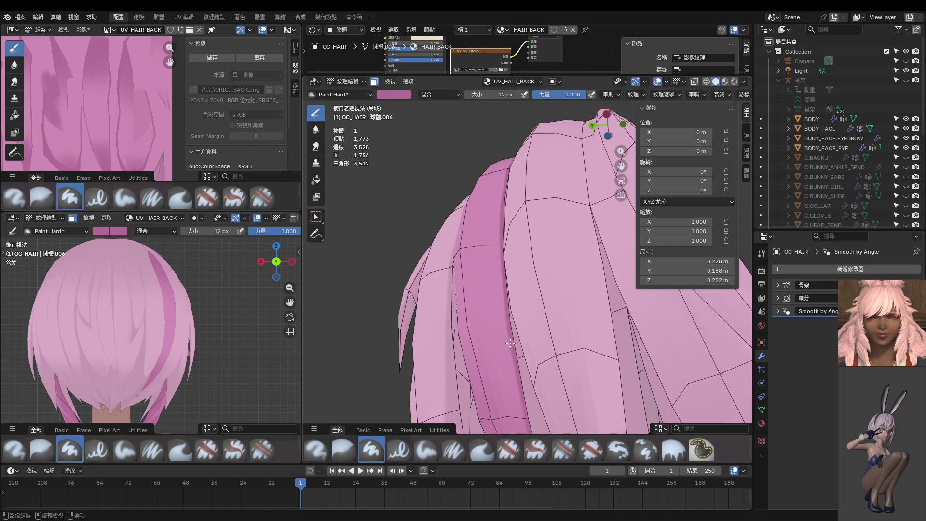
pyautogui.scroll(3, 536, 331)
# Sample a colour from the hair and enlarge the brush to 52 px.
pyautogui.press('s')
pyautogui.press('f')
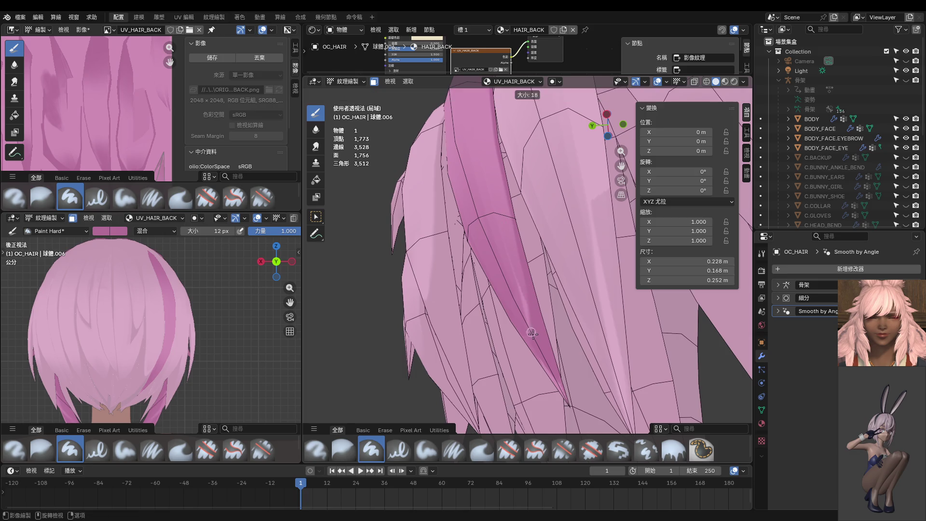
pyautogui.click(530, 314)
pyautogui.moveTo(527, 345); pyautogui.dragTo(566, 275, button='middle')
pyautogui.moveTo(562, 338); pyautogui.dragTo(560, 287, button='middle')
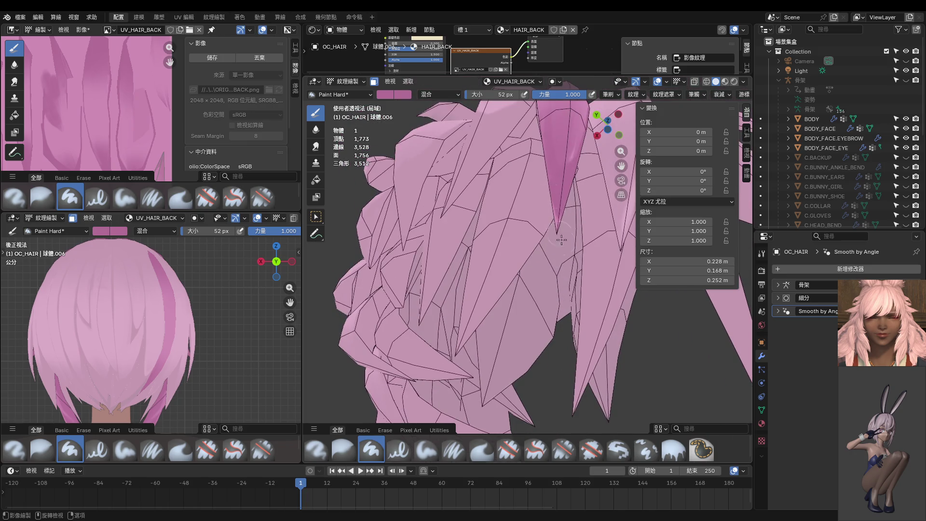
pyautogui.moveTo(559, 189); pyautogui.dragTo(526, 203, button='middle')
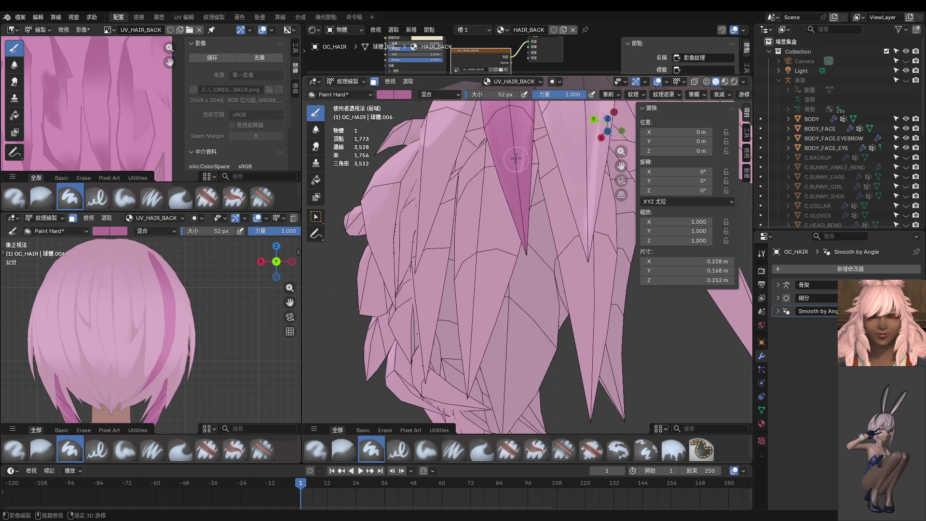
pyautogui.keyDown('shift'); pyautogui.moveTo(518, 161); pyautogui.dragTo(522, 205, button='middle'); pyautogui.keyUp('shift')
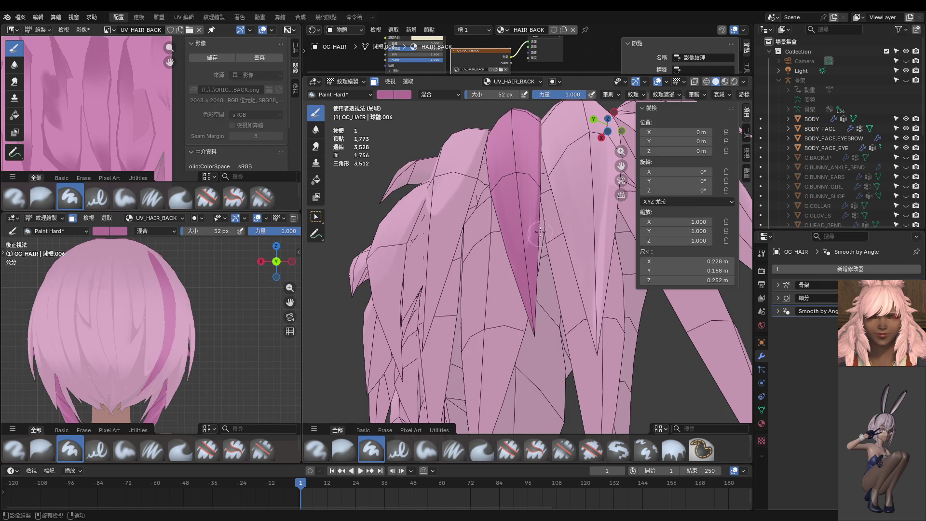
# Lighten the dark strand with pink strokes, set the brush to 14 px, and enter Edit Mode.
pyautogui.moveTo(541, 232); pyautogui.dragTo(499, 319)
pyautogui.moveTo(545, 223); pyautogui.dragTo(546, 196)
pyautogui.moveTo(535, 243)
pyautogui.mouseDown(button='middle')
pyautogui.moveTo(579, 255)
pyautogui.moveTo(559, 247)
pyautogui.moveTo(554, 275)
pyautogui.moveTo(544, 226)
pyautogui.mouseUp(button='middle')
pyautogui.press('f')
pyautogui.click(553, 248)
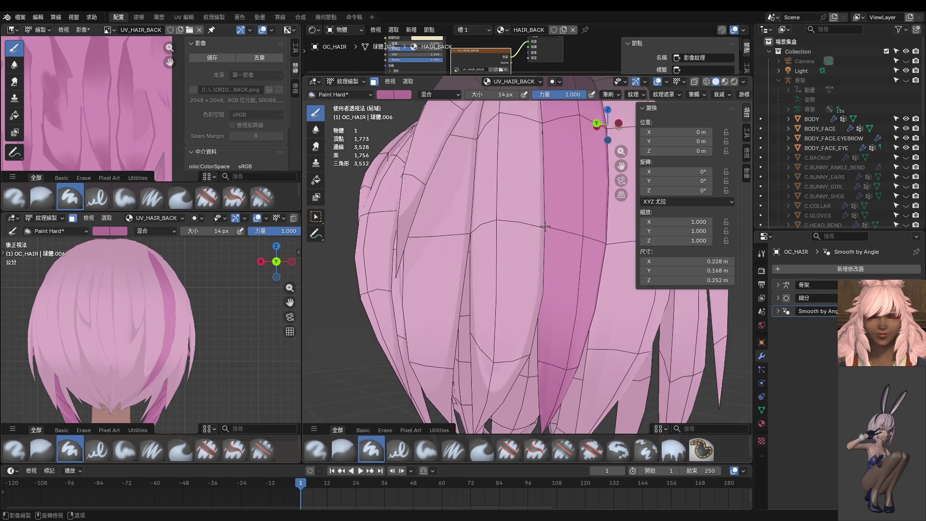
pyautogui.press('Tab')
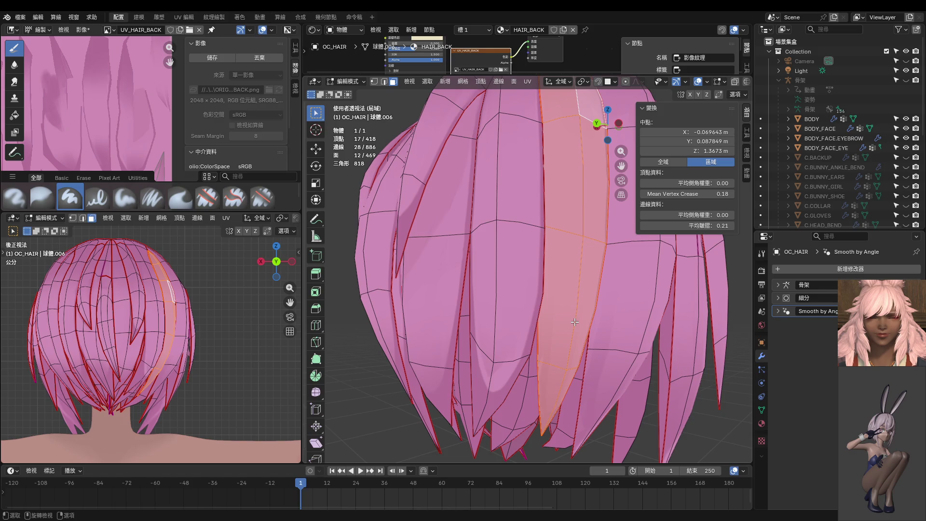
# Hide every hair piece except the chosen strand and return to Texture Paint.
pyautogui.hotkey('shift', 'h')
pyautogui.press('Tab')
pyautogui.moveTo(560, 270); pyautogui.dragTo(541, 143, button='middle')
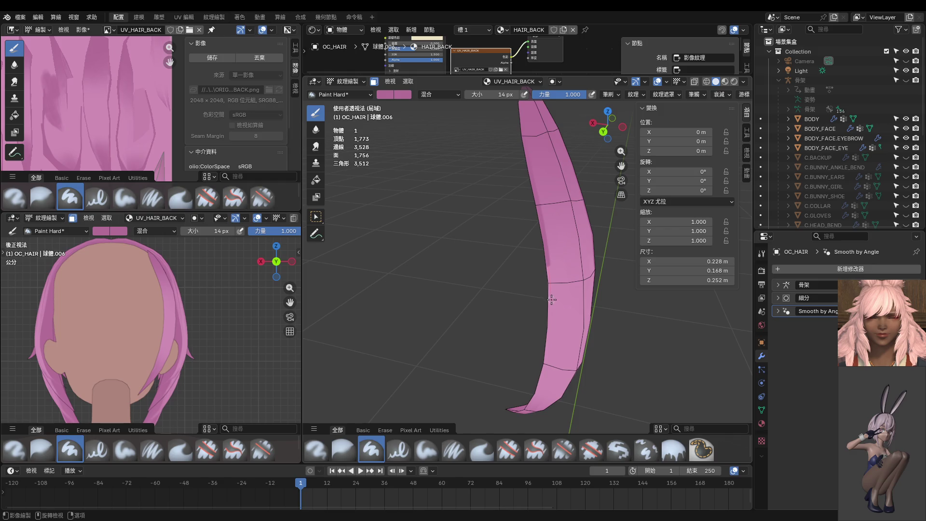
# Paint darker shading down the strand's left edge toward its tip.
pyautogui.moveTo(550, 340); pyautogui.dragTo(523, 407)
pyautogui.moveTo(536, 357)
pyautogui.mouseDown(button='middle')
pyautogui.moveTo(565, 327)
pyautogui.moveTo(565, 218)
pyautogui.mouseUp(button='middle')
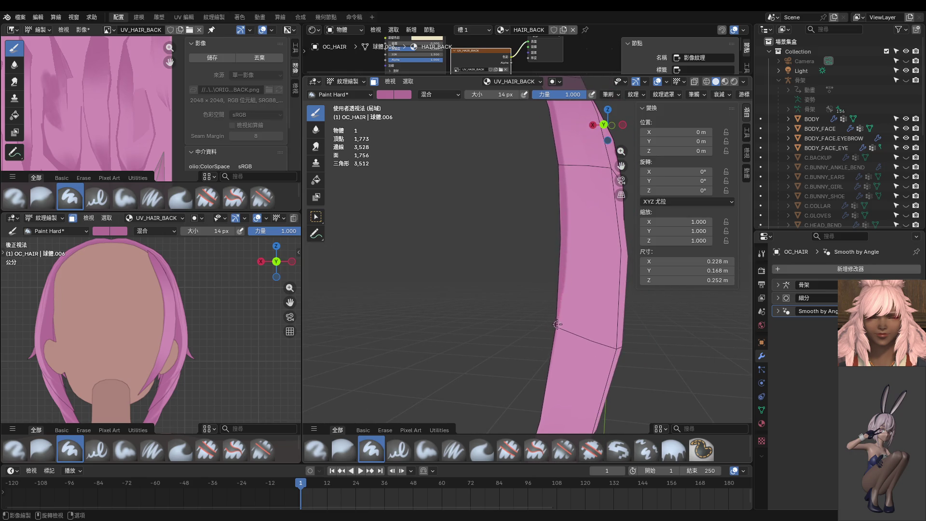
pyautogui.moveTo(550, 357); pyautogui.dragTo(557, 292)
pyautogui.moveTo(564, 290); pyautogui.dragTo(539, 433)
pyautogui.moveTo(539, 433)
pyautogui.mouseDown(button='middle')
pyautogui.moveTo(569, 350)
pyautogui.moveTo(582, 163)
pyautogui.mouseUp(button='middle')
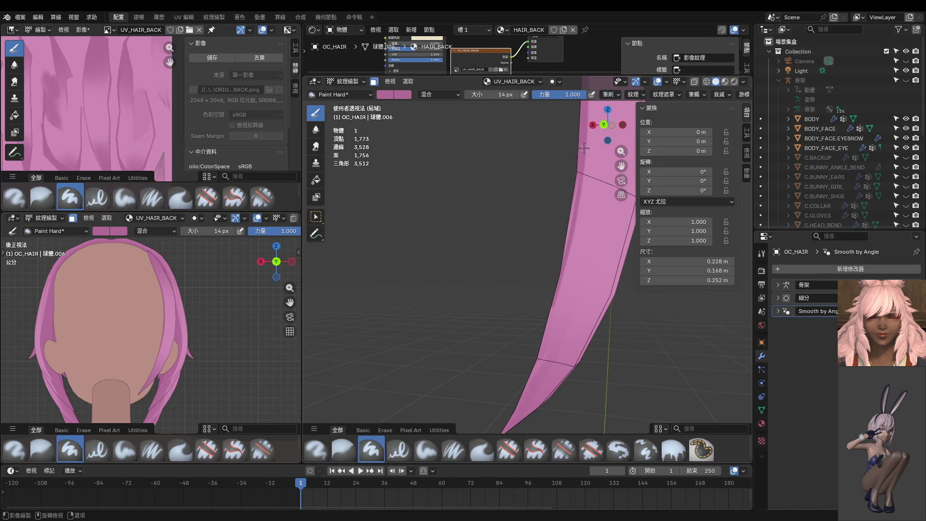
pyautogui.moveTo(574, 238); pyautogui.dragTo(523, 411)
pyautogui.keyDown('shift'); pyautogui.moveTo(538, 331); pyautogui.dragTo(527, 292, button='middle'); pyautogui.keyUp('shift')
# Set the brush to 24 px and try another dark stroke, undoing it.
pyautogui.press('f')
pyautogui.click(527, 292)
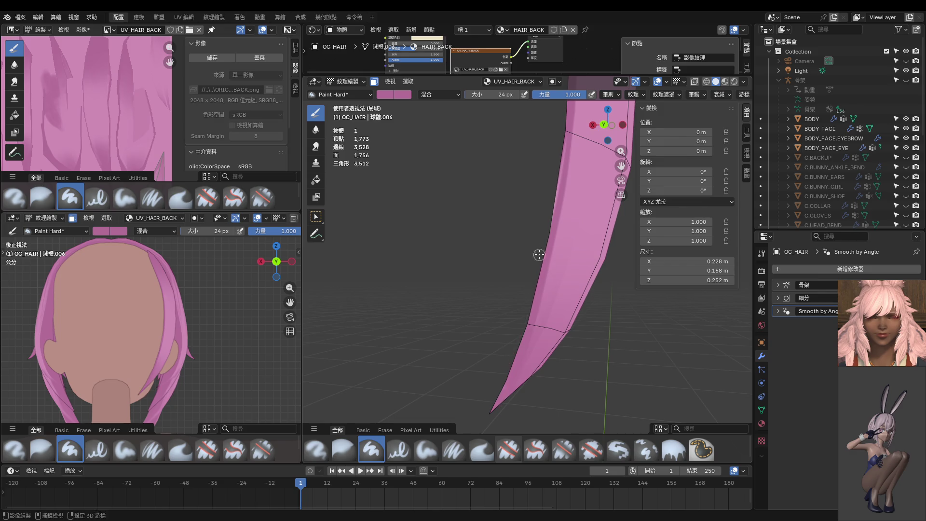
pyautogui.hotkey('ctrl', 'z')
pyautogui.moveTo(529, 227)
pyautogui.mouseDown()
pyautogui.moveTo(521, 278)
pyautogui.moveTo(535, 185)
pyautogui.moveTo(532, 225)
pyautogui.mouseUp()
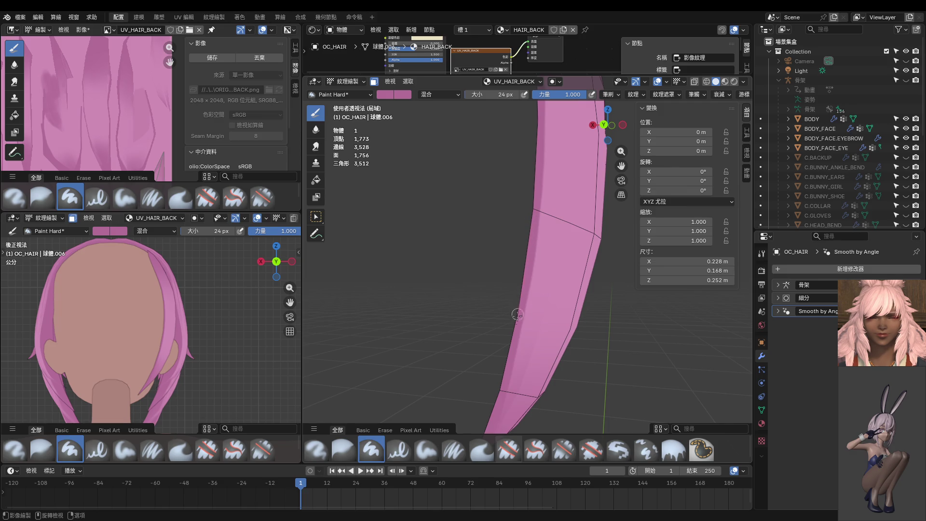
pyautogui.hotkey('ctrl', 'z')
pyautogui.moveTo(509, 237)
pyautogui.mouseDown(button='middle')
pyautogui.moveTo(514, 201)
pyautogui.moveTo(529, 246)
pyautogui.mouseUp(button='middle')
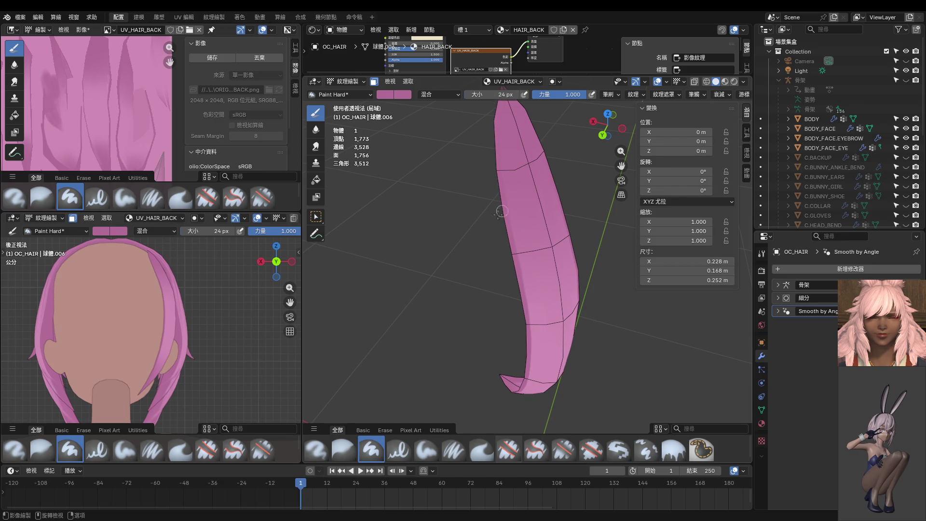
# Leave texture painting for Object Mode while checking the side view.
pyautogui.moveTo(189, 278)
pyautogui.mouseDown(button='middle')
pyautogui.moveTo(118, 278)
pyautogui.moveTo(114, 300)
pyautogui.moveTo(151, 332)
pyautogui.moveTo(130, 354)
pyautogui.moveTo(157, 344)
pyautogui.moveTo(126, 353)
pyautogui.mouseUp(button='middle')
pyautogui.hotkey('ctrl', 'Tab')
pyautogui.moveTo(106, 353)
pyautogui.mouseDown(button='middle')
pyautogui.moveTo(107, 369)
pyautogui.moveTo(114, 360)
pyautogui.mouseUp(button='middle')
pyautogui.hotkey('ctrl', 'Tab')
# Enter Edit Mode, reveal all hidden hair pieces, and switch to vertex selection.
pyautogui.click(175, 360)
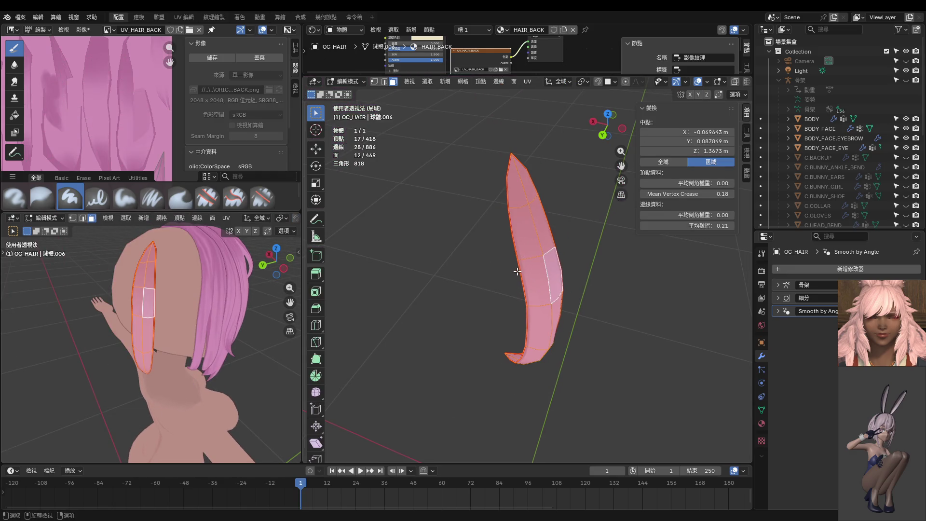
pyautogui.hotkey('alt', 'h')
pyautogui.hotkey('ctrl', 'Tab')
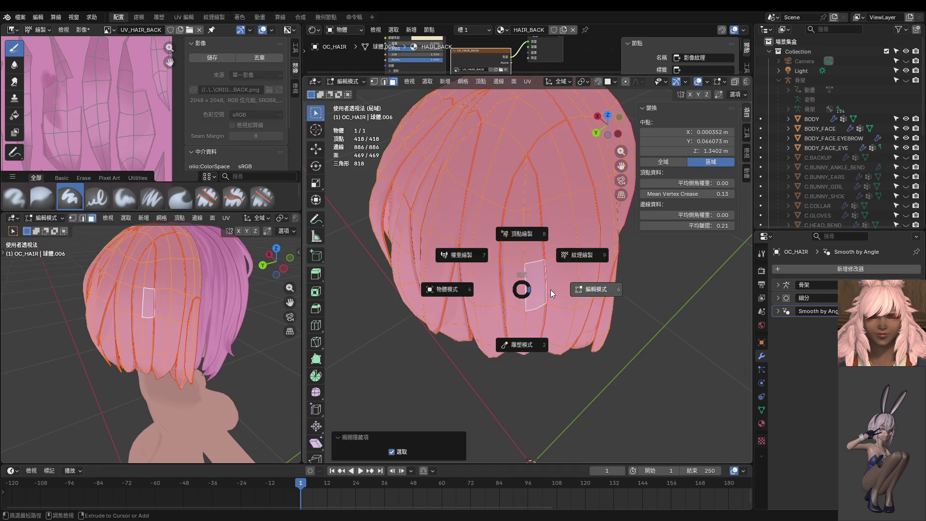
pyautogui.click(434, 259)
# Select a vertex on the crown edge and slide it along its edge by 0.163.
pyautogui.moveTo(434, 258); pyautogui.dragTo(546, 307, button='middle')
pyautogui.click(546, 306)
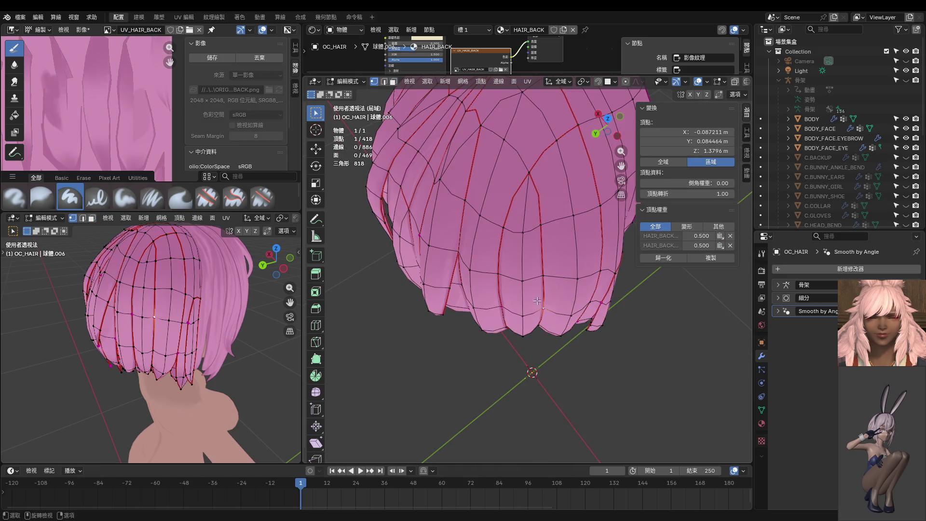
pyautogui.moveTo(195, 291); pyautogui.dragTo(251, 304, button='middle')
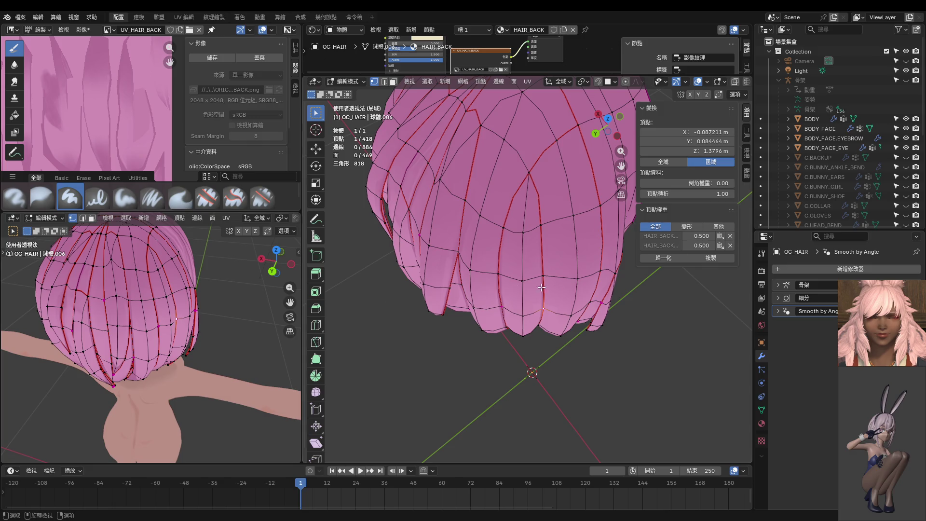
pyautogui.moveTo(546, 247)
pyautogui.mouseDown(button='middle')
pyautogui.moveTo(549, 269)
pyautogui.moveTo(584, 250)
pyautogui.moveTo(580, 259)
pyautogui.moveTo(474, 242)
pyautogui.moveTo(511, 248)
pyautogui.mouseUp(button='middle')
pyautogui.click(550, 266)
pyautogui.click(584, 252)
pyautogui.click(580, 257)
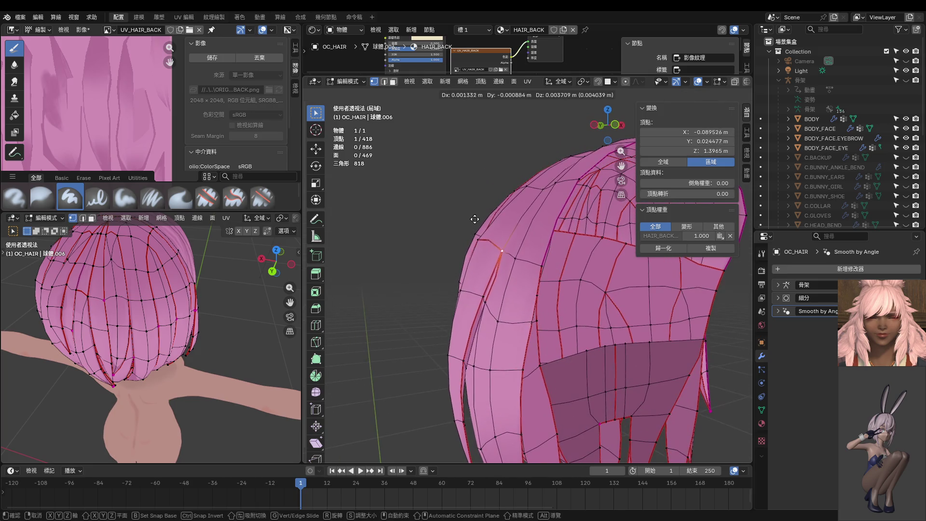
pyautogui.click(516, 251)
pyautogui.hotkey('shift', 'v')
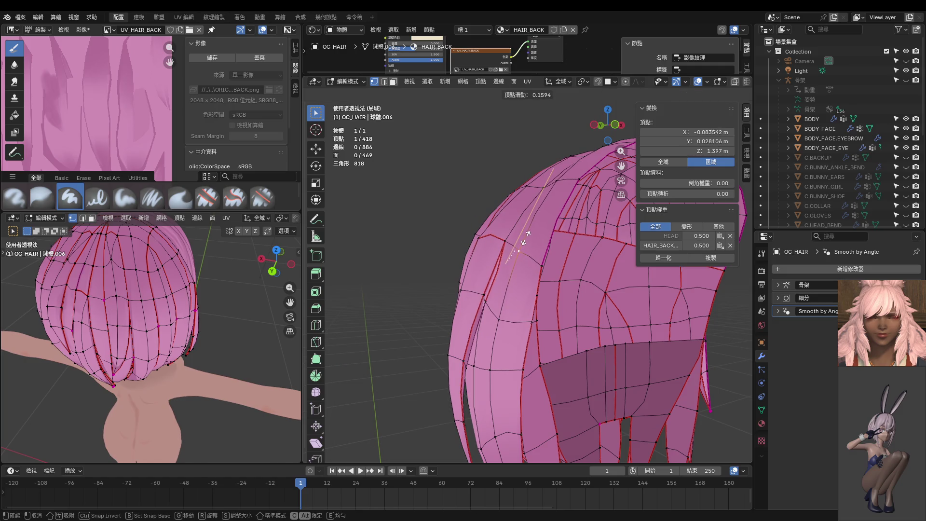
pyautogui.click(528, 234)
# In the front view, slide another fringe vertex along its edge.
pyautogui.moveTo(565, 256); pyautogui.dragTo(514, 257, button='middle')
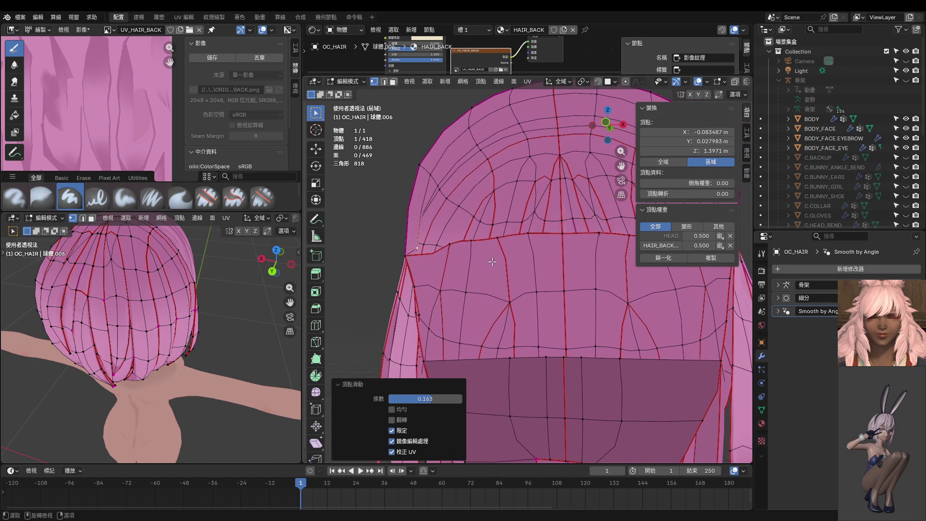
pyautogui.press('ctrl+KP_1')
pyautogui.press('KP_1')
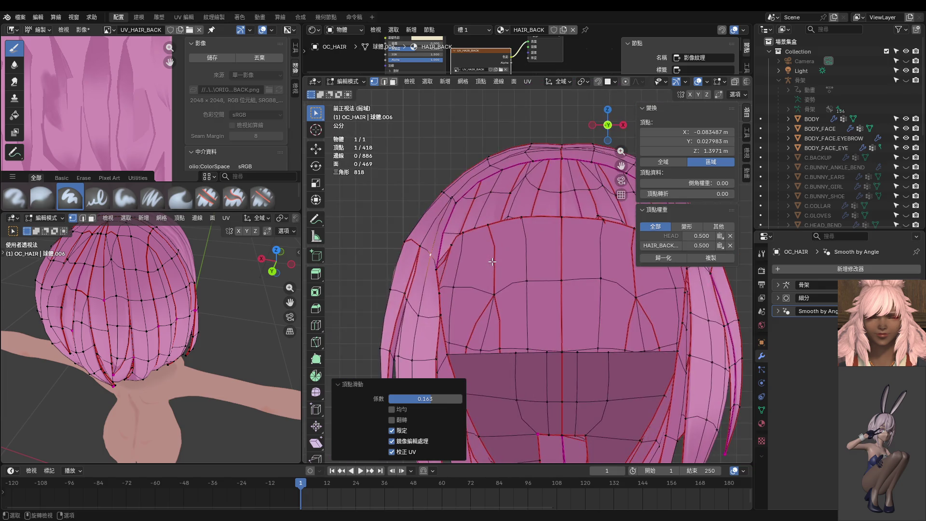
pyautogui.click(366, 279)
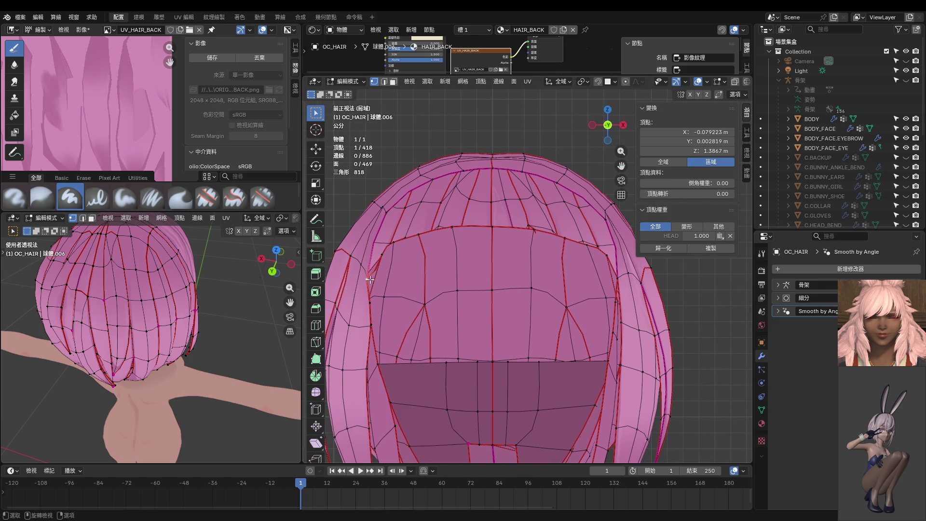
pyautogui.press('g')
pyautogui.press('g')
pyautogui.click(382, 266)
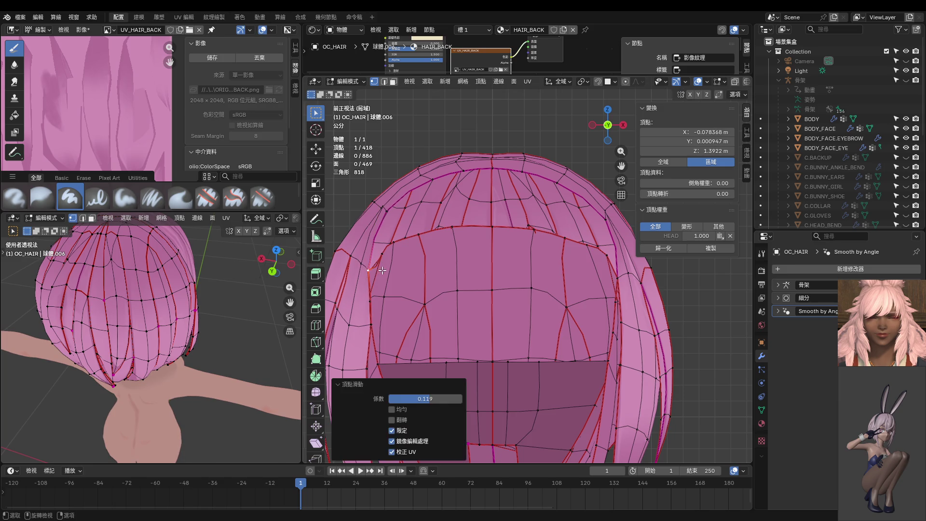
# Select a different fringe vertex and begin moving it.
pyautogui.moveTo(386, 270)
pyautogui.mouseDown(button='middle')
pyautogui.moveTo(456, 282)
pyautogui.moveTo(455, 245)
pyautogui.moveTo(451, 279)
pyautogui.moveTo(425, 303)
pyautogui.moveTo(442, 310)
pyautogui.mouseUp(button='middle')
pyautogui.click(384, 289)
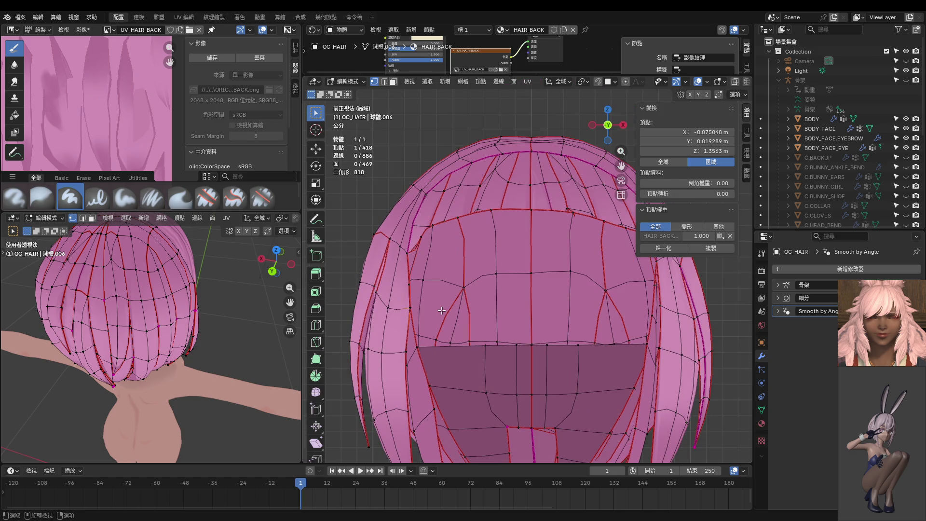
pyautogui.press('g')
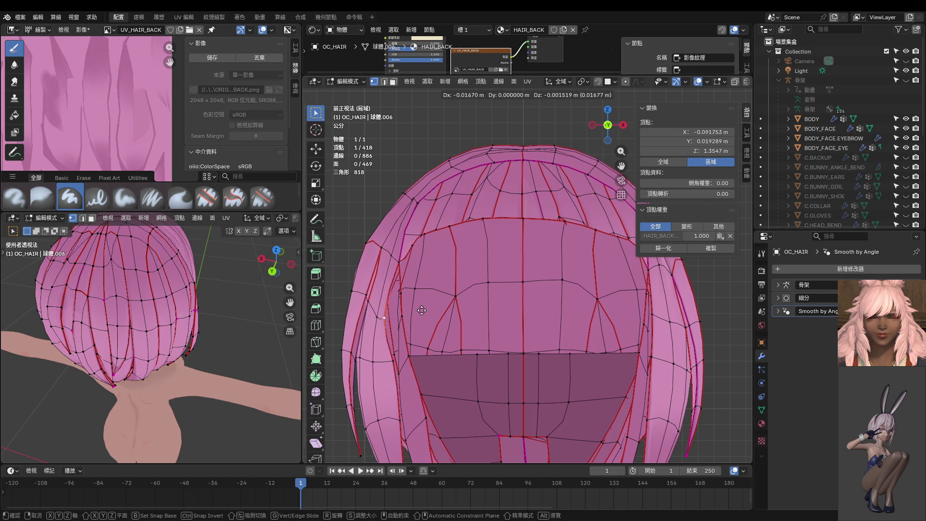
# Redo the fringe vertex move constrained to X, shifting it slightly left.
pyautogui.rightClick(427, 310)
pyautogui.press('g')
pyautogui.press('x')
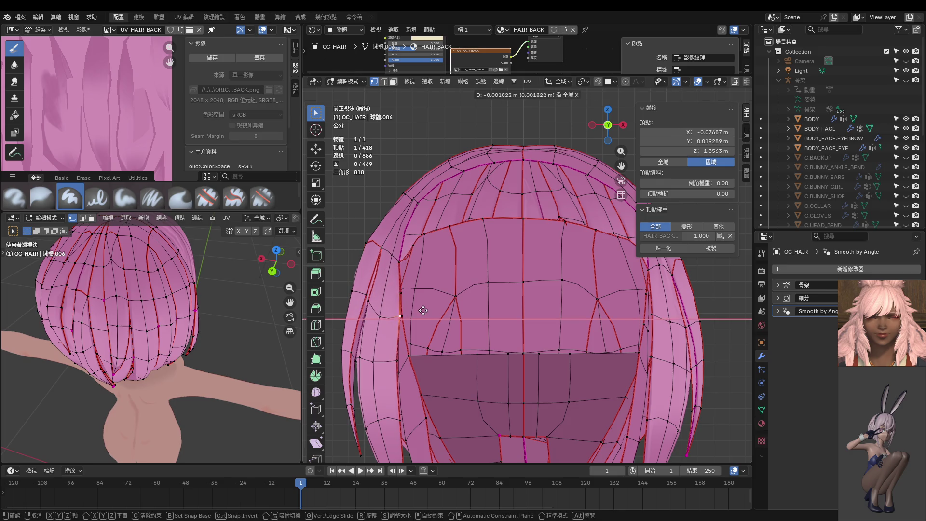
pyautogui.click(426, 310)
pyautogui.moveTo(427, 310)
pyautogui.mouseDown(button='middle')
pyautogui.moveTo(462, 313)
pyautogui.moveTo(465, 234)
pyautogui.moveTo(364, 247)
pyautogui.moveTo(460, 229)
pyautogui.moveTo(441, 206)
pyautogui.moveTo(455, 197)
pyautogui.mouseUp(button='middle')
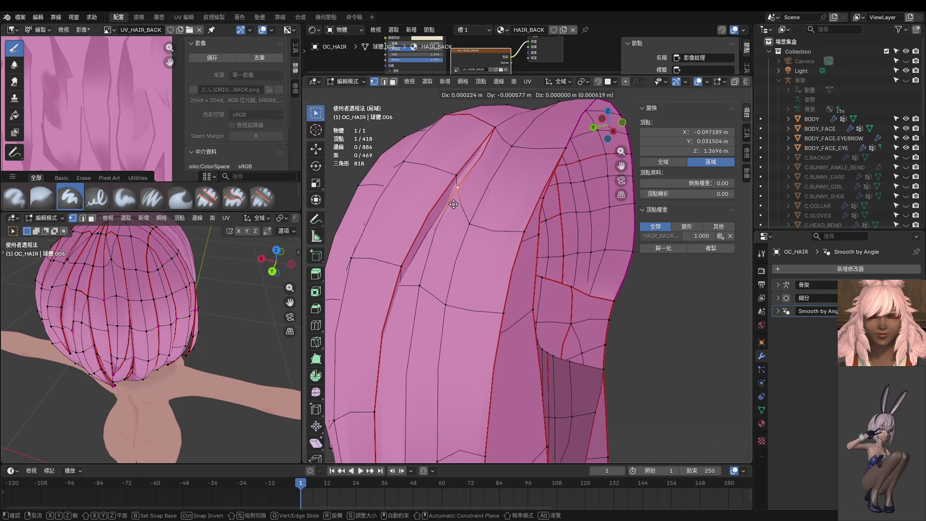
# Add a second crown vertex, set a crease on the selected edge, and nudge a vertex.
pyautogui.moveTo(459, 187); pyautogui.dragTo(460, 186)
pyautogui.keyDown('shift'); pyautogui.click(498, 130); pyautogui.keyUp('shift')
pyautogui.press('g')
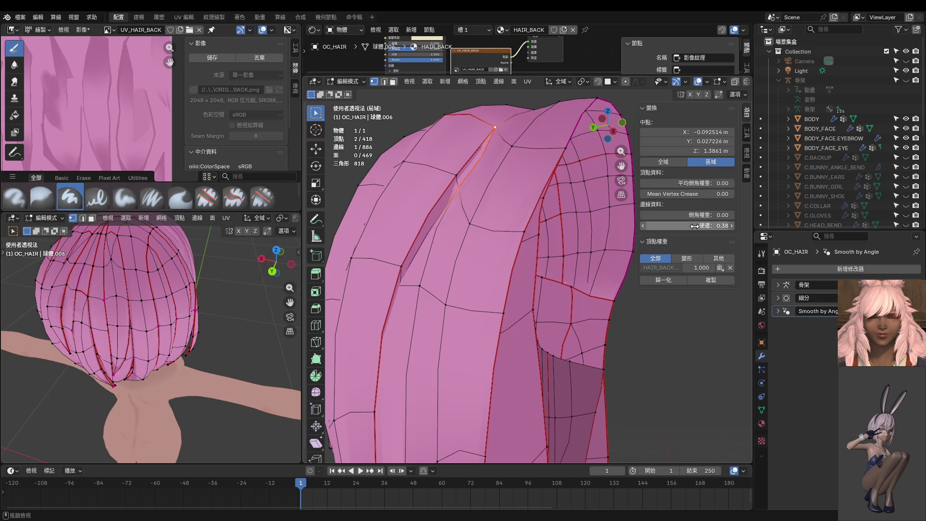
pyautogui.moveTo(687, 226); pyautogui.dragTo(687, 225)
pyautogui.moveTo(487, 232); pyautogui.dragTo(451, 225, button='middle')
pyautogui.moveTo(452, 225); pyautogui.dragTo(447, 221)
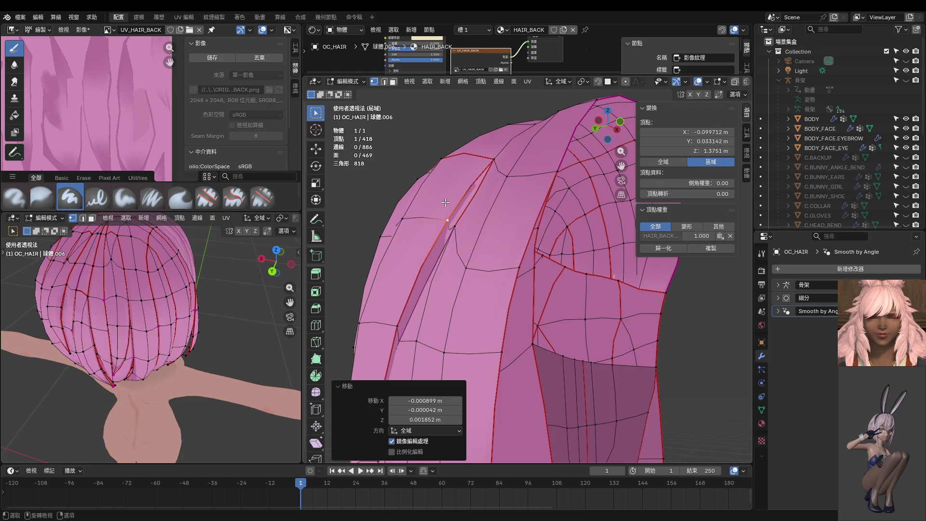
# Slide a crown vertex along its edge and move another to smooth the spike.
pyautogui.press('g')
pyautogui.press('g')
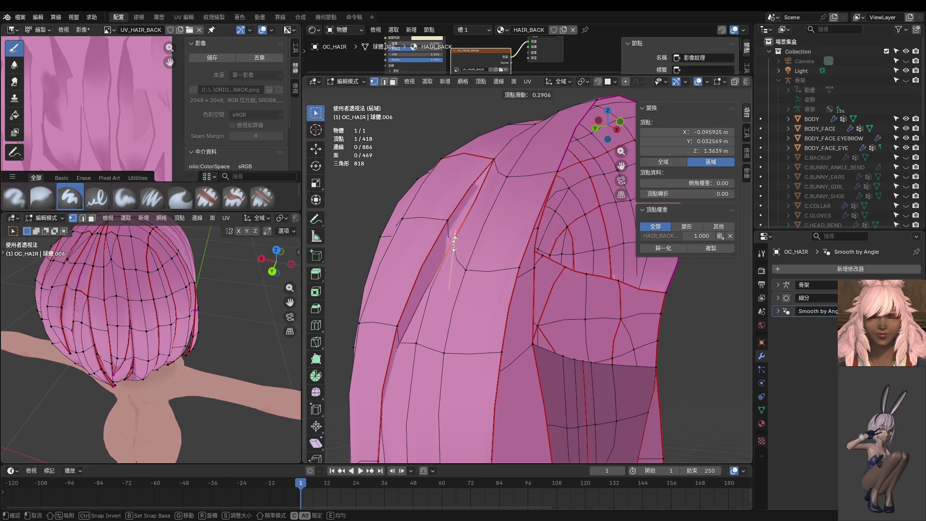
pyautogui.click(449, 245)
pyautogui.moveTo(449, 246)
pyautogui.mouseDown(button='middle')
pyautogui.moveTo(479, 265)
pyautogui.moveTo(535, 238)
pyautogui.moveTo(529, 245)
pyautogui.moveTo(603, 287)
pyautogui.mouseUp(button='middle')
pyautogui.press('g')
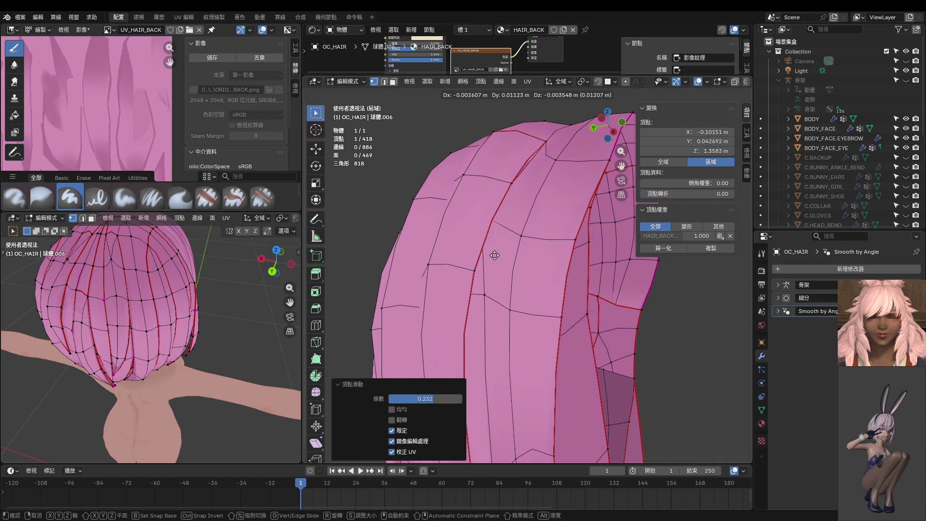
pyautogui.click(499, 256)
pyautogui.moveTo(499, 255); pyautogui.dragTo(448, 255, button='middle')
# Move the vertex twice more to refine its position.
pyautogui.press('g')
pyautogui.click(475, 250)
pyautogui.press('g')
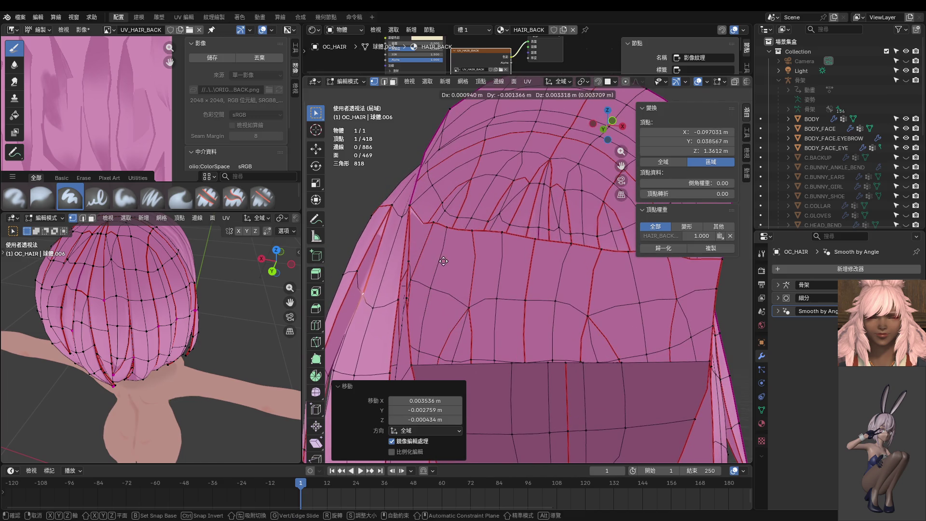
pyautogui.click(444, 256)
pyautogui.moveTo(443, 256)
pyautogui.mouseDown(button='middle')
pyautogui.moveTo(413, 267)
pyautogui.moveTo(446, 178)
pyautogui.moveTo(478, 188)
pyautogui.moveTo(465, 188)
pyautogui.moveTo(395, 256)
pyautogui.mouseUp(button='middle')
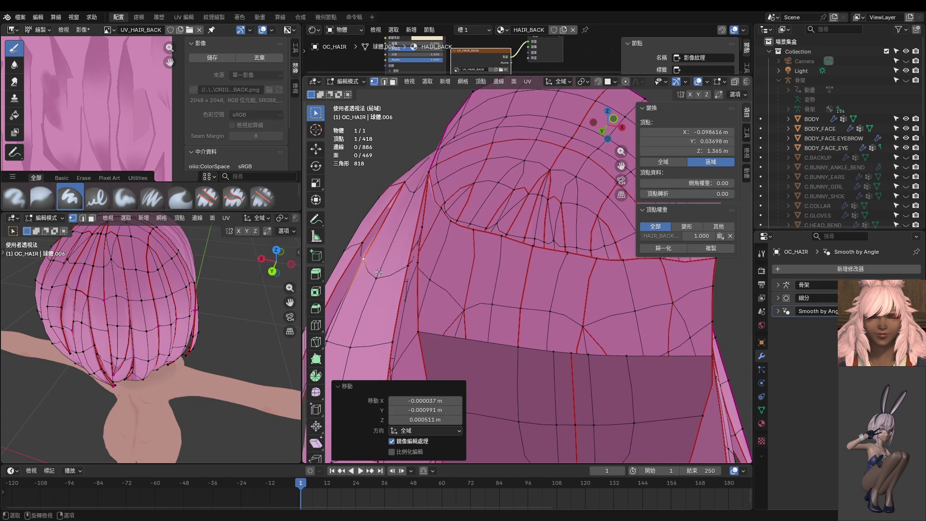
# Move a fringe vertex, then slide it along its edge, finally by 0.109.
pyautogui.press('g')
pyautogui.click(407, 265)
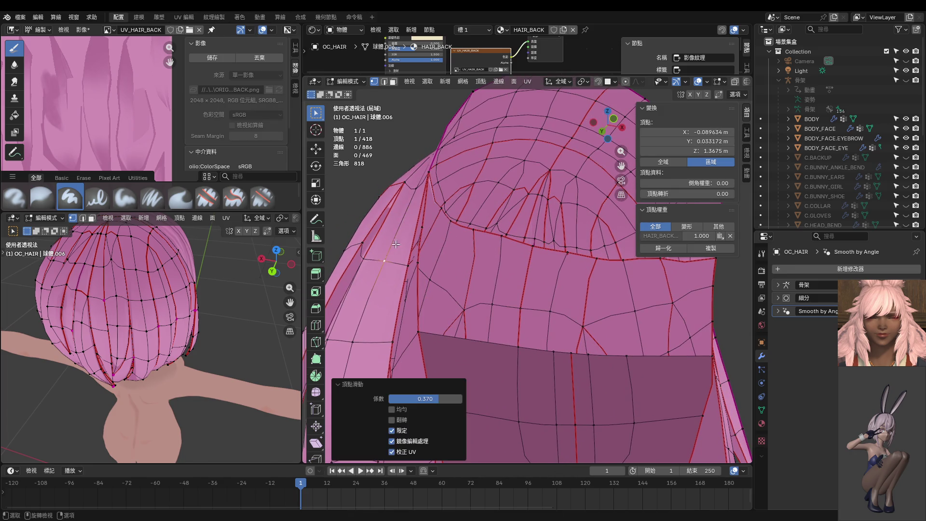
pyautogui.hotkey('shift', 'v')
pyautogui.click(410, 260)
pyautogui.moveTo(410, 261); pyautogui.dragTo(356, 299, button='middle')
pyautogui.hotkey('shift', 'v')
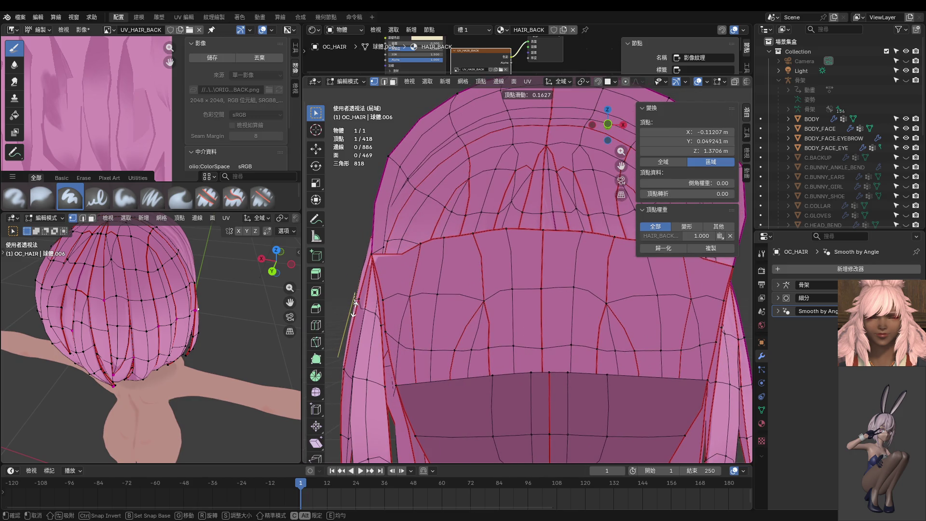
pyautogui.click(359, 303)
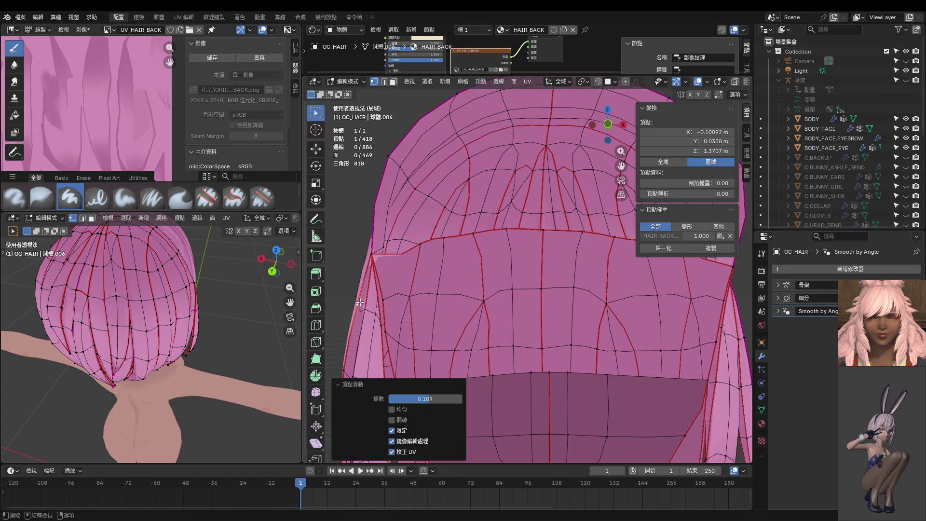
# Select a second vertex to form an edge and set its crease to 1.00.
pyautogui.keyDown('shift'); pyautogui.click(364, 308); pyautogui.keyUp('shift')
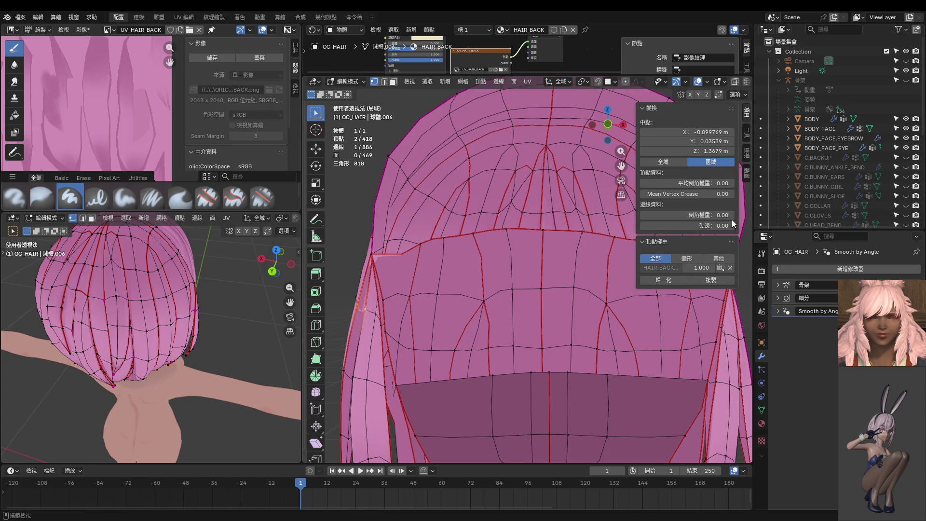
pyautogui.moveTo(731, 224)
pyautogui.mouseDown()
pyautogui.moveTo(772, 223)
pyautogui.moveTo(733, 225)
pyautogui.mouseUp()
pyautogui.moveTo(482, 281); pyautogui.dragTo(483, 281, button='middle')
pyautogui.scroll(5, 482, 281)
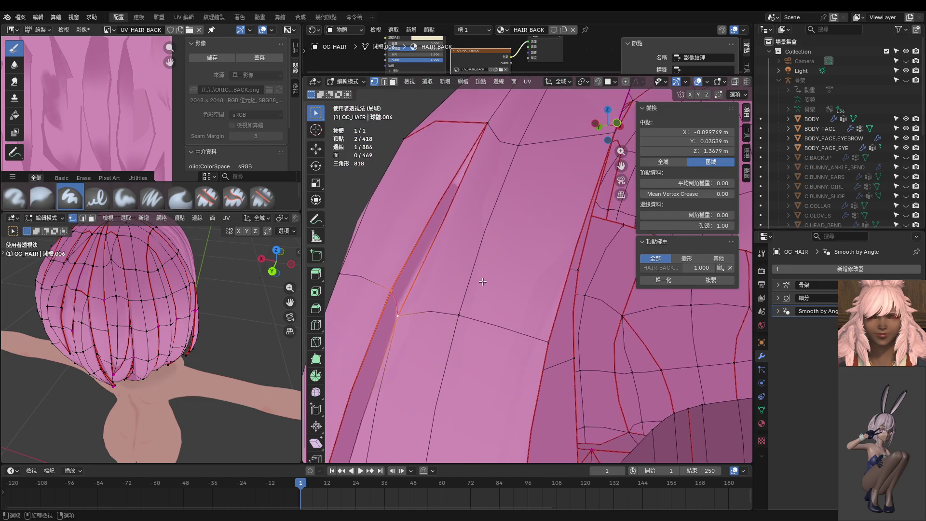
# Slide another strand vertex by 0.087 and switch to face selection.
pyautogui.click(398, 316)
pyautogui.hotkey('shift', 'v')
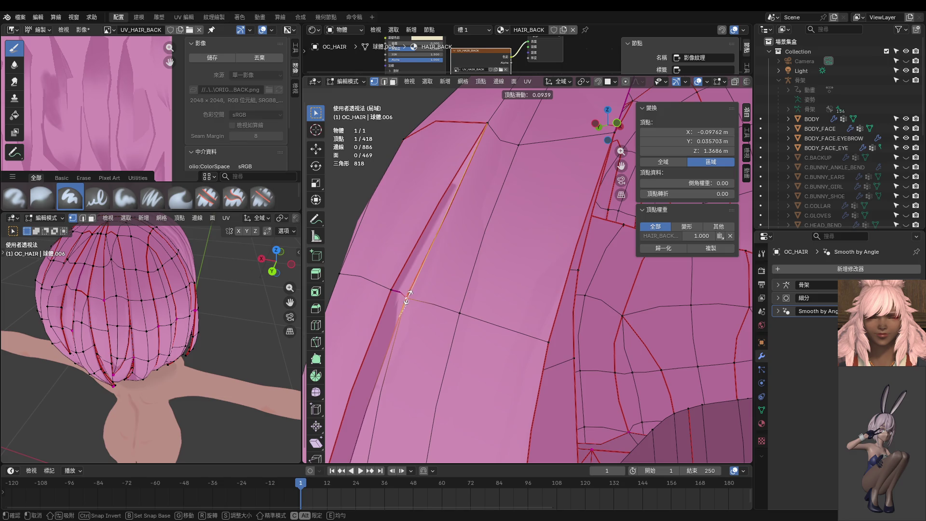
pyautogui.click(406, 299)
pyautogui.scroll(-3, 402, 280)
pyautogui.moveTo(402, 279)
pyautogui.mouseDown(button='middle')
pyautogui.moveTo(400, 261)
pyautogui.moveTo(429, 275)
pyautogui.mouseUp(button='middle')
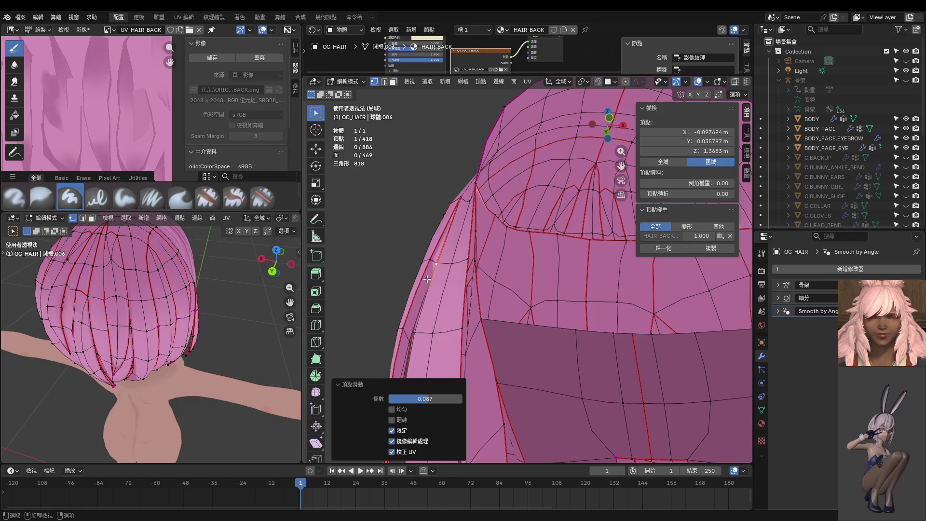
pyautogui.press('3')
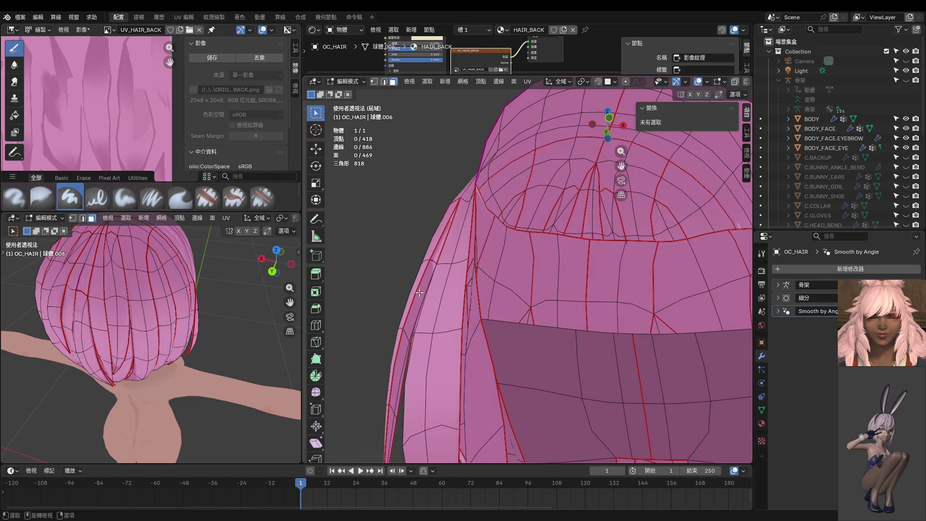
pyautogui.hotkey('ctrl', 'Tab')
# Enter Texture Paint, try the Fill tool, then revert to the 58 px Draw brush.
pyautogui.click(413, 434)
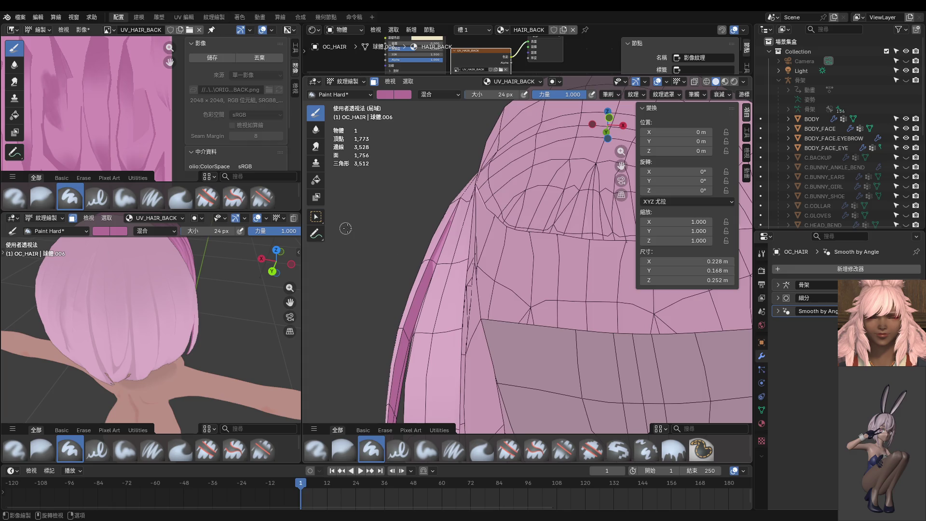
pyautogui.click(316, 180)
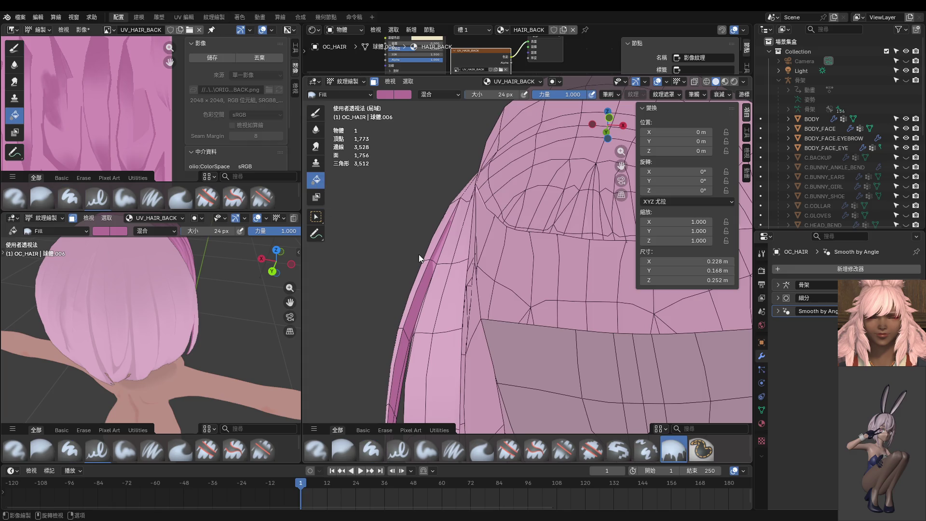
pyautogui.hotkey('ctrl', 'z')
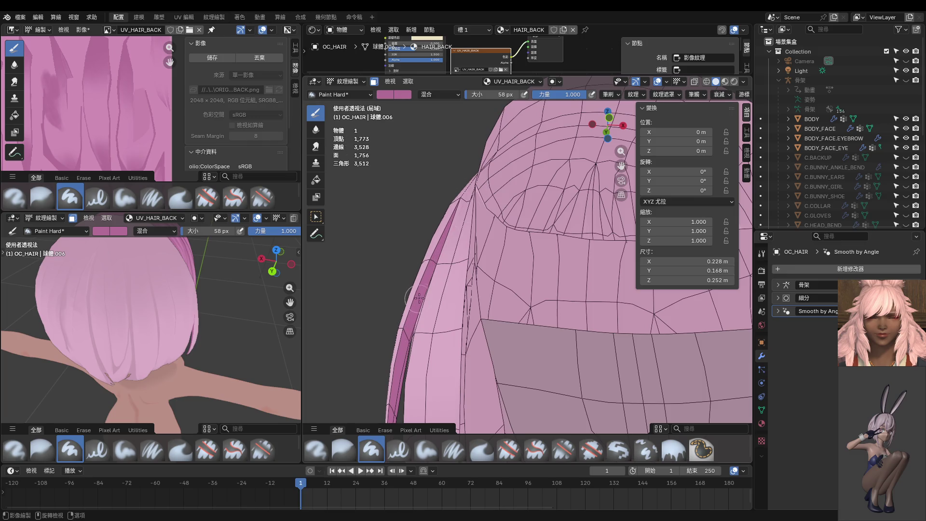
pyautogui.moveTo(396, 327); pyautogui.dragTo(431, 302, button='middle')
pyautogui.scroll(-5, 431, 302)
# Return the hair to Object Mode and orbit to view it from the front and above.
pyautogui.hotkey('ctrl', 'Tab')
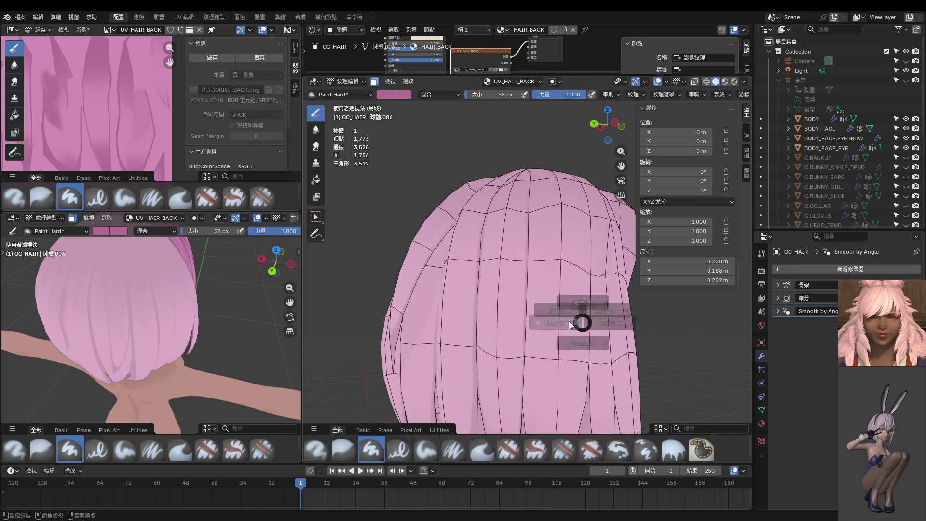
pyautogui.click(530, 315)
pyautogui.scroll(-3, 480, 308)
pyautogui.moveTo(487, 302); pyautogui.dragTo(512, 304, button='middle')
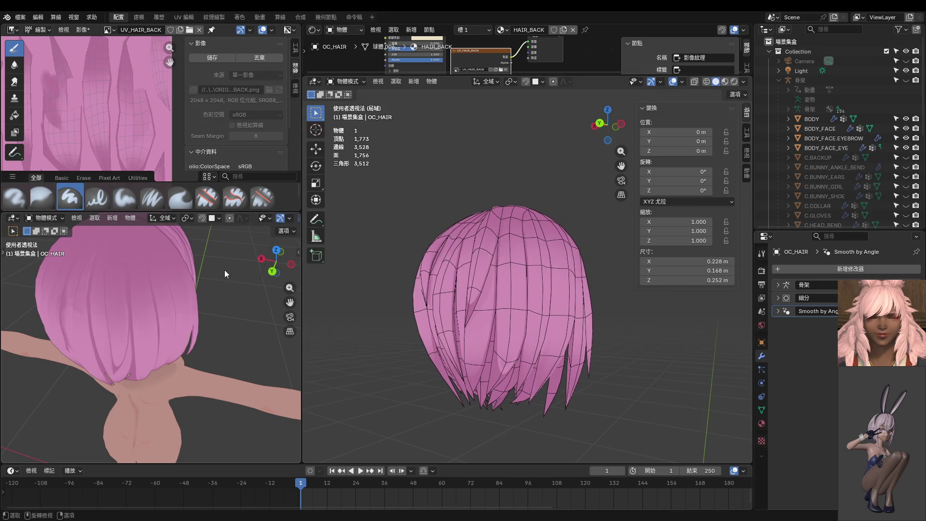
pyautogui.moveTo(224, 271)
pyautogui.mouseDown(button='middle')
pyautogui.moveTo(186, 294)
pyautogui.moveTo(186, 281)
pyautogui.moveTo(161, 304)
pyautogui.moveTo(104, 297)
pyautogui.moveTo(175, 267)
pyautogui.moveTo(171, 216)
pyautogui.moveTo(213, 278)
pyautogui.mouseUp(button='middle')
pyautogui.moveTo(452, 323)
pyautogui.mouseDown(button='middle')
pyautogui.moveTo(490, 314)
pyautogui.moveTo(476, 282)
pyautogui.mouseUp(button='middle')
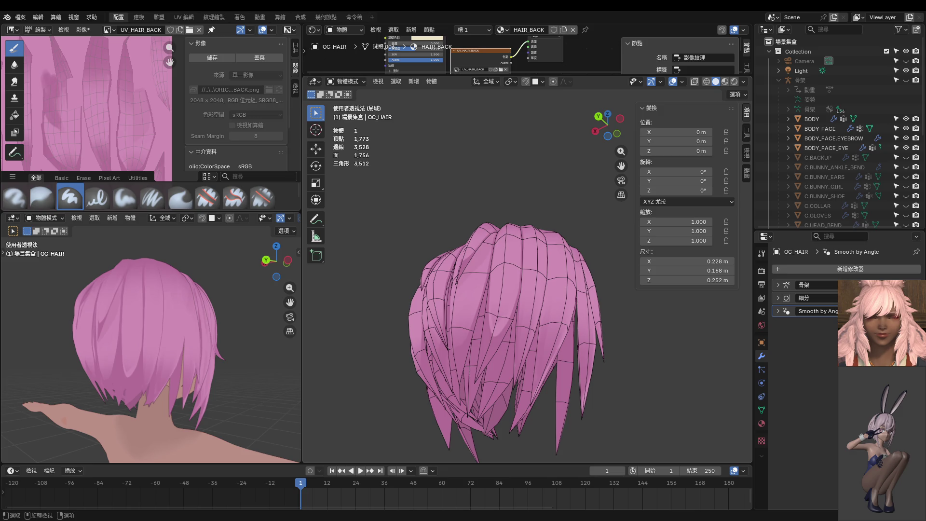
# From the back view, enter Edit Mode and select one connected hair strand.
pyautogui.moveTo(255, 361)
pyautogui.mouseDown(button='middle')
pyautogui.moveTo(189, 346)
pyautogui.moveTo(167, 317)
pyautogui.moveTo(176, 330)
pyautogui.moveTo(171, 361)
pyautogui.mouseUp(button='middle')
pyautogui.hotkey('ctrl', 'Tab')
pyautogui.click(197, 360)
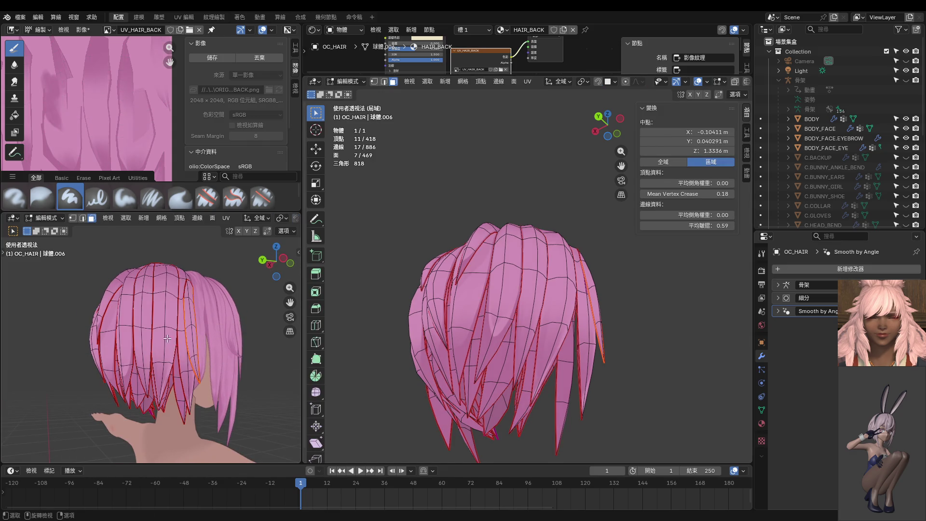
pyautogui.press('l')
# Switch to Texture Paint on UV_HAIR_BACK and orbit to a lower back view of the neck.
pyautogui.hotkey('ctrl', 'Tab')
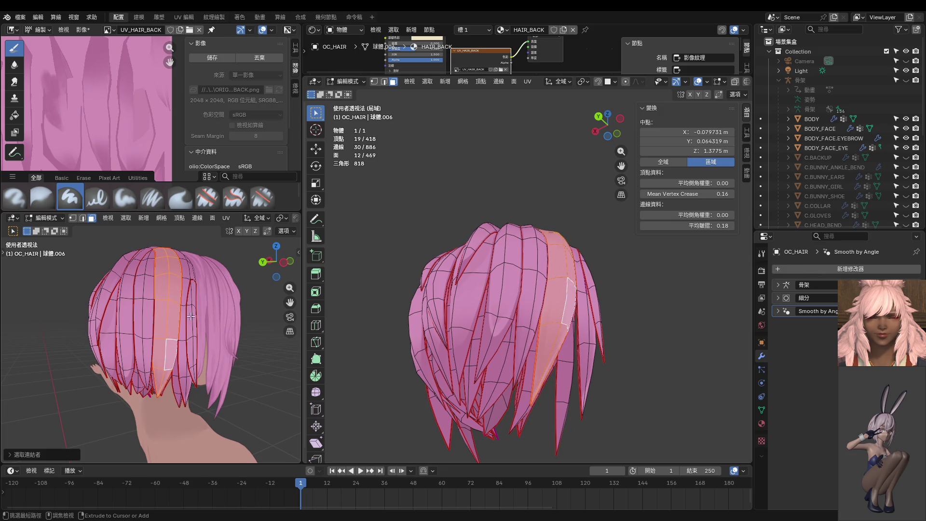
pyautogui.click(204, 304)
pyautogui.scroll(4, 204, 304)
pyautogui.moveTo(204, 305)
pyautogui.mouseDown(button='middle')
pyautogui.moveTo(184, 338)
pyautogui.moveTo(167, 289)
pyautogui.moveTo(169, 251)
pyautogui.moveTo(159, 263)
pyautogui.mouseUp(button='middle')
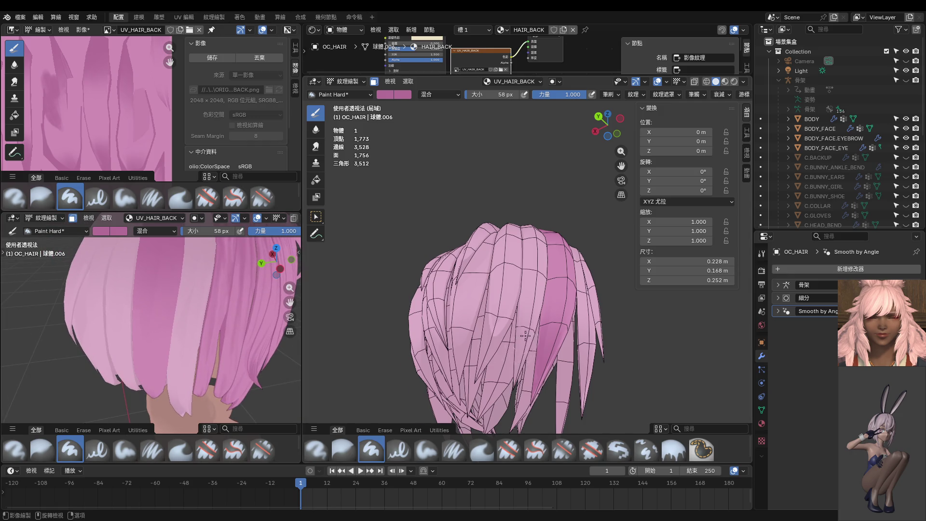
pyautogui.moveTo(525, 336)
pyautogui.mouseDown(button='middle')
pyautogui.moveTo(489, 345)
pyautogui.moveTo(535, 357)
pyautogui.mouseUp(button='middle')
# Go back to Edit Mode and hide all hair except the selected strand.
pyautogui.hotkey('ctrl', 'Tab')
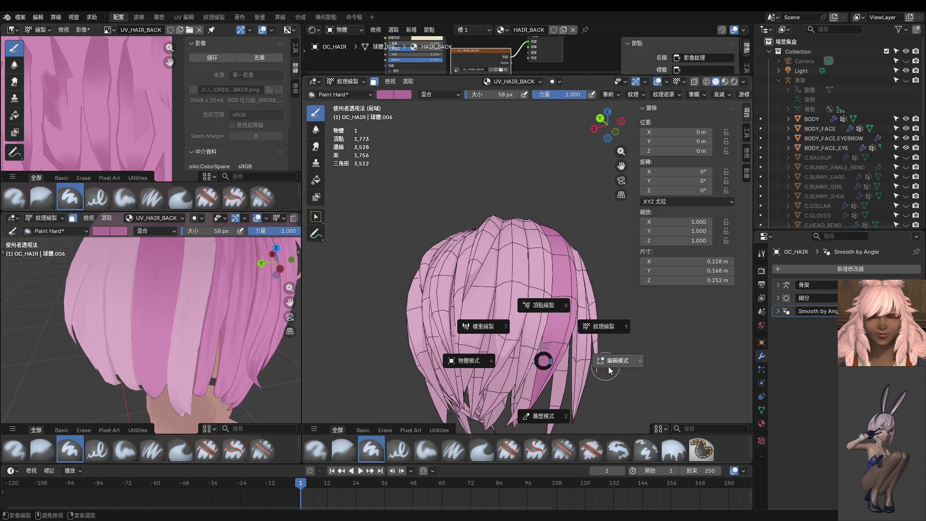
pyautogui.click(644, 371)
pyautogui.hotkey('shift', 'h')
pyautogui.hotkey('ctrl', 'Tab')
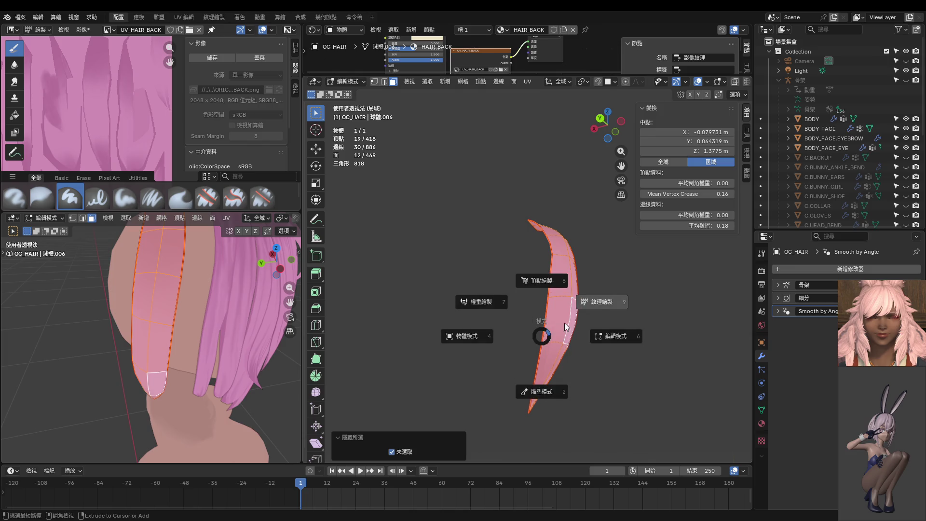
# Return the strand to Edit Mode with vertex select and nudge an upper edge vertex twice.
pyautogui.click(565, 348)
pyautogui.moveTo(566, 356); pyautogui.dragTo(589, 267, button='middle')
pyautogui.moveTo(603, 299); pyautogui.dragTo(580, 300, button='middle')
pyautogui.hotkey('ctrl', 'Tab')
pyautogui.click(624, 305)
pyautogui.press('1')
pyautogui.click(554, 278)
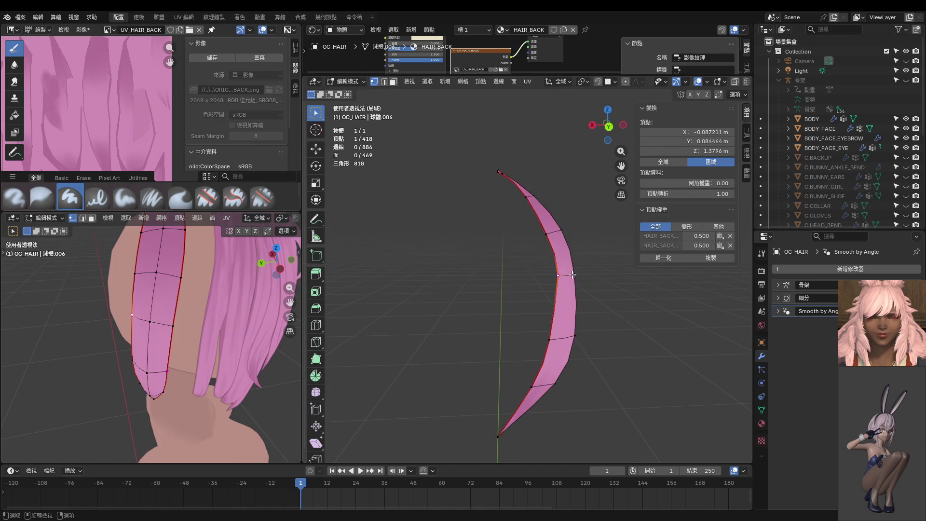
pyautogui.press('g')
pyautogui.click(565, 279)
pyautogui.press('g')
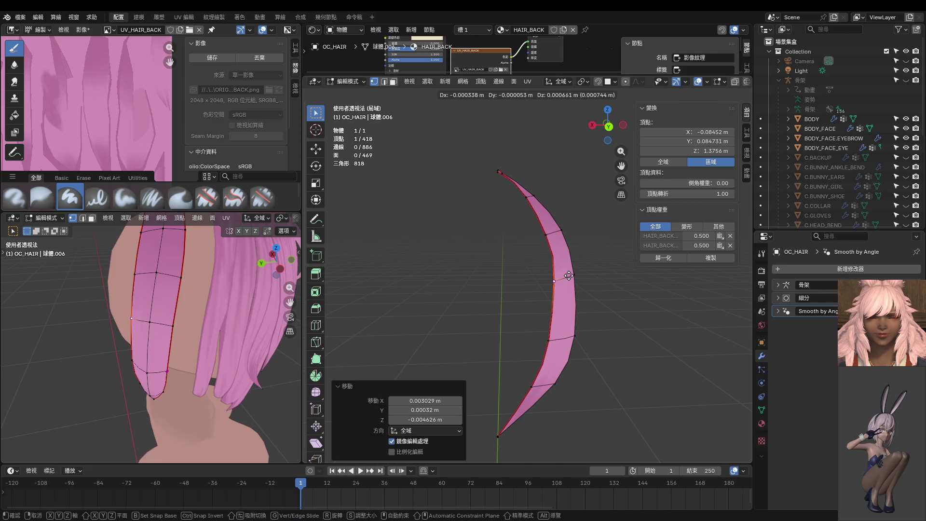
pyautogui.click(565, 291)
# Nudge the lower edge vertices of the strand sideways to smooth its curve.
pyautogui.click(550, 340)
pyautogui.press('g')
pyautogui.click(560, 338)
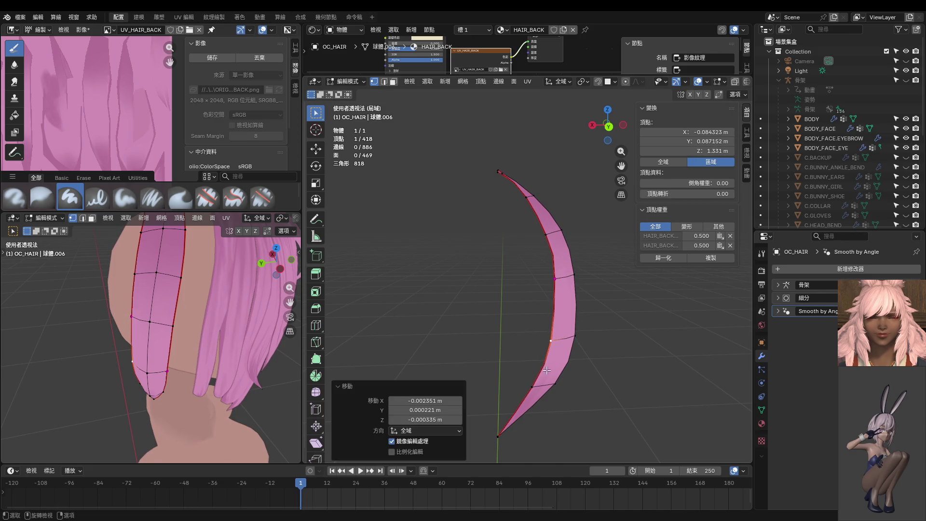
pyautogui.click(534, 386)
pyautogui.press('g')
pyautogui.click(543, 387)
pyautogui.moveTo(543, 387)
pyautogui.mouseDown(button='middle')
pyautogui.moveTo(551, 352)
pyautogui.moveTo(588, 320)
pyautogui.moveTo(618, 314)
pyautogui.mouseUp(button='middle')
pyautogui.moveTo(574, 276); pyautogui.dragTo(562, 285, button='middle')
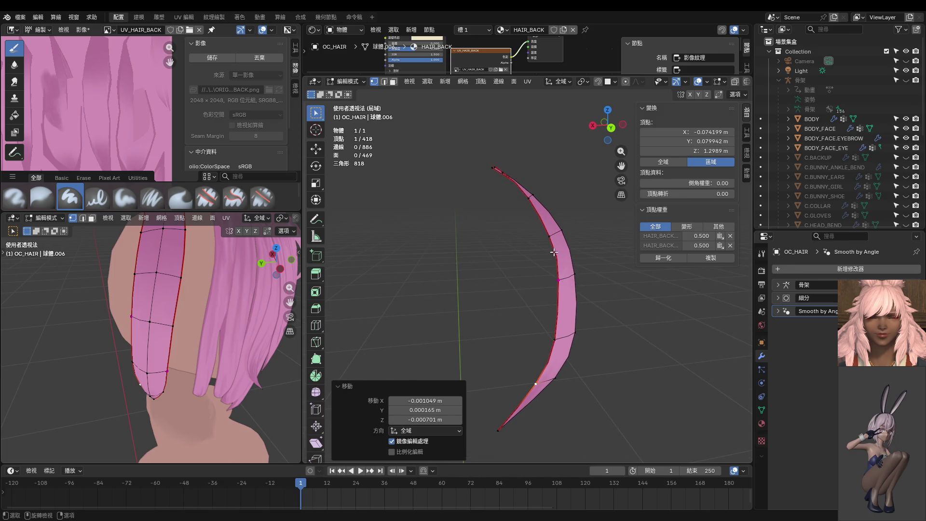
# Give one strand edge a 0.26 crease, then nudge two nearby vertices slightly.
pyautogui.click(558, 280)
pyautogui.keyDown('shift'); pyautogui.click(554, 250); pyautogui.keyUp('shift')
pyautogui.moveTo(696, 226); pyautogui.dragTo(718, 225)
pyautogui.click(558, 280)
pyautogui.press('g')
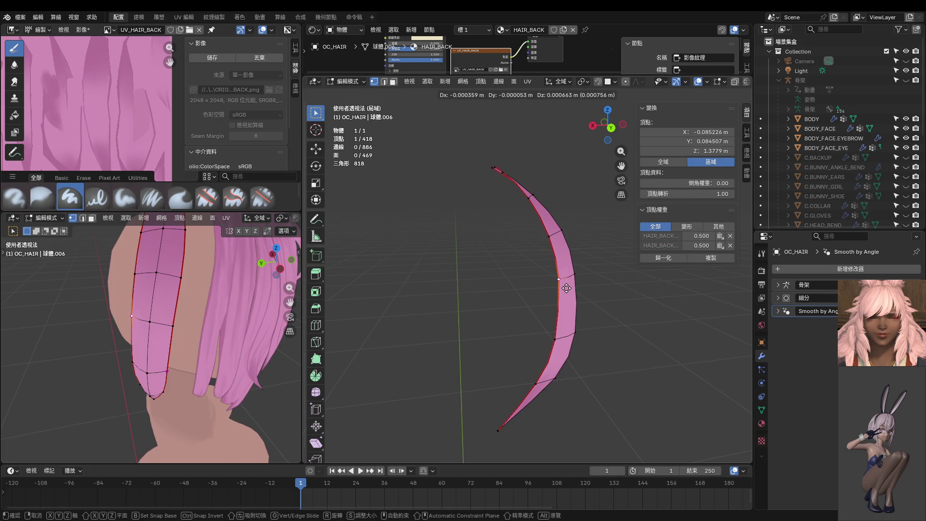
pyautogui.click(565, 285)
pyautogui.moveTo(565, 286); pyautogui.dragTo(473, 269, button='middle')
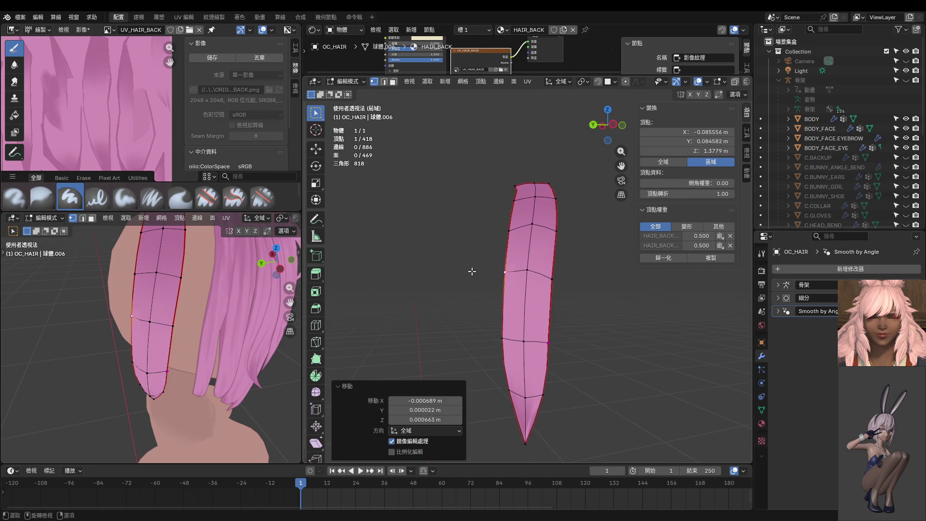
pyautogui.click(559, 283)
pyautogui.press('g')
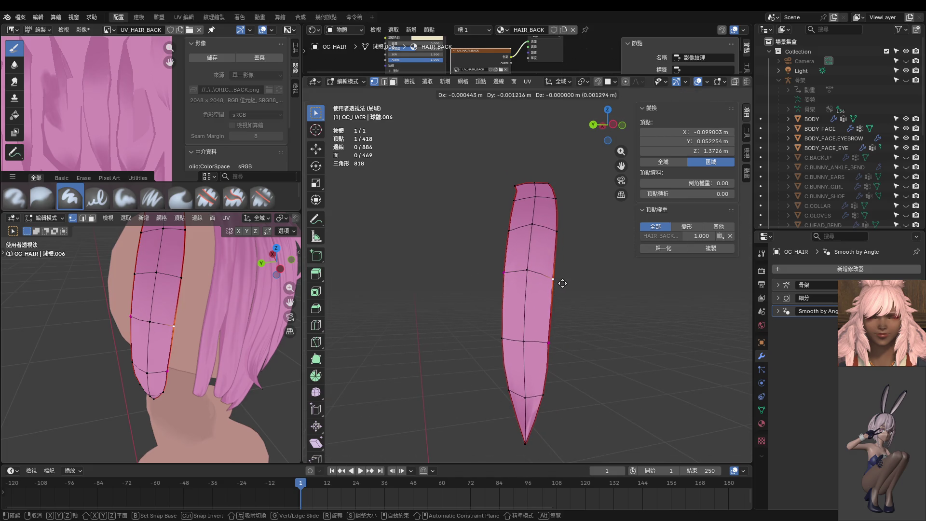
pyautogui.click(561, 284)
# Crease the strand's curved-side edge to 0.37 and move one of its vertices.
pyautogui.moveTo(561, 284); pyautogui.dragTo(463, 268, button='middle')
pyautogui.click(491, 276)
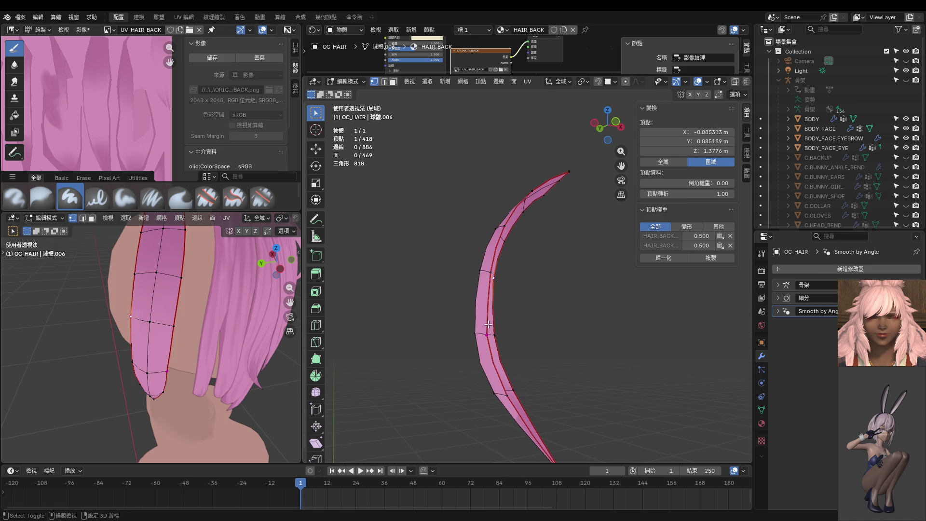
pyautogui.keyDown('shift'); pyautogui.click(489, 334); pyautogui.keyUp('shift')
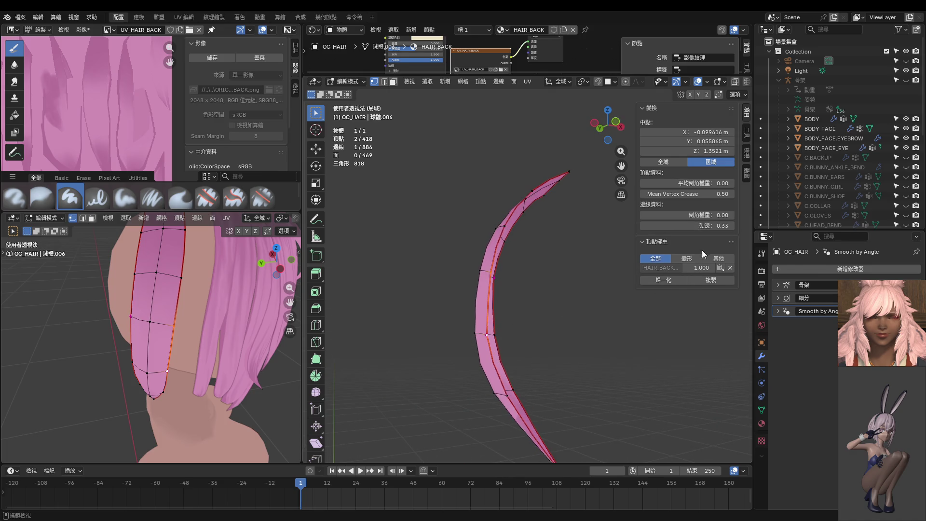
pyautogui.moveTo(690, 225); pyautogui.dragTo(706, 226)
pyautogui.click(489, 272)
pyautogui.press('g')
pyautogui.click(516, 263)
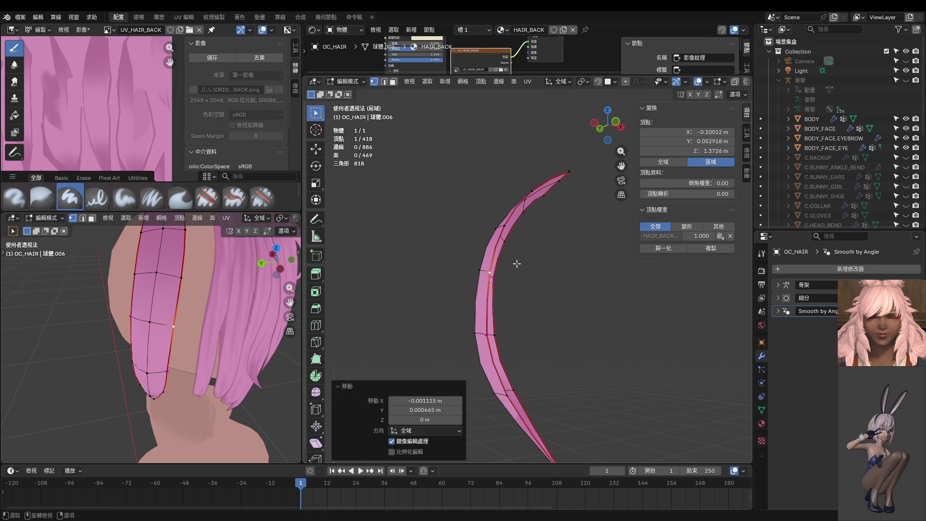
# Move two more edge vertices from the front view, then clear the selection.
pyautogui.moveTo(517, 274)
pyautogui.mouseDown(button='middle')
pyautogui.moveTo(519, 254)
pyautogui.moveTo(607, 288)
pyautogui.mouseUp(button='middle')
pyautogui.press('g')
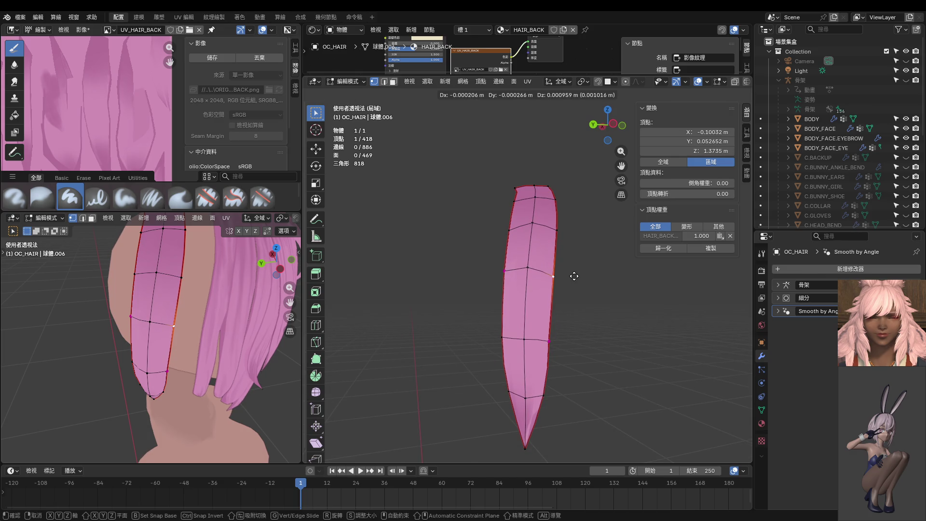
pyautogui.click(569, 326)
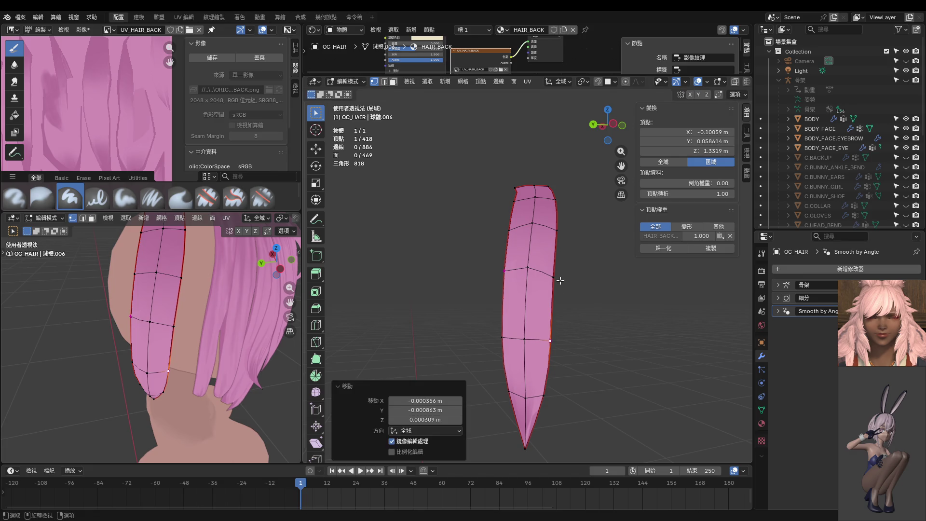
pyautogui.click(560, 281)
pyautogui.press('g')
pyautogui.click(568, 278)
pyautogui.click(574, 288)
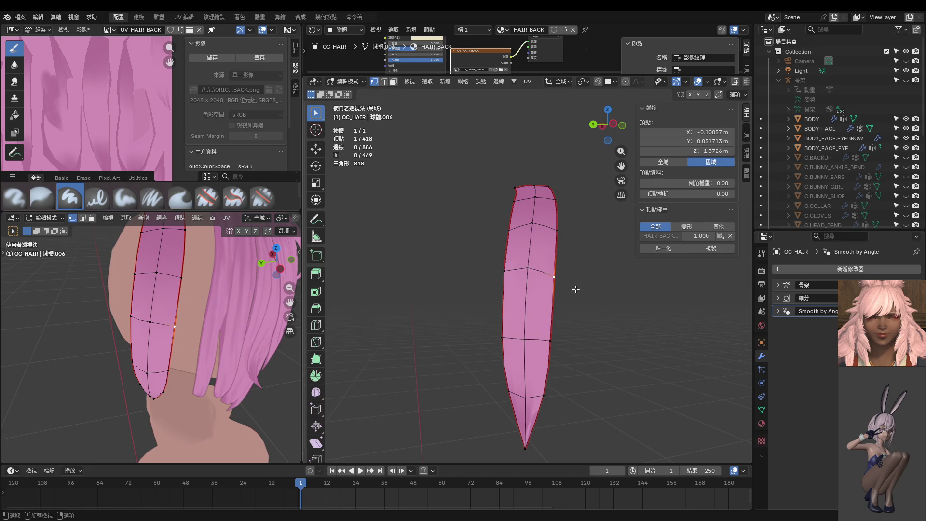
pyautogui.moveTo(578, 310); pyautogui.dragTo(611, 328, button='middle')
# Check the whole hair in Object Mode, select all strand faces, and return to Texture Paint.
pyautogui.hotkey('ctrl', 'Tab')
pyautogui.click(563, 326)
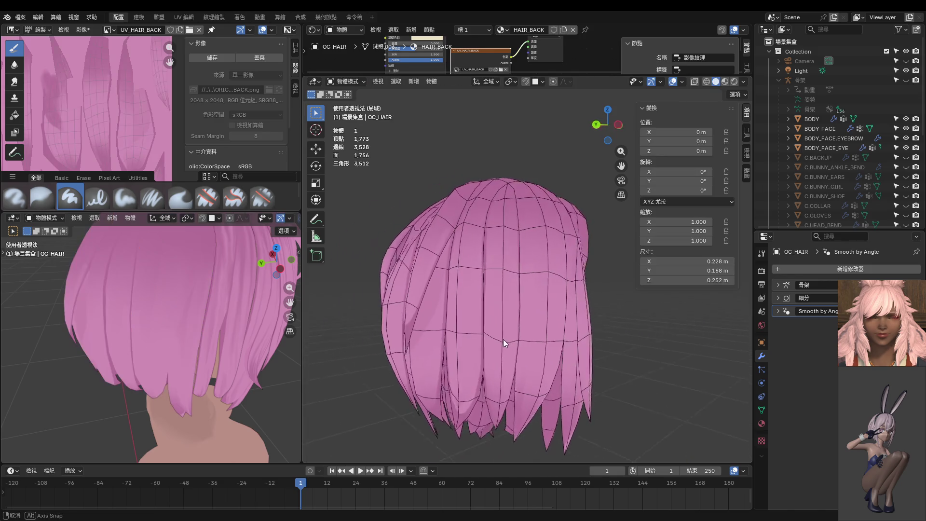
pyautogui.moveTo(502, 340)
pyautogui.mouseDown(button='middle')
pyautogui.moveTo(455, 331)
pyautogui.moveTo(471, 302)
pyautogui.moveTo(494, 330)
pyautogui.mouseUp(button='middle')
pyautogui.hotkey('ctrl', 'Tab')
pyautogui.click(526, 338)
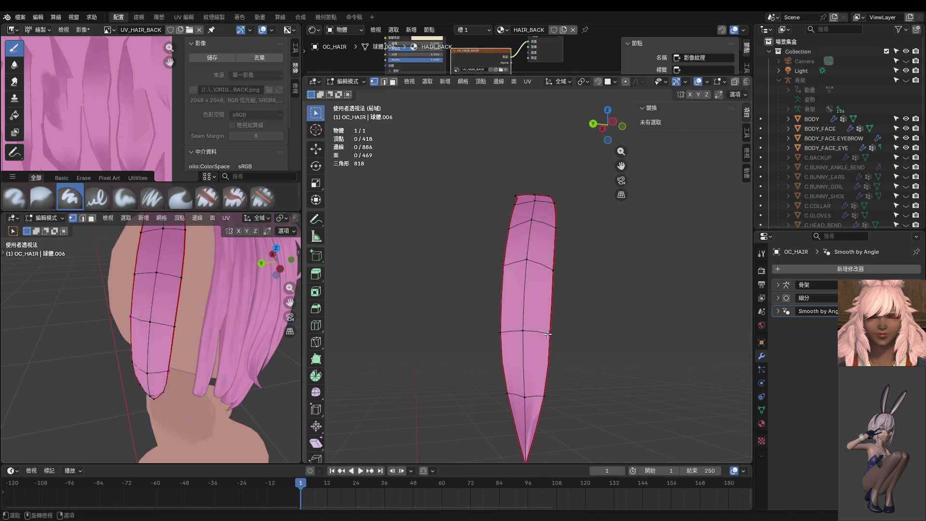
pyautogui.hotkey('ctrl', 'Tab')
pyautogui.press('9')
pyautogui.hotkey('ctrl', 'Tab')
pyautogui.click(537, 337)
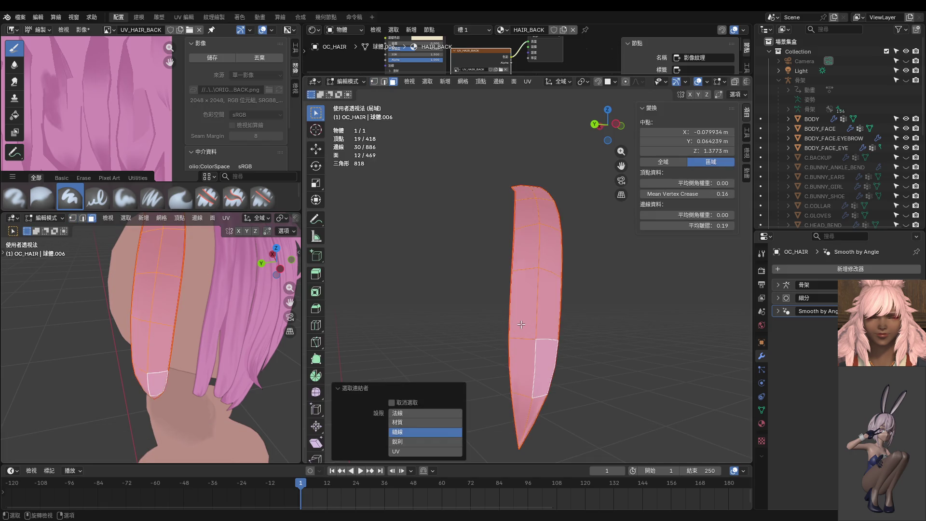
pyautogui.press('a')
pyautogui.hotkey('ctrl', 'Tab')
pyautogui.click(572, 286)
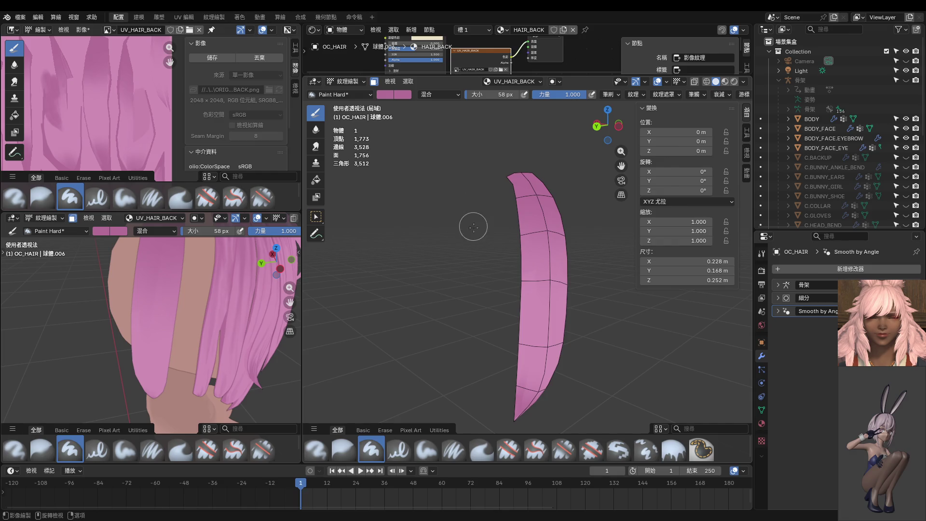
# Zoom in on the strand and set the paint brush radius to 8 px.
pyautogui.moveTo(473, 226); pyautogui.dragTo(506, 227, button='middle')
pyautogui.keyDown('ctrl'); pyautogui.moveTo(537, 167); pyautogui.dragTo(534, 193, button='middle'); pyautogui.keyUp('ctrl')
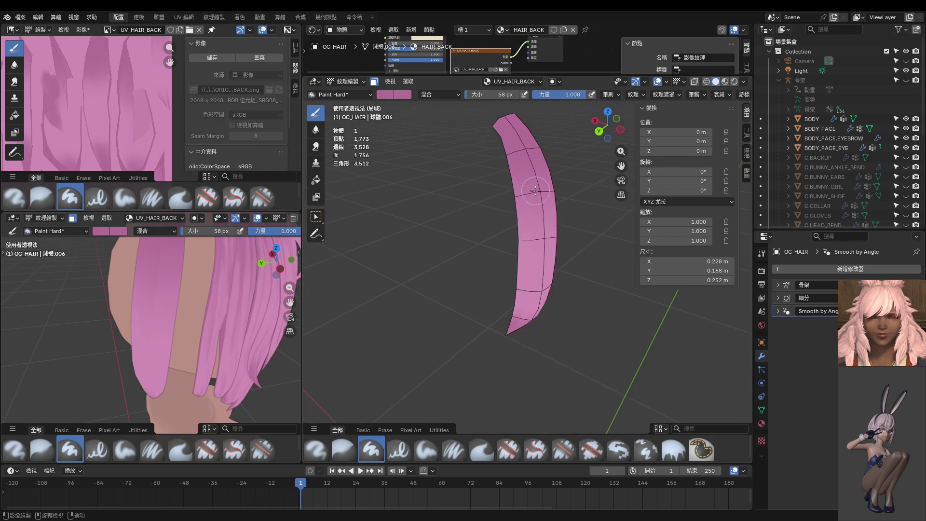
pyautogui.press('f')
pyautogui.click(513, 199)
pyautogui.press('f')
pyautogui.click(512, 203)
# Cover the left-edge dark streak in pink, add a darker shading stroke, and enlarge brush to 18 px.
pyautogui.moveTo(520, 226); pyautogui.dragTo(495, 164, button='middle')
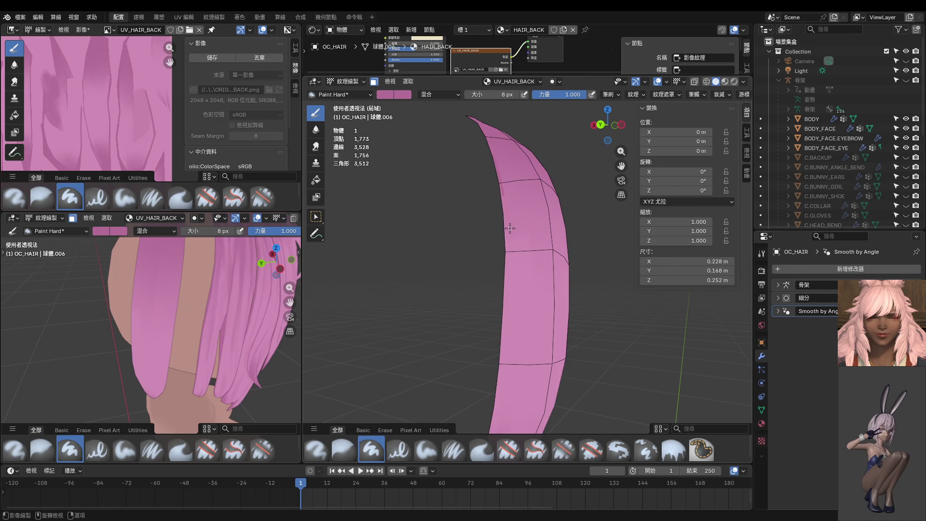
pyautogui.keyDown('ctrl'); pyautogui.moveTo(510, 235); pyautogui.dragTo(513, 175, button='middle'); pyautogui.keyUp('ctrl')
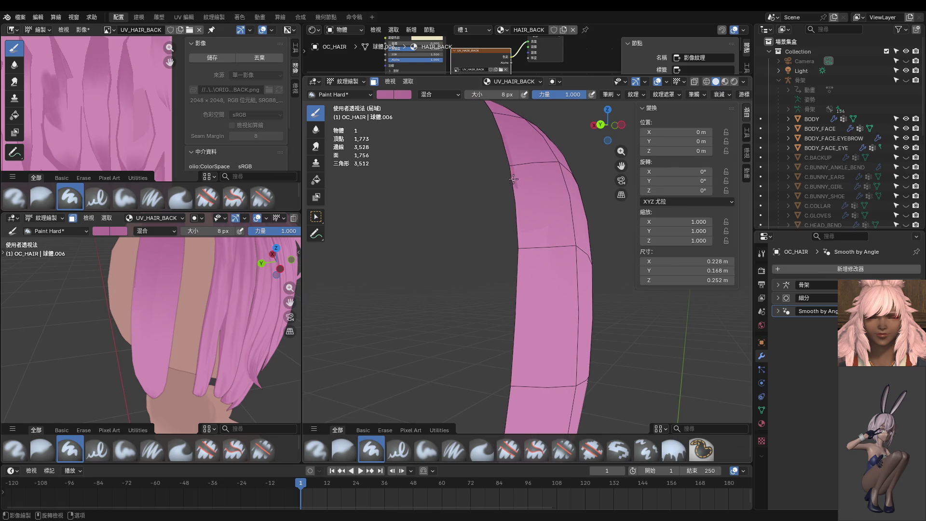
pyautogui.moveTo(521, 270); pyautogui.dragTo(502, 131)
pyautogui.moveTo(531, 334)
pyautogui.keyDown('shift'); pyautogui.mouseDown(button='middle')
pyautogui.moveTo(559, 212)
pyautogui.moveTo(552, 151)
pyautogui.mouseUp(button='middle'); pyautogui.keyUp('shift')
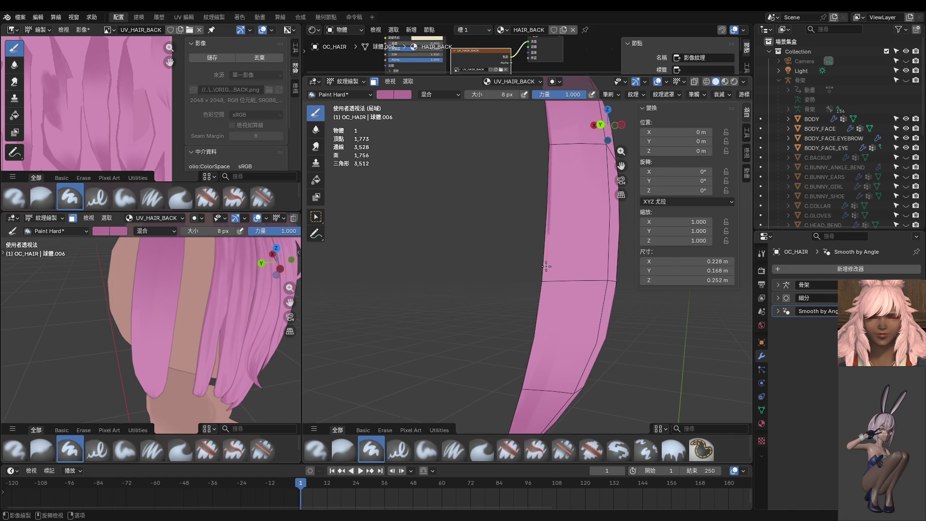
pyautogui.moveTo(542, 294); pyautogui.dragTo(507, 447)
pyautogui.keyDown('shift'); pyautogui.moveTo(553, 362); pyautogui.dragTo(565, 299, button='middle'); pyautogui.keyUp('shift')
pyautogui.press(']')
pyautogui.press(']')
pyautogui.press(']')
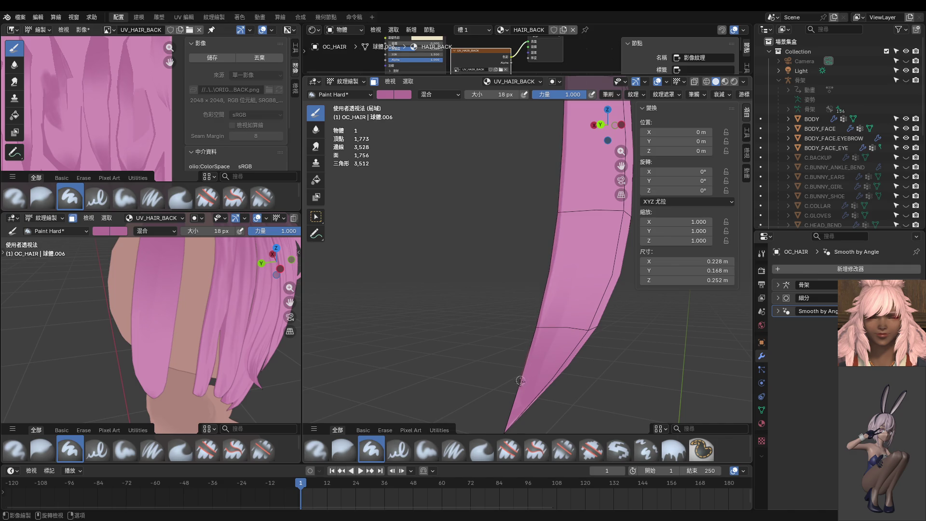
pyautogui.keyDown('shift'); pyautogui.moveTo(543, 327); pyautogui.dragTo(559, 260, button='middle'); pyautogui.keyUp('shift')
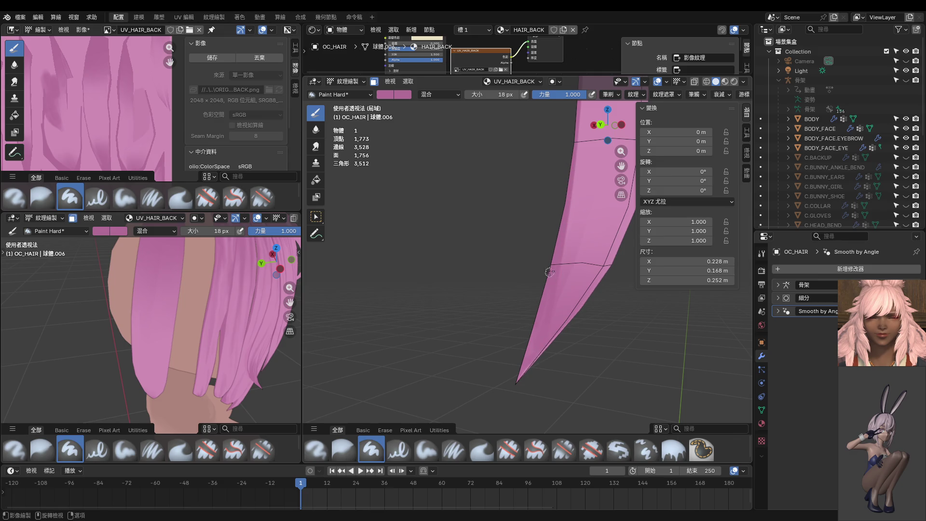
# Try paint brush sizes from 12 px upward, settling briefly at 50 px.
pyautogui.keyDown('shift'); pyautogui.scroll(6, 550, 272); pyautogui.keyUp('shift')
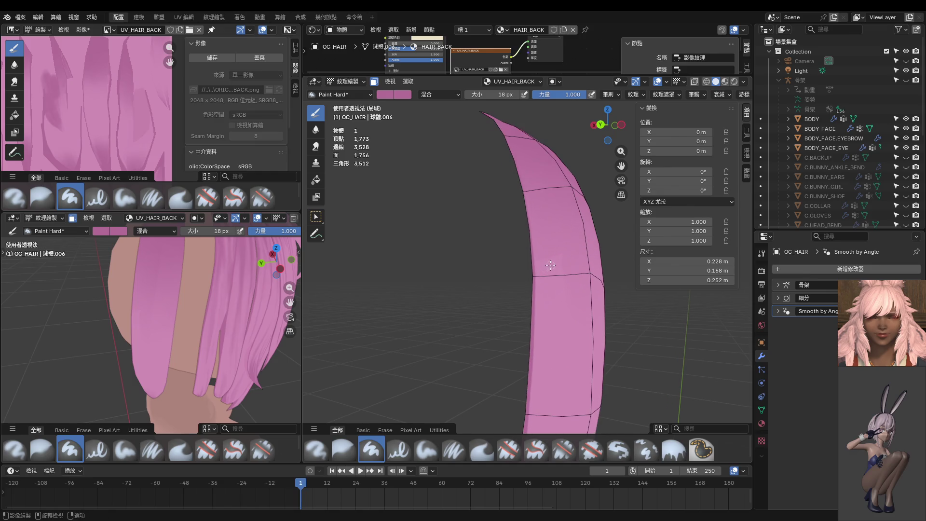
pyautogui.press('f')
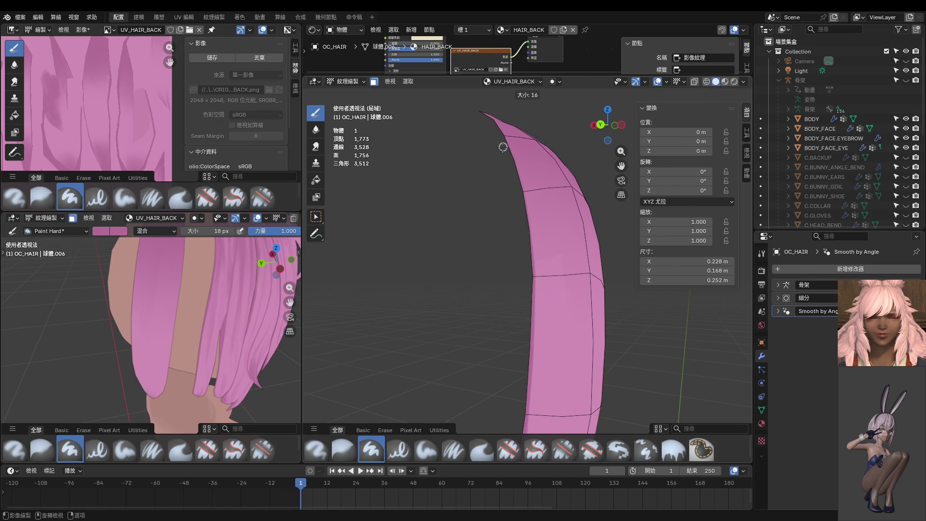
pyautogui.click(502, 150)
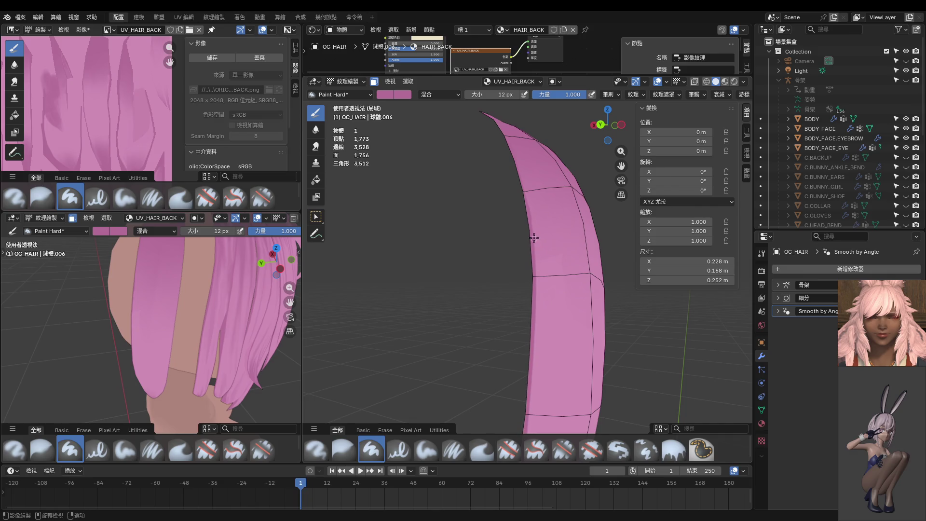
pyautogui.scroll(5, 533, 237)
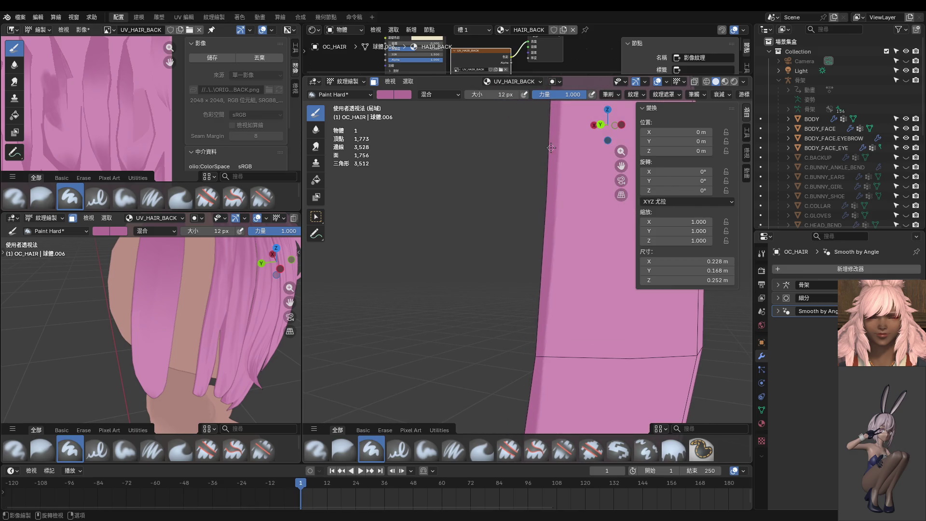
pyautogui.press('f')
pyautogui.click(540, 180)
pyautogui.press('f')
pyautogui.click(523, 237)
# Resize the brush to 24 px, then back to 12 px, framing the strand's curved tip.
pyautogui.scroll(-3, 530, 260)
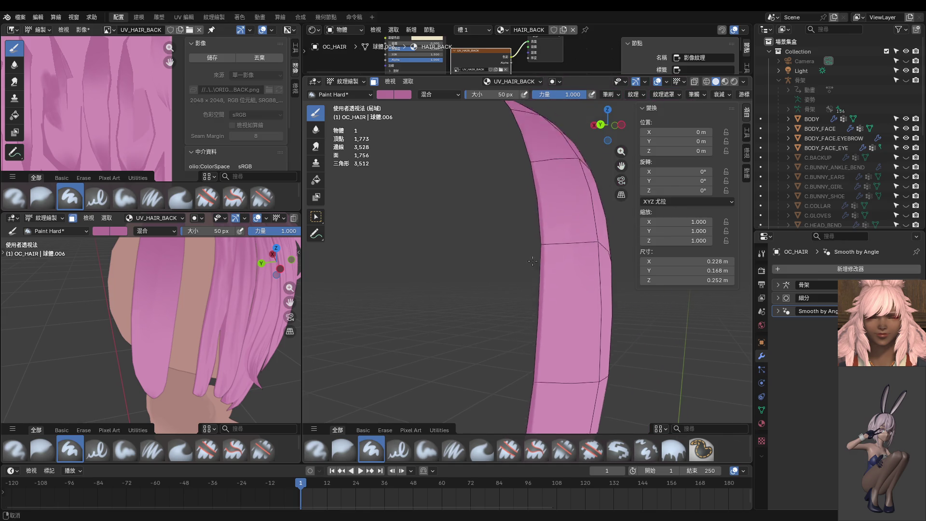
pyautogui.scroll(3, 551, 299)
pyautogui.press('f')
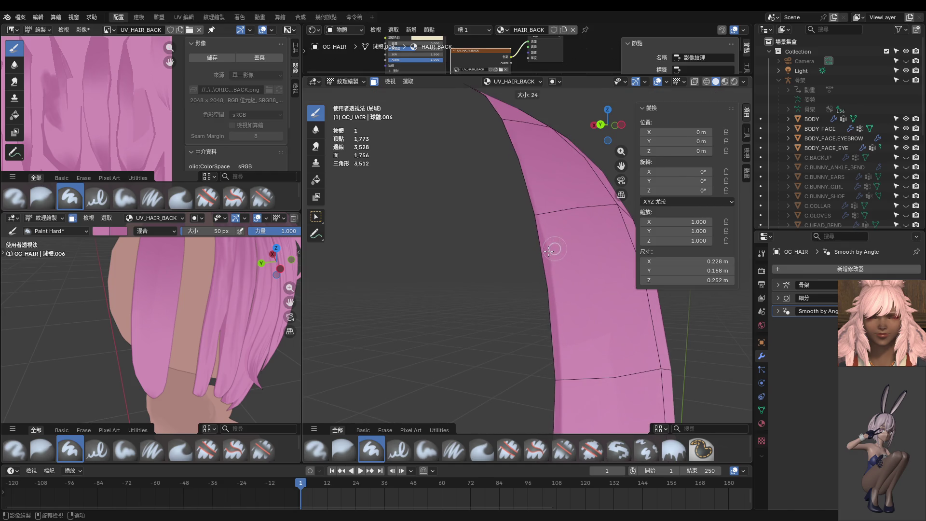
pyautogui.click(553, 253)
pyautogui.keyDown('shift'); pyautogui.moveTo(553, 252); pyautogui.dragTo(549, 256, button='middle'); pyautogui.keyUp('shift')
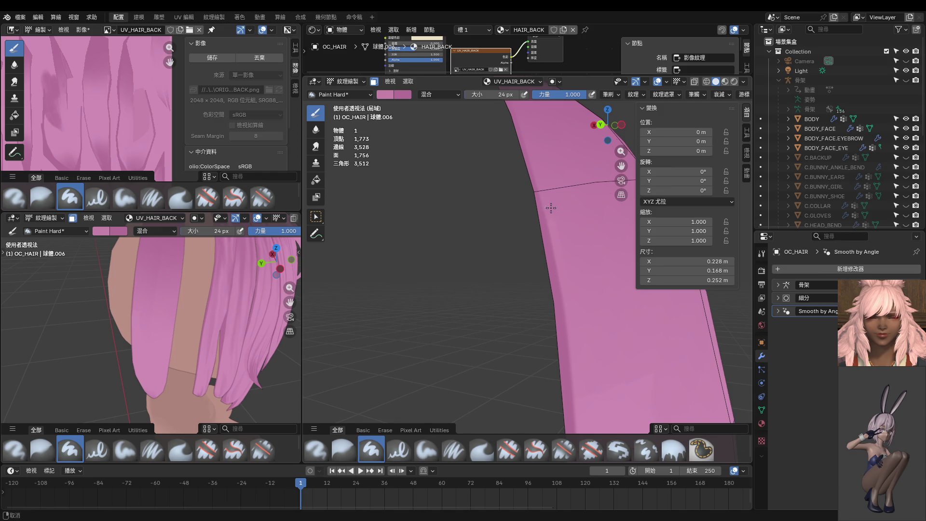
pyautogui.keyDown('ctrl'); pyautogui.moveTo(550, 205); pyautogui.dragTo(545, 285, button='middle'); pyautogui.keyUp('ctrl')
pyautogui.press('f')
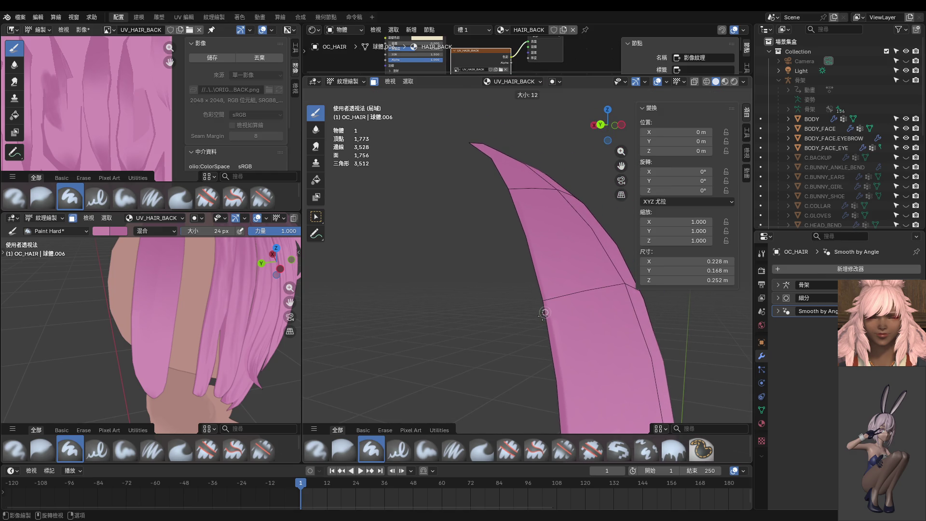
pyautogui.click(542, 314)
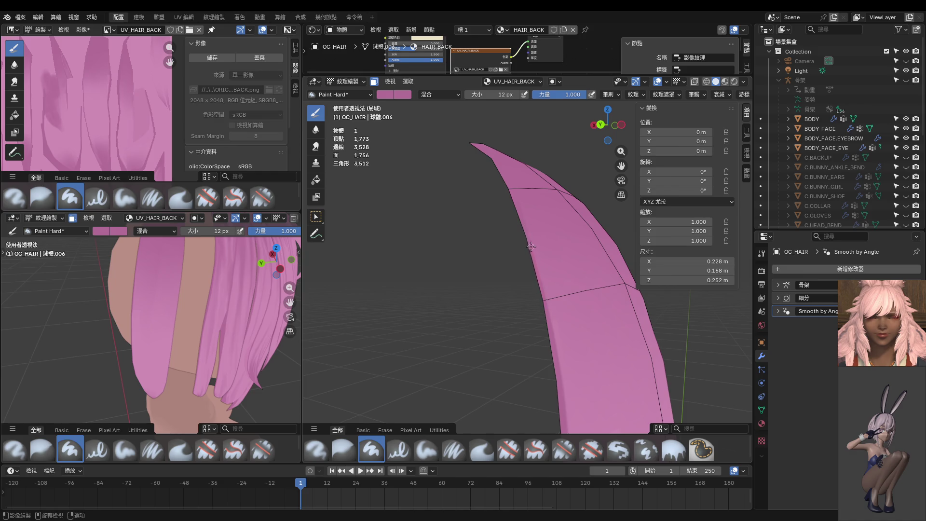
pyautogui.moveTo(523, 175); pyautogui.dragTo(521, 297, button='middle')
pyautogui.moveTo(231, 294); pyautogui.dragTo(265, 297, button='middle')
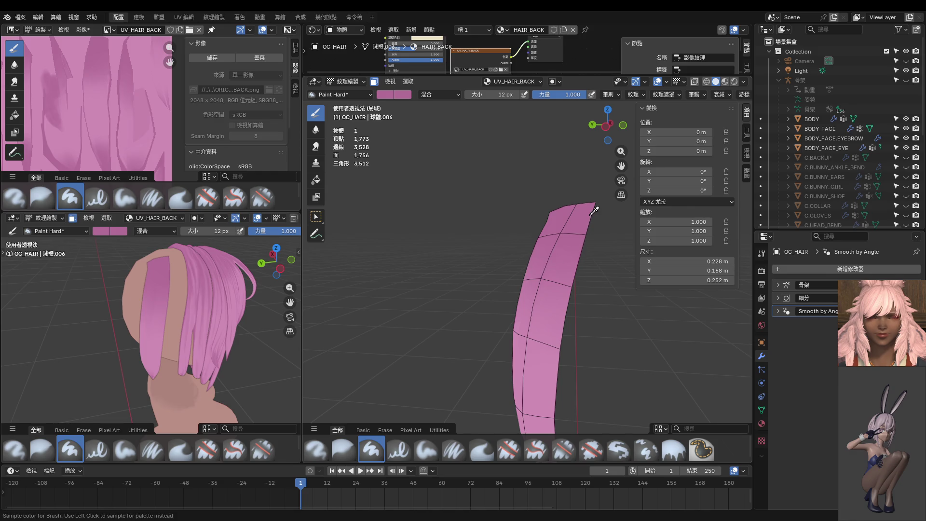
# Paint darker pink shading down the hair strand's right edge.
pyautogui.scroll(2, 566, 200)
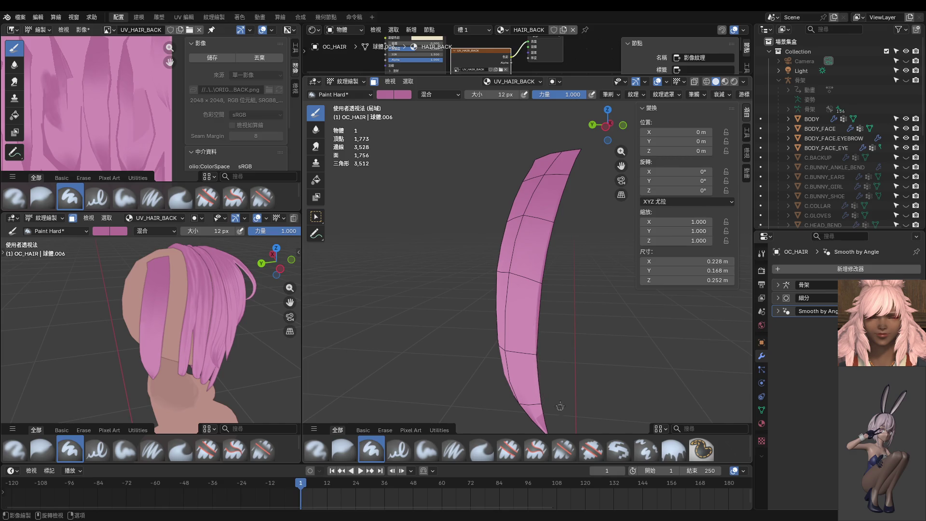
pyautogui.keyDown('ctrl'); pyautogui.moveTo(560, 406); pyautogui.dragTo(543, 154, button='middle'); pyautogui.keyUp('ctrl')
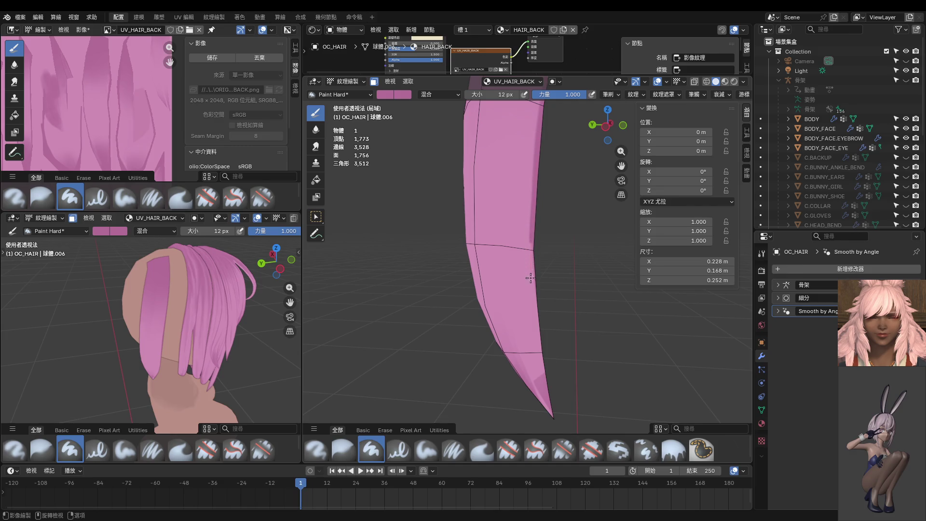
pyautogui.moveTo(530, 278); pyautogui.dragTo(562, 431)
pyautogui.hotkey('ctrl', 'z')
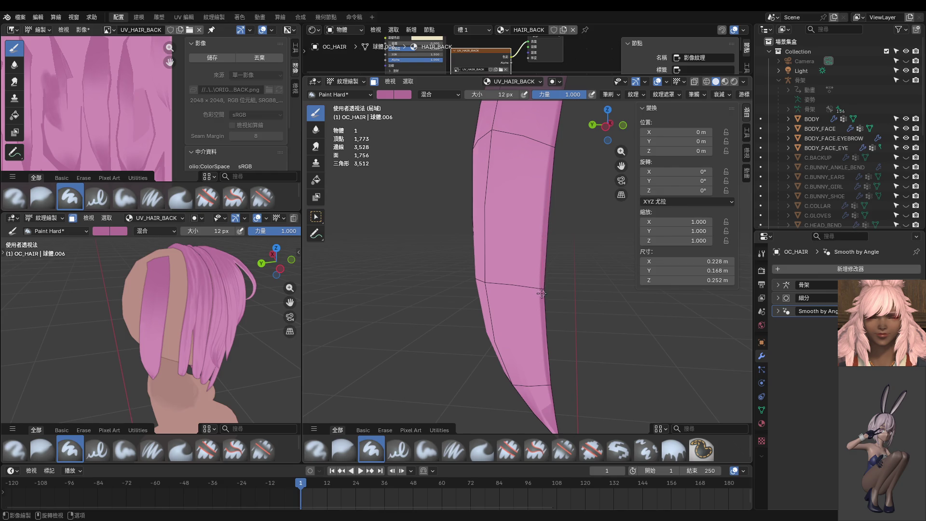
pyautogui.hotkey('ctrl', 'shift', 'z')
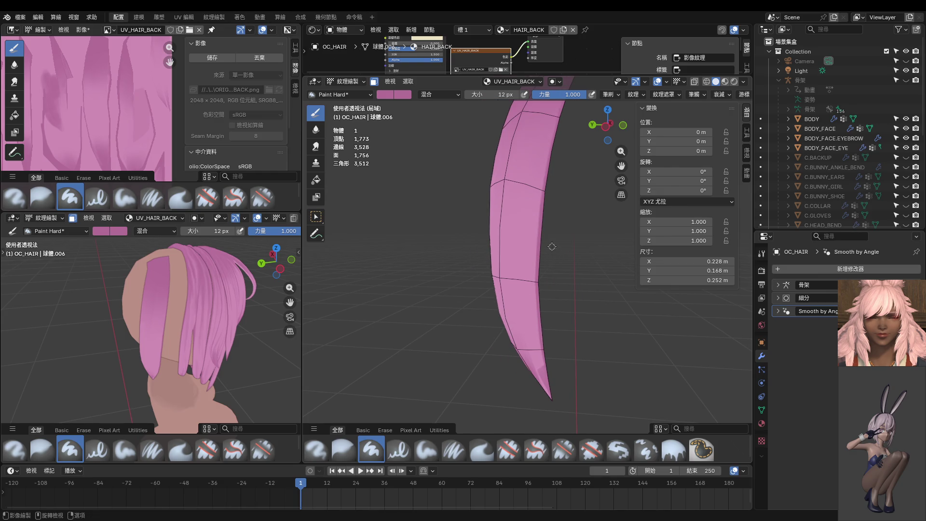
pyautogui.hotkey('ctrl', 'z')
pyautogui.hotkey('ctrl', 'z')
pyautogui.hotkey('ctrl', 'z')
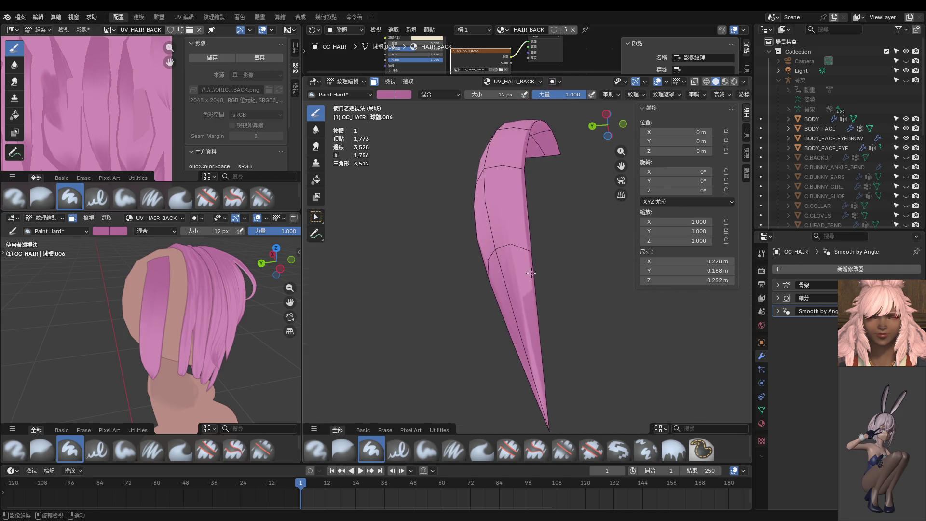
pyautogui.hotkey('ctrl', 'z')
pyautogui.hotkey('ctrl', 'shift', 'z')
pyautogui.moveTo(526, 216); pyautogui.dragTo(512, 365)
# Enlarge the brush to 48 px and orbit around the strand to inspect the shading.
pyautogui.press('f')
pyautogui.click(537, 289)
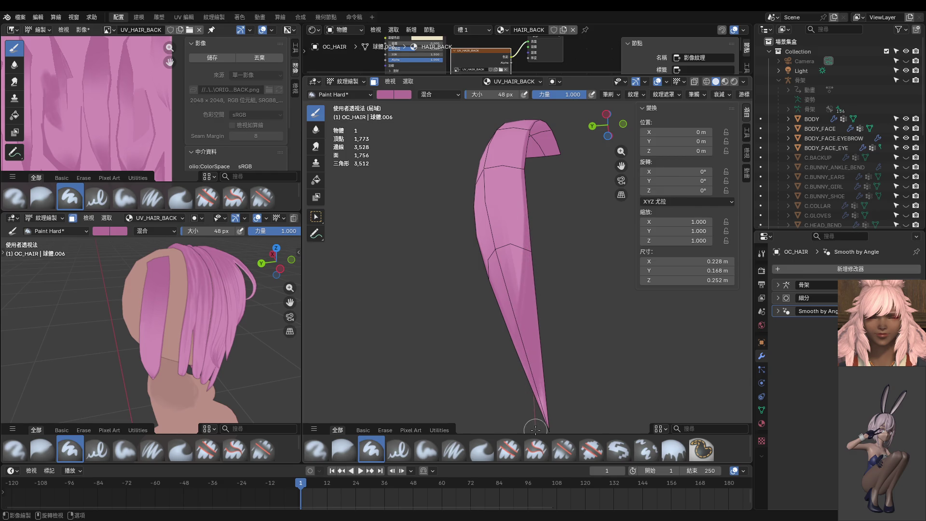
pyautogui.moveTo(544, 430); pyautogui.dragTo(615, 366, button='middle')
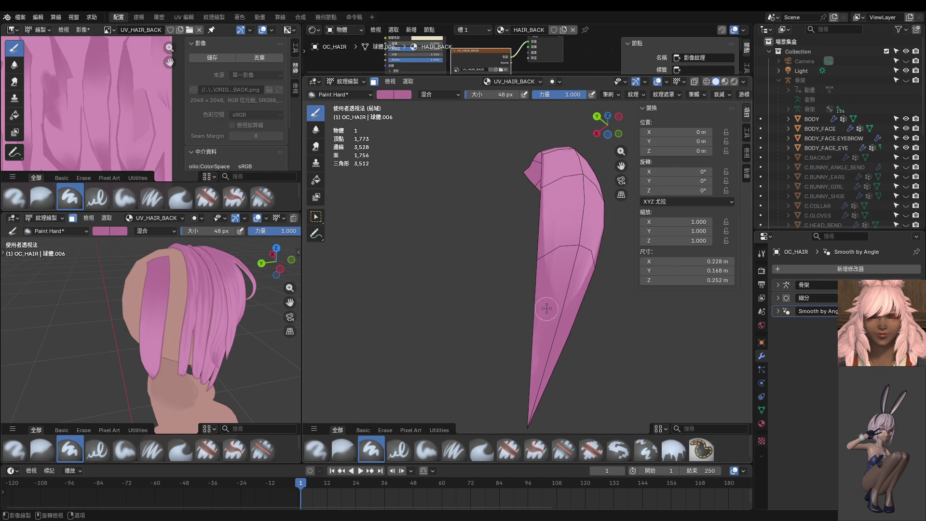
pyautogui.moveTo(546, 309); pyautogui.dragTo(542, 314, button='middle')
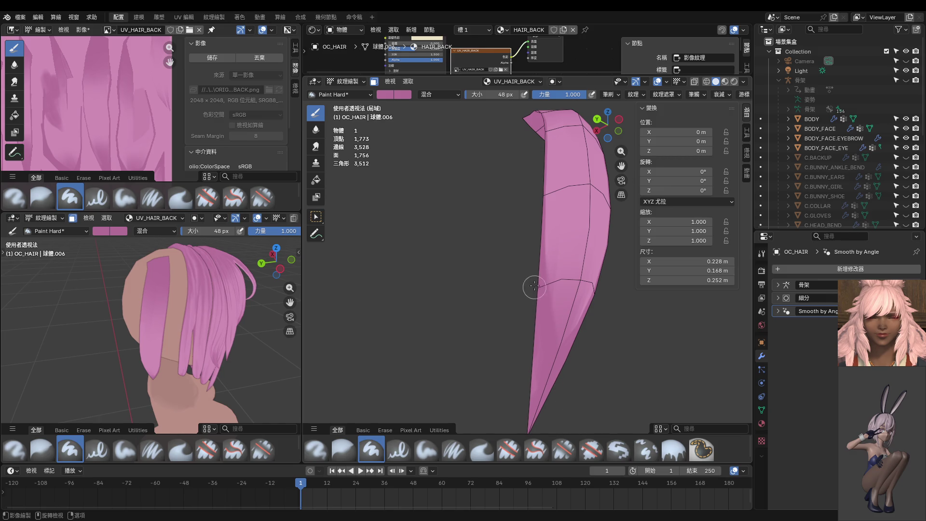
pyautogui.moveTo(539, 263); pyautogui.dragTo(553, 266, button='middle')
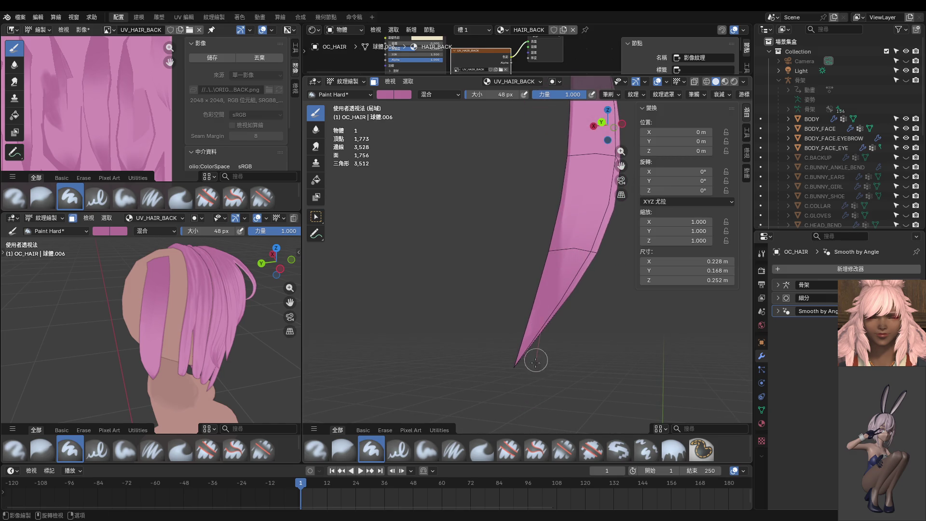
pyautogui.moveTo(540, 355); pyautogui.dragTo(458, 294, button='middle')
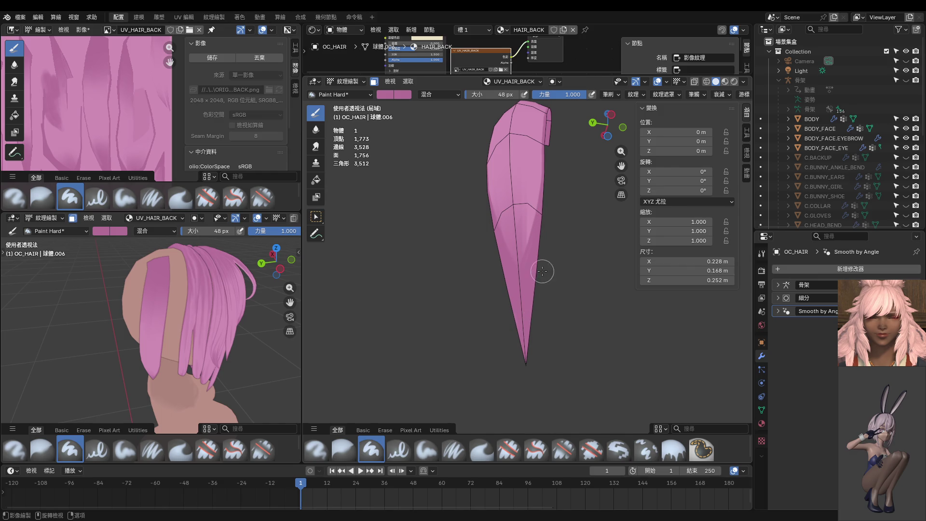
pyautogui.scroll(3, 542, 271)
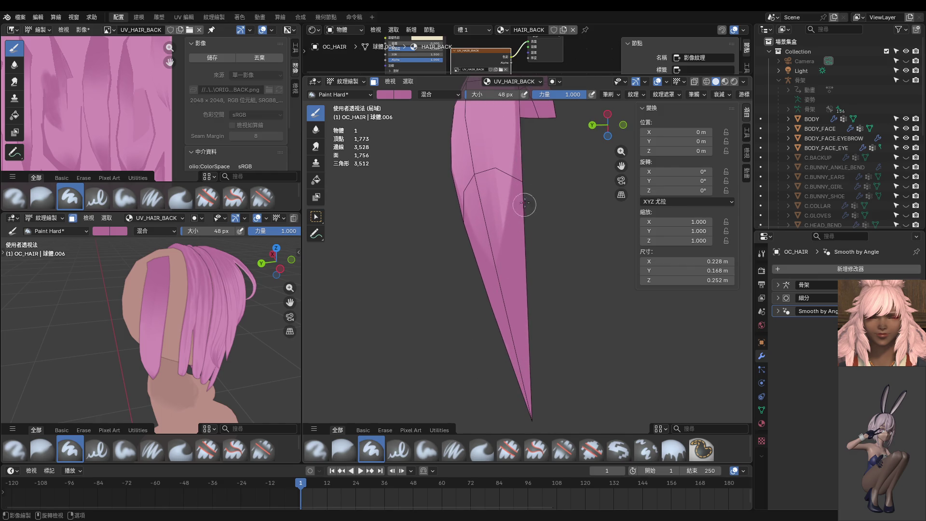
pyautogui.moveTo(525, 203); pyautogui.dragTo(518, 196, button='middle')
pyautogui.moveTo(512, 264)
pyautogui.mouseDown(button='middle')
pyautogui.moveTo(523, 268)
pyautogui.moveTo(528, 333)
pyautogui.mouseUp(button='middle')
# Leave painting and orbit both views to inspect the whole hair.
pyautogui.hotkey('ctrl', 'Tab')
pyautogui.moveTo(167, 316)
pyautogui.mouseDown(button='middle')
pyautogui.moveTo(194, 240)
pyautogui.moveTo(201, 455)
pyautogui.moveTo(182, 265)
pyautogui.moveTo(172, 249)
pyautogui.mouseUp(button='middle')
pyautogui.scroll(3, 174, 273)
pyautogui.moveTo(183, 346)
pyautogui.mouseDown(button='middle')
pyautogui.moveTo(207, 312)
pyautogui.moveTo(227, 314)
pyautogui.mouseUp(button='middle')
pyautogui.hotkey('ctrl', 'Tab')
# Return to Texture Paint and paint a darker band down a back hair strand at 12 px.
pyautogui.press('6')
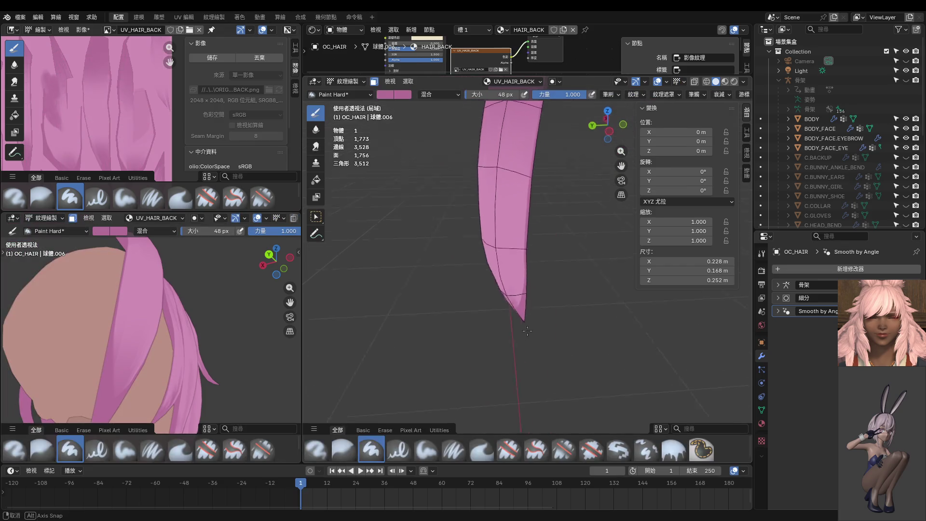
pyautogui.hotkey('ctrl', 'Tab')
pyautogui.press('9')
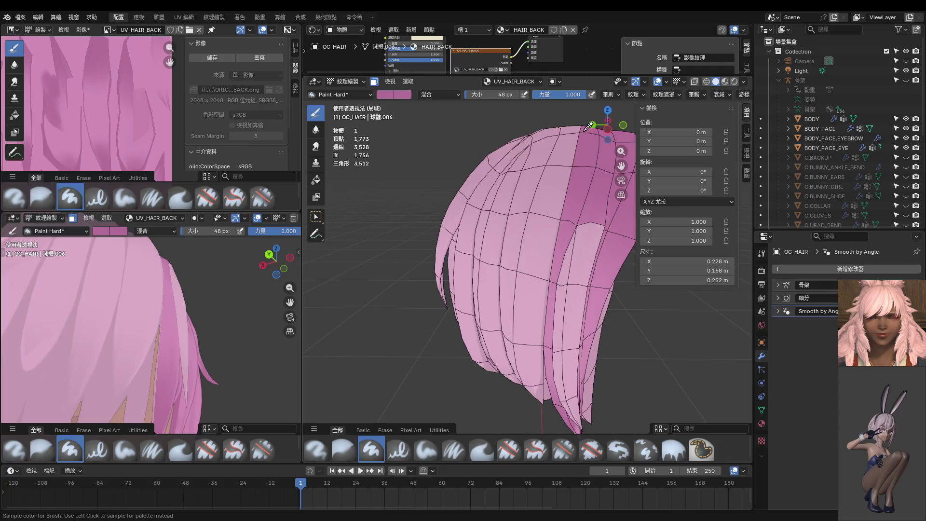
pyautogui.moveTo(506, 299); pyautogui.dragTo(558, 279, button='middle')
pyautogui.scroll(5, 558, 280)
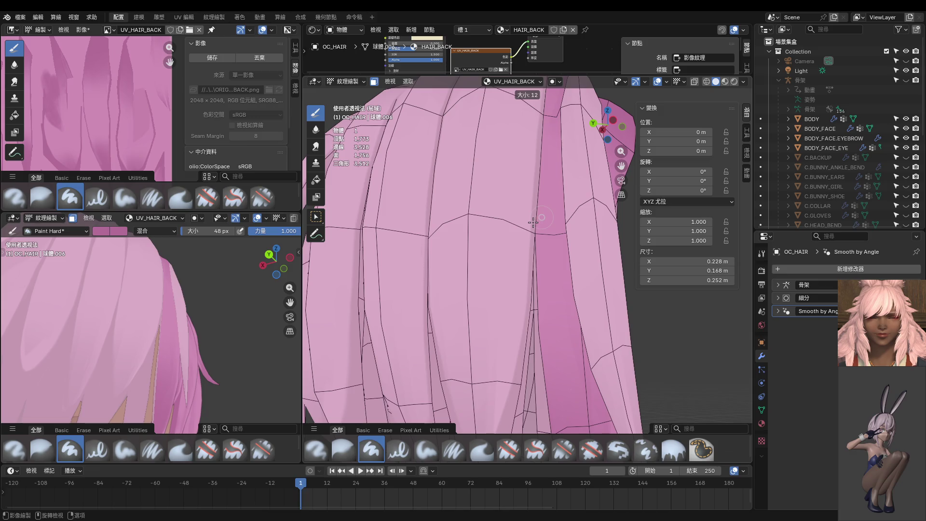
pyautogui.click(533, 222)
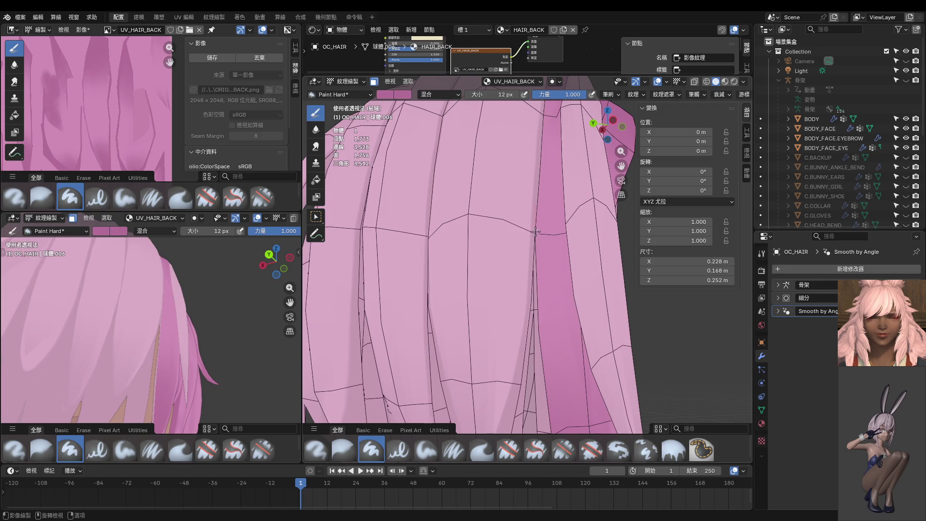
pyautogui.moveTo(538, 276); pyautogui.dragTo(548, 413)
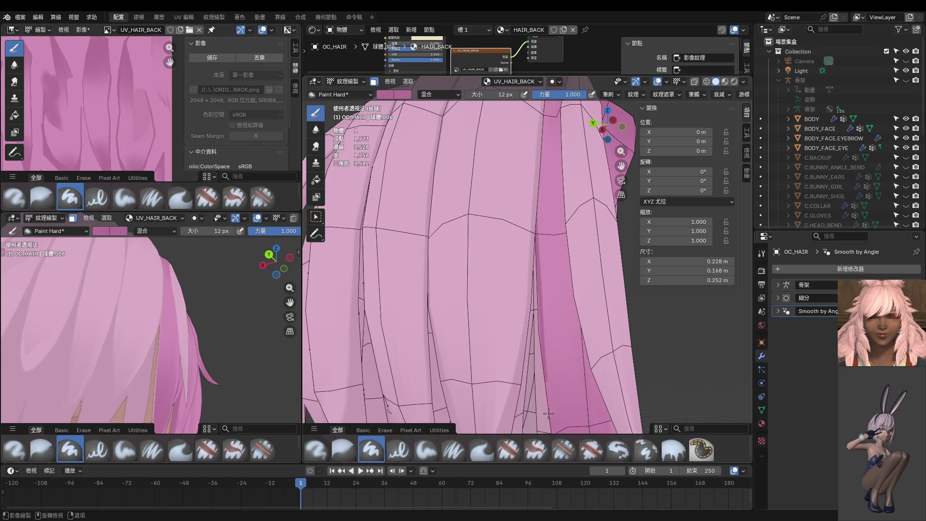
pyautogui.moveTo(548, 413)
pyautogui.keyDown('shift'); pyautogui.mouseDown(button='middle')
pyautogui.moveTo(521, 299)
pyautogui.moveTo(593, 262)
pyautogui.mouseUp(button='middle'); pyautogui.keyUp('shift')
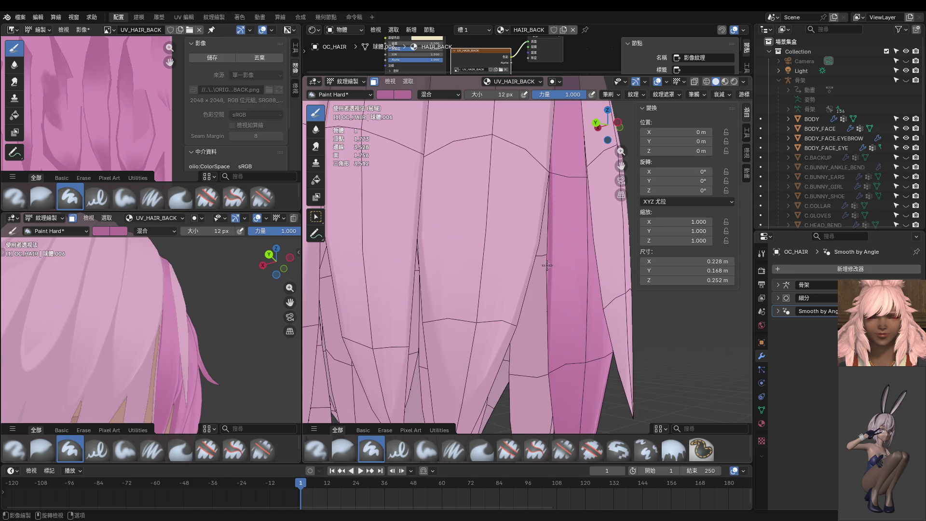
# Orbit toward the hair tips and set the brush size to 170 px.
pyautogui.moveTo(548, 344)
pyautogui.mouseDown(button='middle')
pyautogui.moveTo(525, 211)
pyautogui.moveTo(578, 251)
pyautogui.moveTo(543, 194)
pyautogui.mouseUp(button='middle')
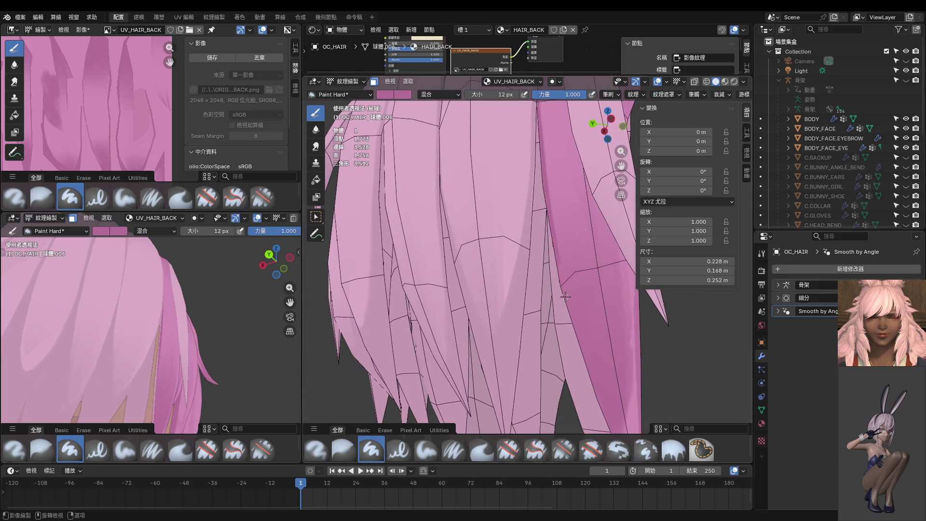
pyautogui.keyDown('shift'); pyautogui.moveTo(600, 413); pyautogui.dragTo(531, 191, button='middle'); pyautogui.keyUp('shift')
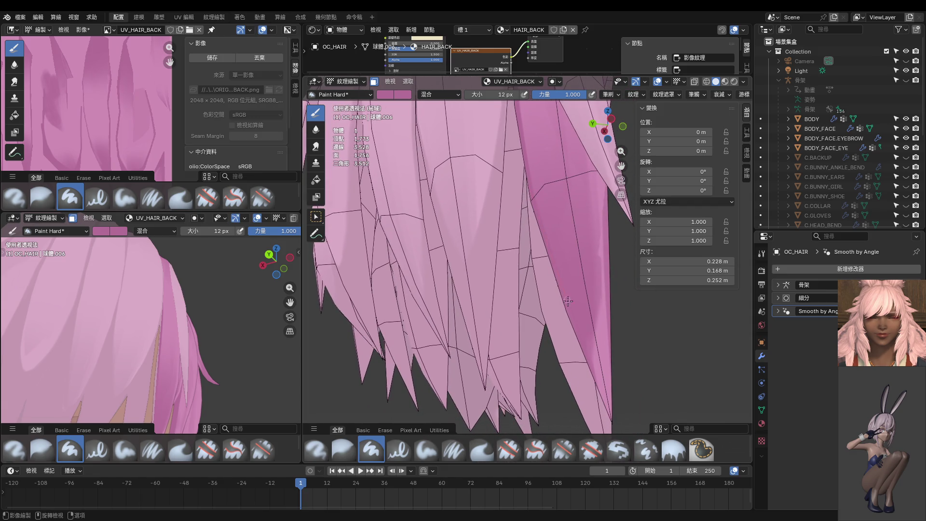
pyautogui.moveTo(611, 416); pyautogui.dragTo(554, 337, button='middle')
pyautogui.scroll(5, 510, 255)
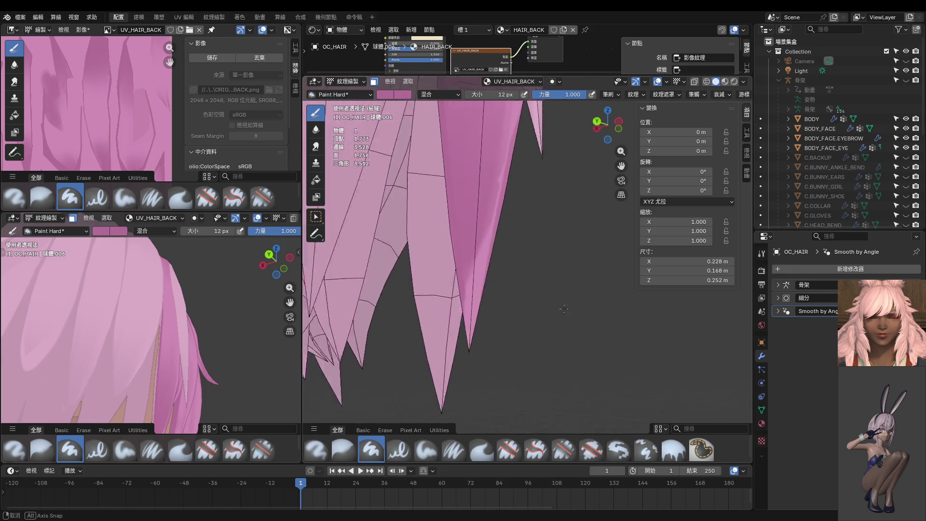
pyautogui.press('f')
pyautogui.click(493, 287)
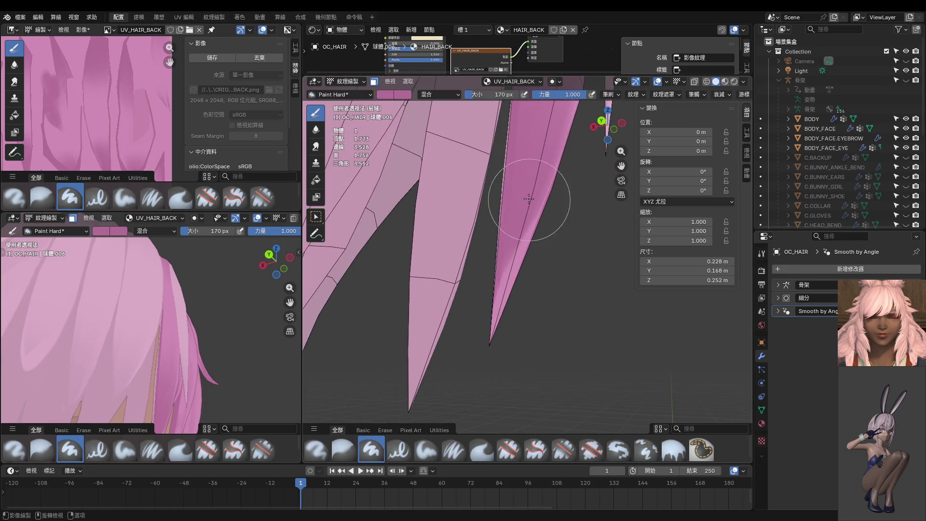
# Orbit both viewports around the hair and switch to Object Mode.
pyautogui.moveTo(499, 317)
pyautogui.mouseDown(button='middle')
pyautogui.moveTo(505, 276)
pyautogui.moveTo(459, 165)
pyautogui.mouseUp(button='middle')
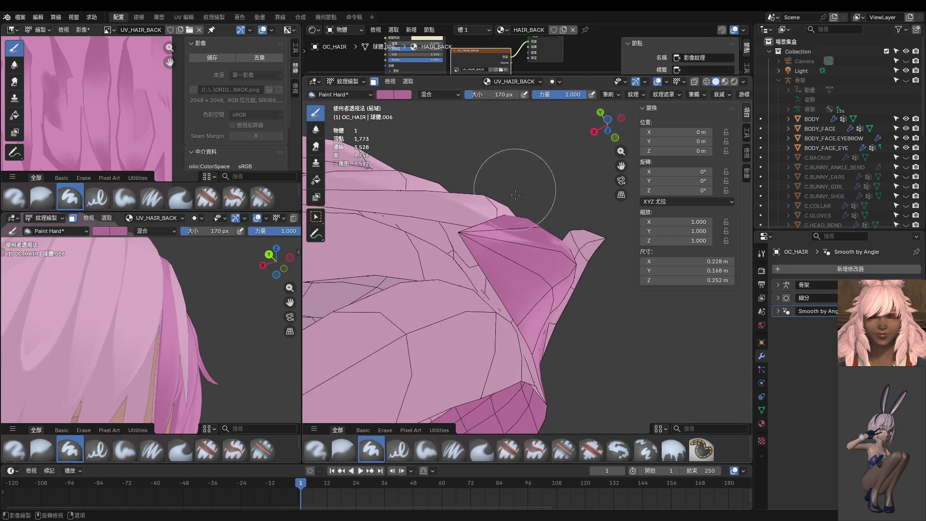
pyautogui.moveTo(436, 235)
pyautogui.mouseDown(button='middle')
pyautogui.moveTo(442, 261)
pyautogui.moveTo(430, 316)
pyautogui.mouseUp(button='middle')
pyautogui.moveTo(487, 270); pyautogui.dragTo(520, 263, button='middle')
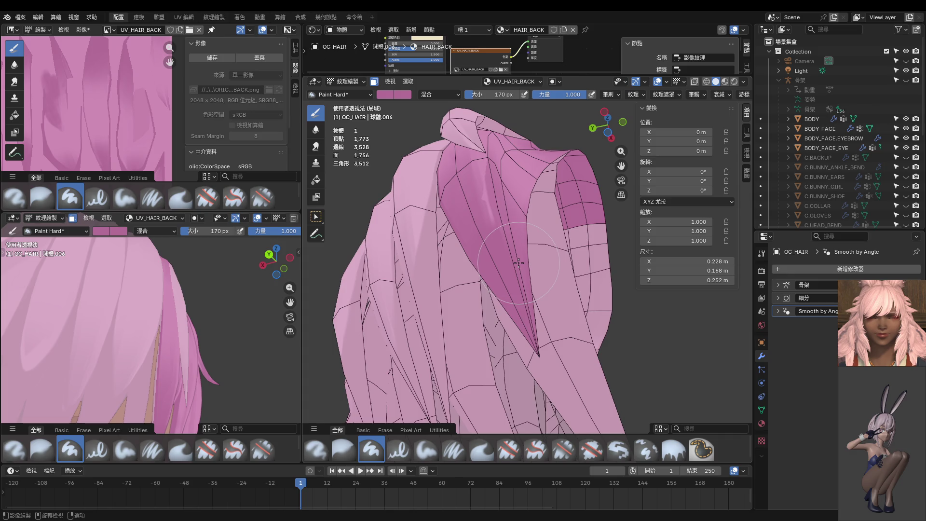
pyautogui.moveTo(97, 299)
pyautogui.mouseDown(button='middle')
pyautogui.moveTo(39, 341)
pyautogui.moveTo(43, 324)
pyautogui.moveTo(123, 337)
pyautogui.mouseUp(button='middle')
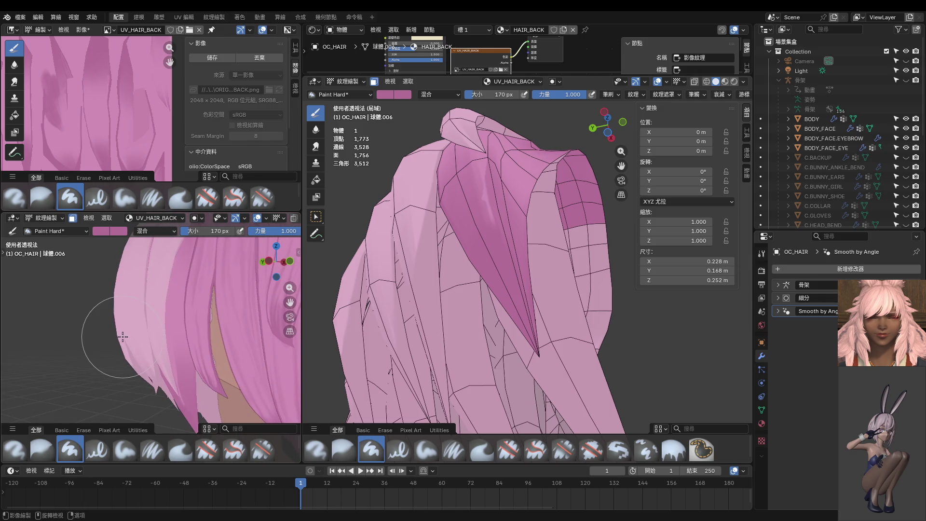
pyautogui.hotkey('ctrl', 'Tab')
pyautogui.moveTo(209, 327)
pyautogui.mouseDown(button='middle')
pyautogui.moveTo(171, 320)
pyautogui.moveTo(199, 290)
pyautogui.moveTo(224, 307)
pyautogui.moveTo(190, 323)
pyautogui.mouseUp(button='middle')
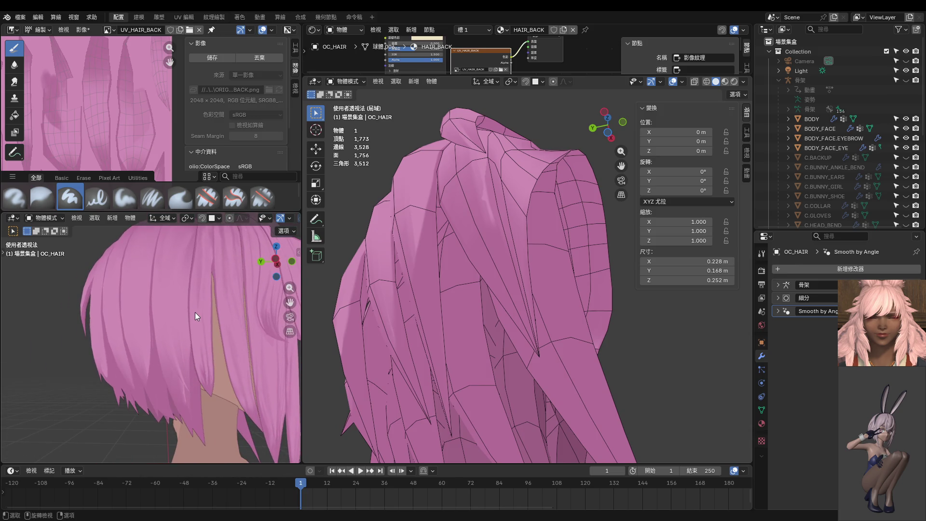
# Snap both viewports to back then left orthographic views with Ctrl+Numpad 1/3, then resume Texture Paint.
pyautogui.press('ctrl+KP_1')
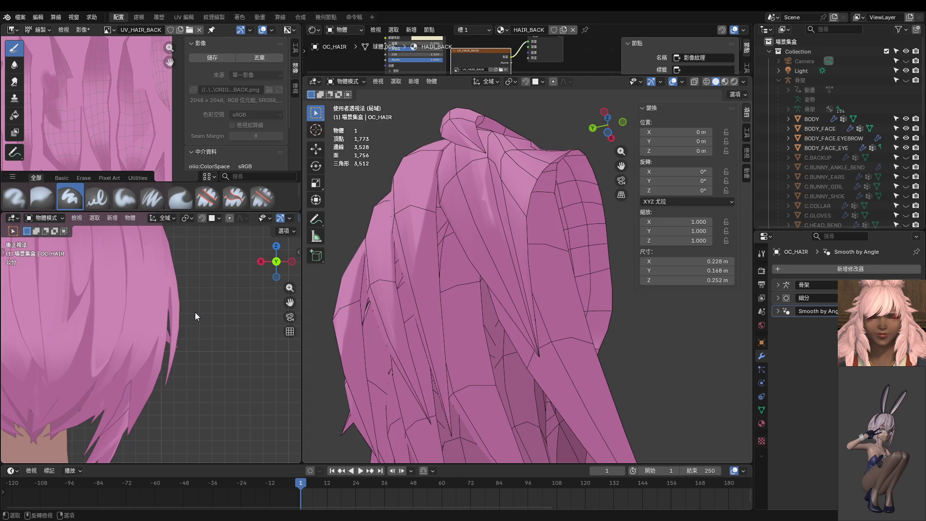
pyautogui.press('ctrl+KP_3')
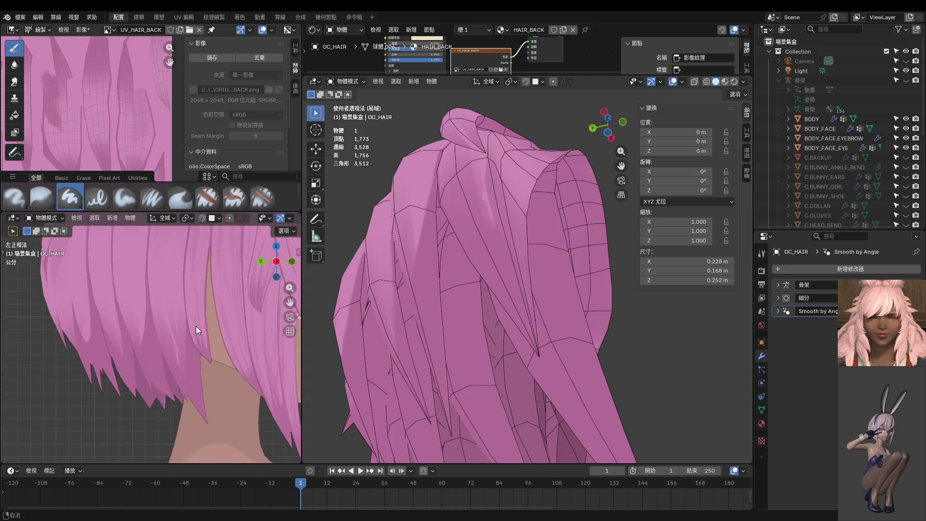
pyautogui.press('ctrl+KP_1')
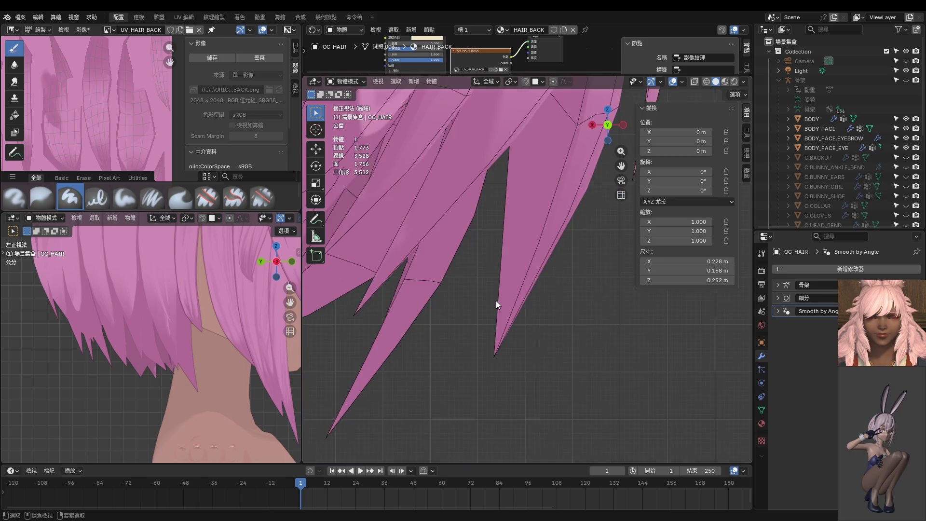
pyautogui.press('ctrl+KP_3')
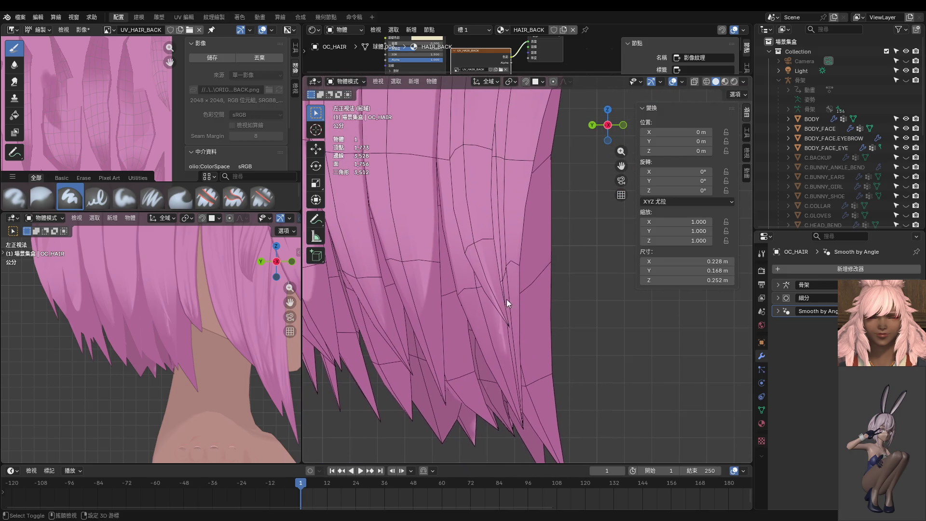
pyautogui.hotkey('ctrl', 'Tab')
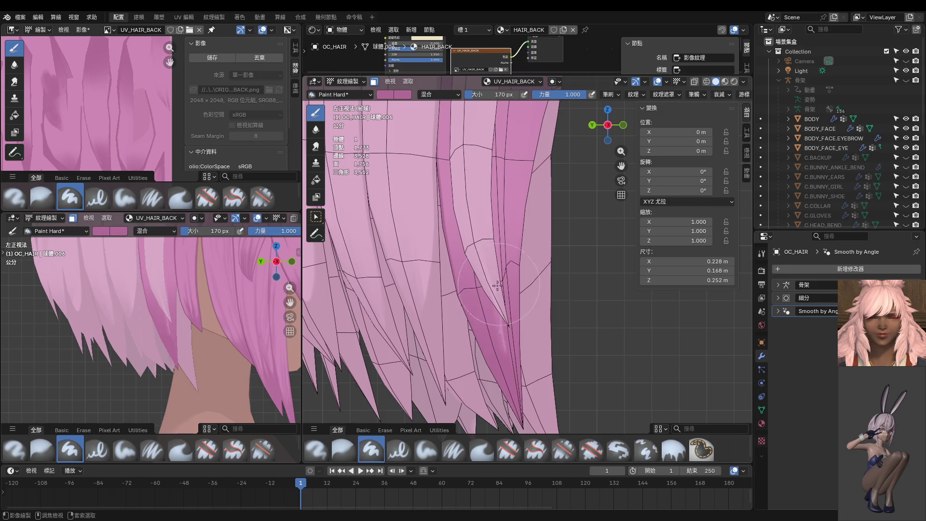
# Briefly check the strand in Edit Mode, then return to Texture Paint and reframe the hair.
pyautogui.press('Tab')
pyautogui.moveTo(594, 300)
pyautogui.mouseDown(button='middle')
pyautogui.moveTo(574, 179)
pyautogui.moveTo(459, 246)
pyautogui.moveTo(410, 221)
pyautogui.moveTo(411, 171)
pyautogui.mouseUp(button='middle')
pyautogui.press('Tab')
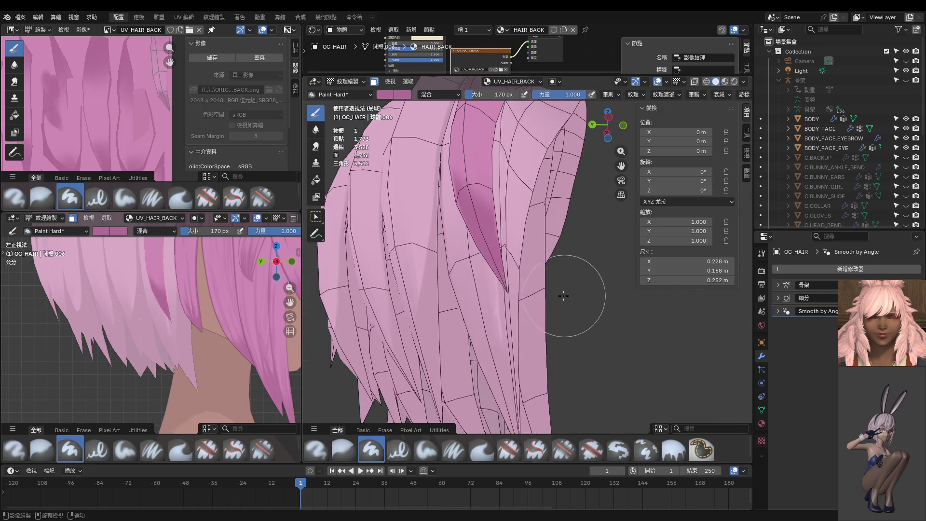
pyautogui.moveTo(568, 314); pyautogui.dragTo(502, 207, button='middle')
pyautogui.scroll(3, 591, 311)
pyautogui.moveTo(592, 311); pyautogui.dragTo(547, 313, button='middle')
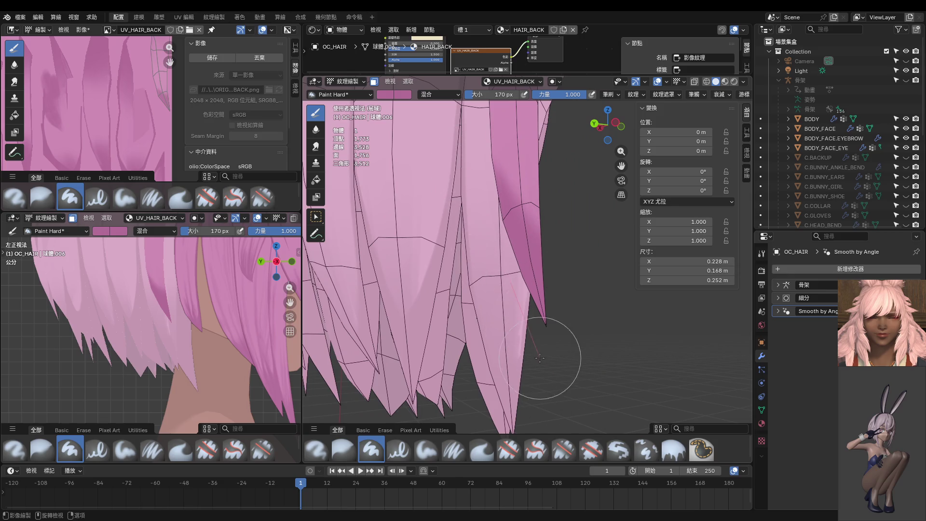
pyautogui.keyDown('shift'); pyautogui.scroll(3, 516, 288); pyautogui.keyUp('shift')
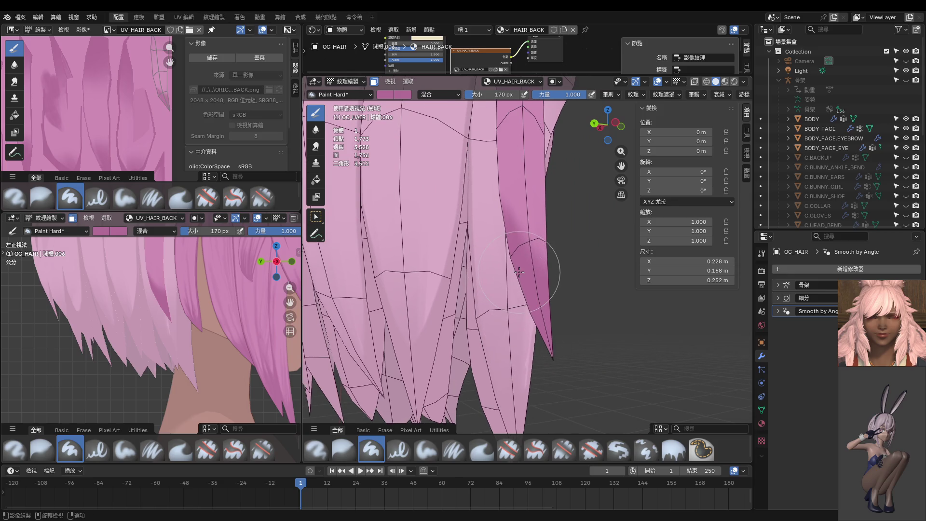
# Shrink the brush to 34 px, then 16 px, and undo a first dark pink stroke.
pyautogui.press('f')
pyautogui.click(486, 286)
pyautogui.scroll(3, 490, 273)
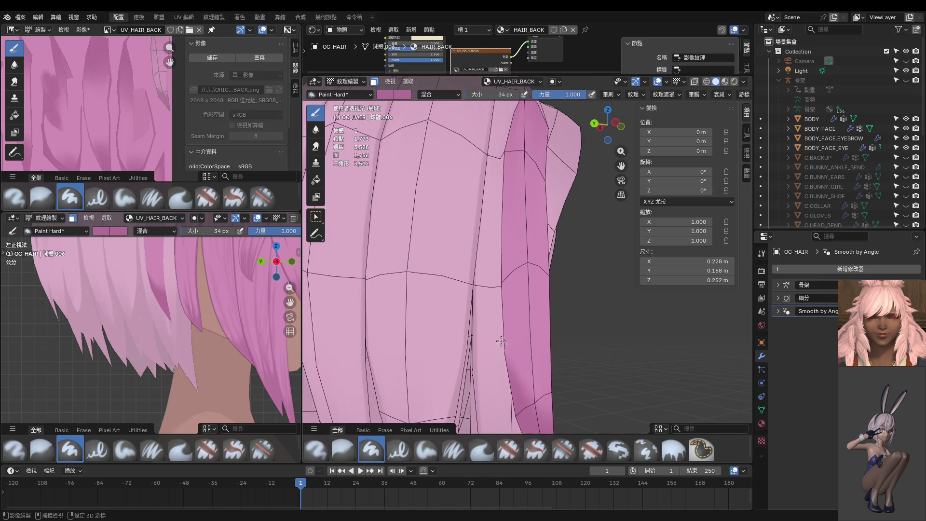
pyautogui.press('f')
pyautogui.click(505, 245)
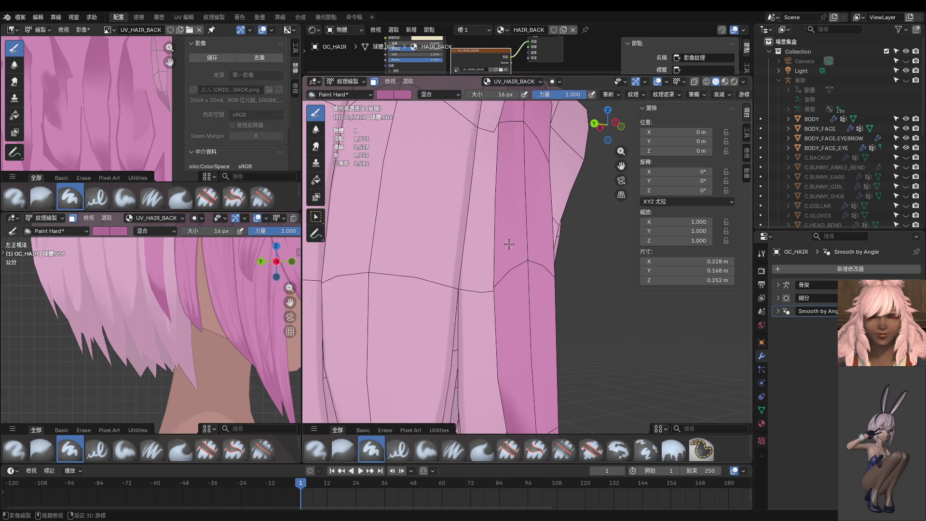
pyautogui.scroll(-2, 507, 244)
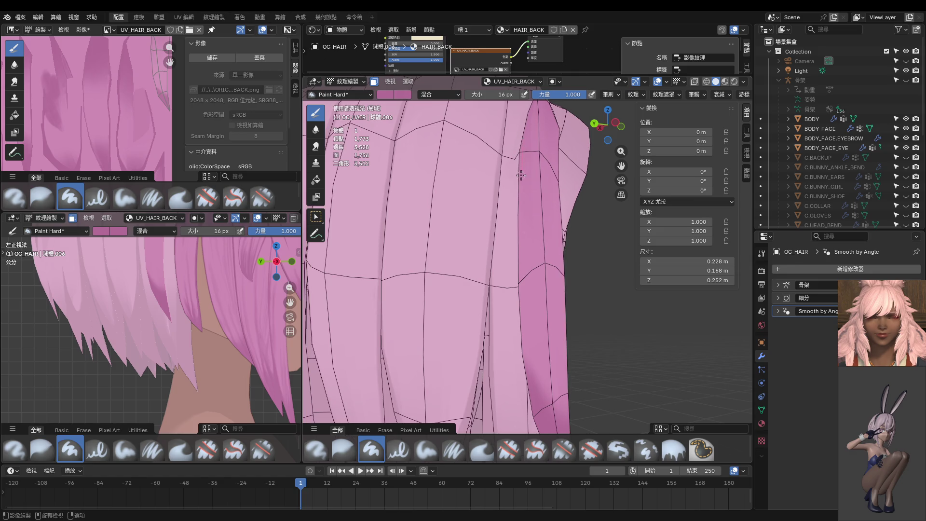
pyautogui.moveTo(521, 175); pyautogui.dragTo(522, 264)
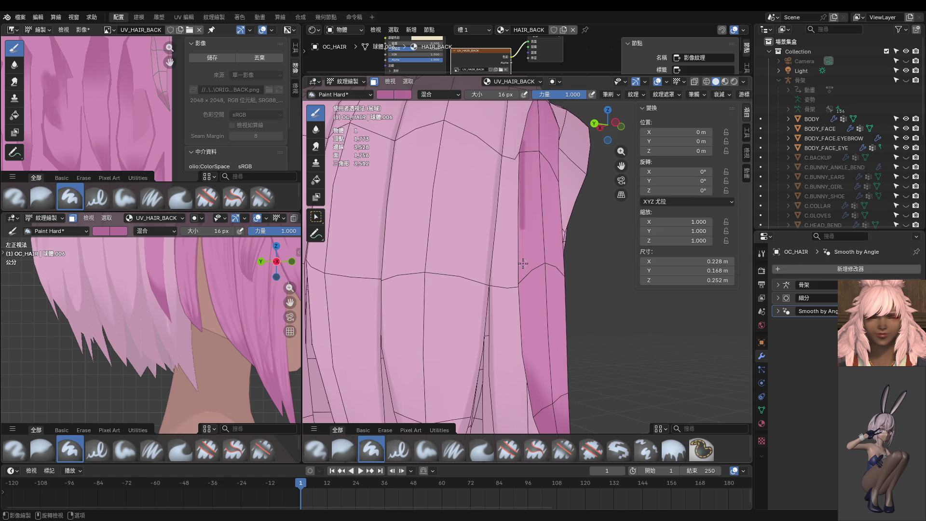
pyautogui.hotkey('ctrl', 'z')
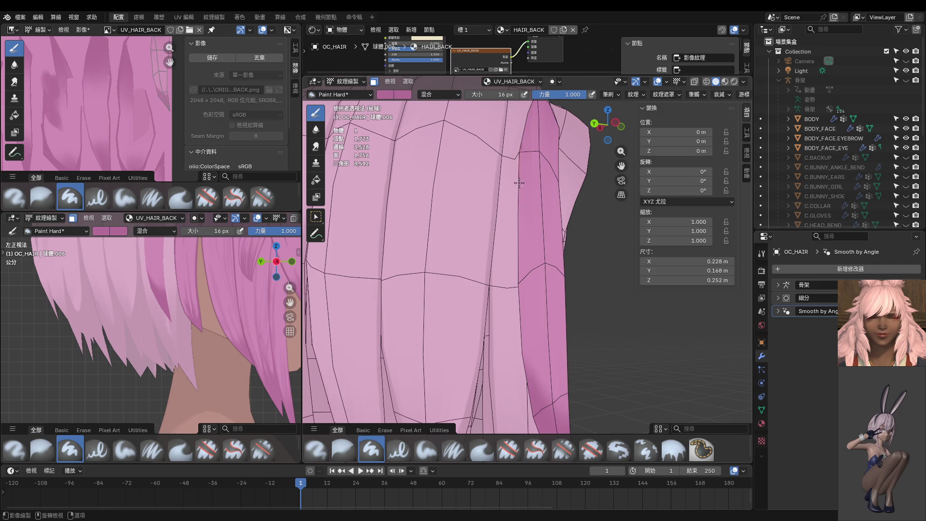
# Paint a dark pink band down the strand's left edge, filling in light gaps.
pyautogui.moveTo(518, 201); pyautogui.dragTo(521, 299)
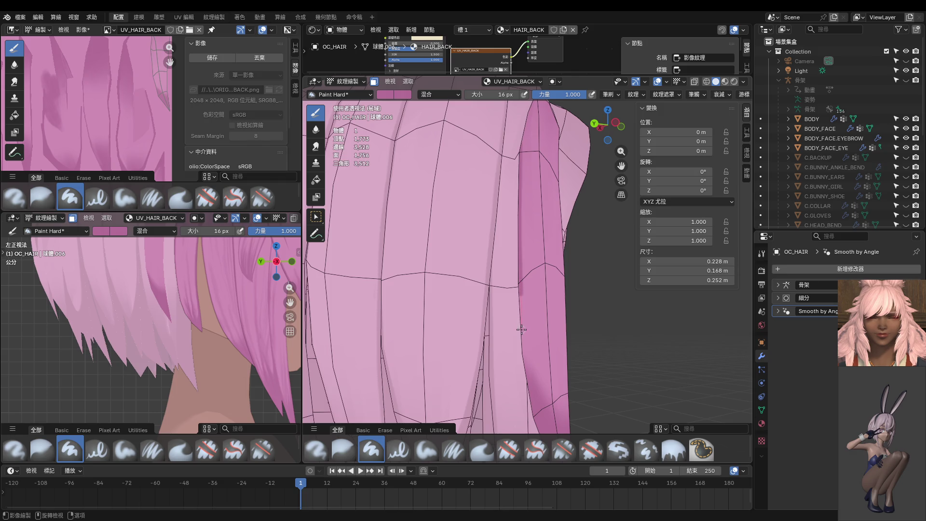
pyautogui.moveTo(522, 342); pyautogui.dragTo(529, 397)
pyautogui.keyDown('shift'); pyautogui.moveTo(538, 429); pyautogui.dragTo(522, 287, button='middle'); pyautogui.keyUp('shift')
pyautogui.moveTo(520, 276); pyautogui.dragTo(540, 367)
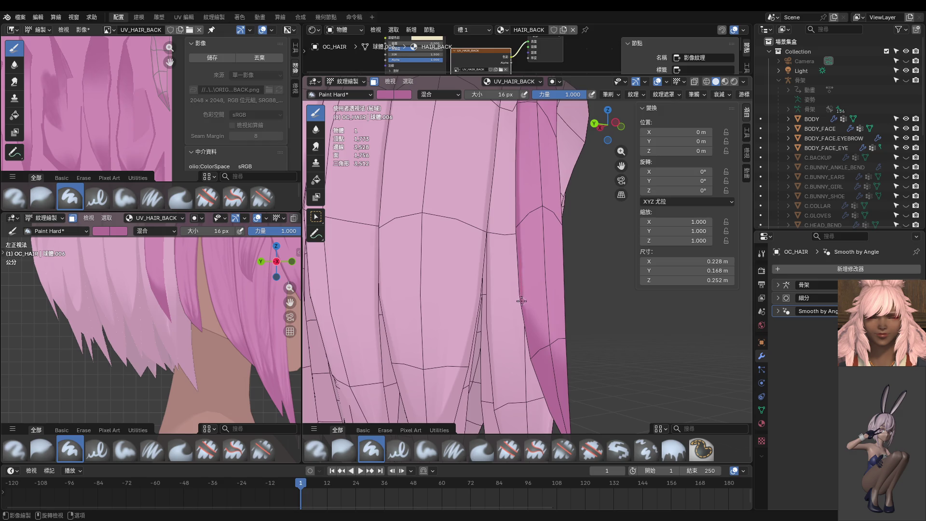
pyautogui.moveTo(524, 318); pyautogui.dragTo(528, 341)
pyautogui.moveTo(523, 290); pyautogui.dragTo(536, 344)
pyautogui.moveTo(520, 280); pyautogui.dragTo(559, 378)
pyautogui.moveTo(528, 311); pyautogui.dragTo(550, 394)
# Paint a faint darker stroke down another hair strand.
pyautogui.moveTo(543, 304); pyautogui.dragTo(456, 274, button='middle')
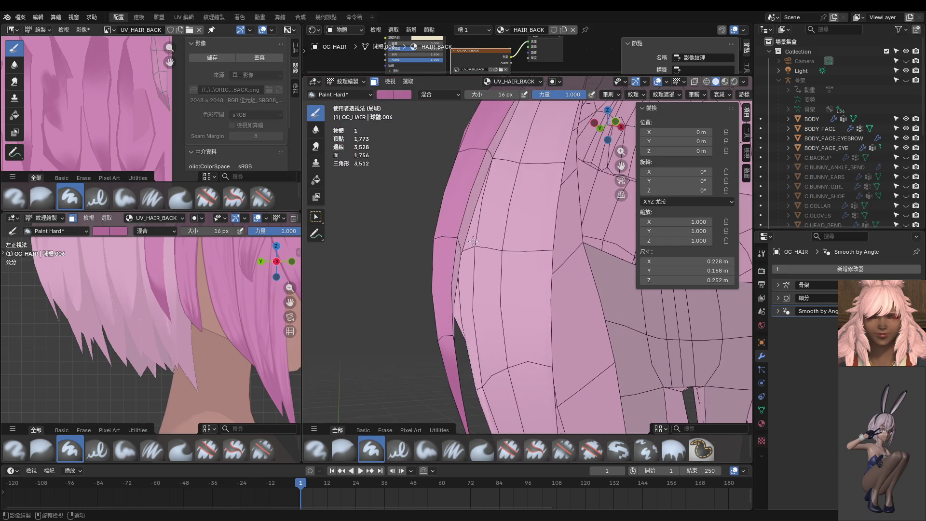
pyautogui.moveTo(473, 242); pyautogui.dragTo(521, 212, button='middle')
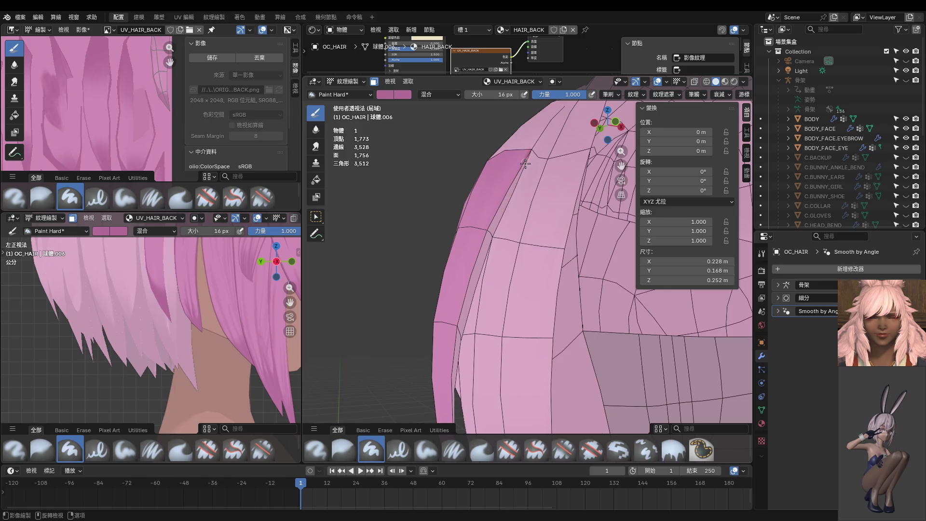
pyautogui.moveTo(508, 189); pyautogui.dragTo(492, 212)
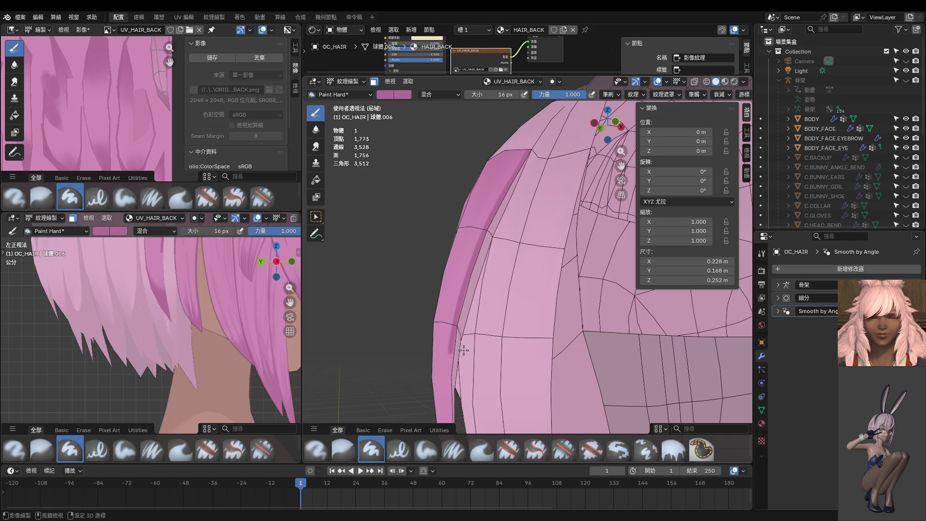
pyautogui.keyDown('shift'); pyautogui.moveTo(455, 373); pyautogui.dragTo(467, 267, button='middle'); pyautogui.keyUp('shift')
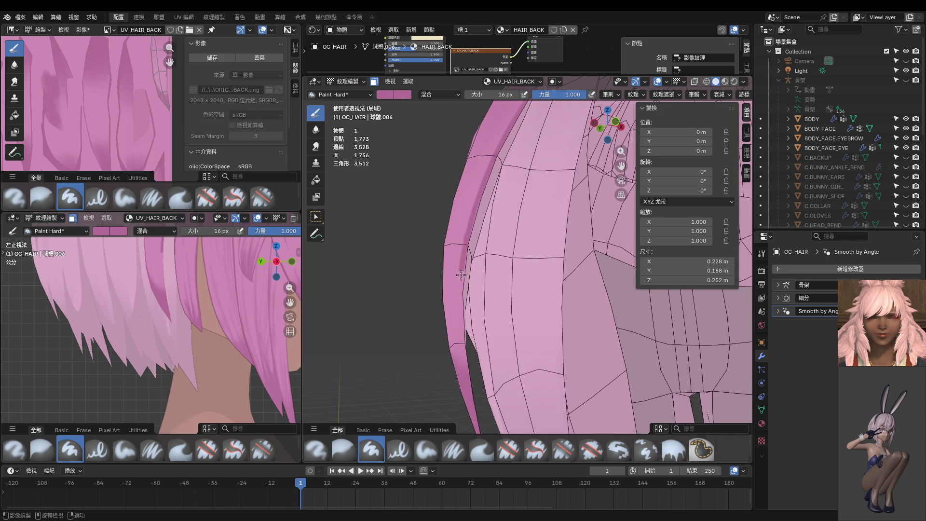
pyautogui.moveTo(459, 304); pyautogui.dragTo(458, 317)
pyautogui.moveTo(461, 356); pyautogui.dragTo(472, 408)
pyautogui.keyDown('shift'); pyautogui.moveTo(472, 407); pyautogui.dragTo(500, 327, button='middle'); pyautogui.keyUp('shift')
# Set the brush to 26 px and paint a darker stroke down the back hair strand.
pyautogui.press('f')
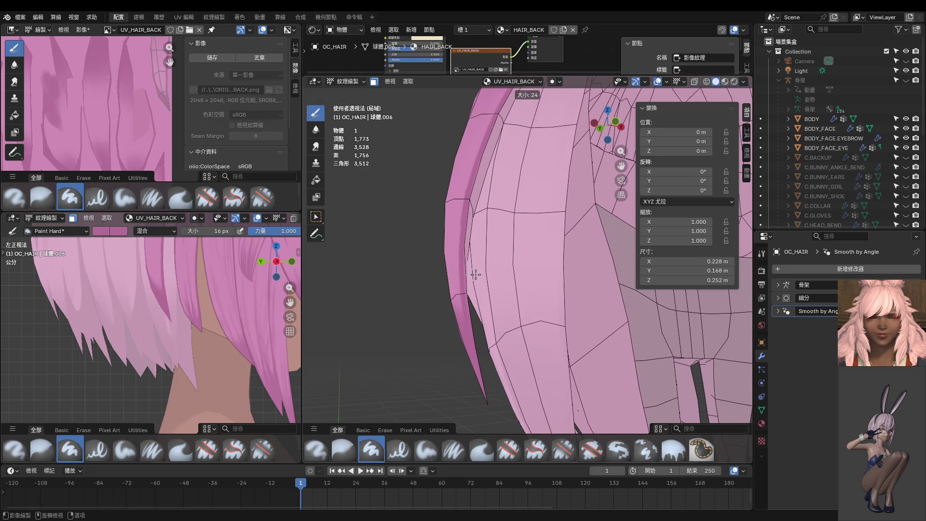
pyautogui.click(475, 276)
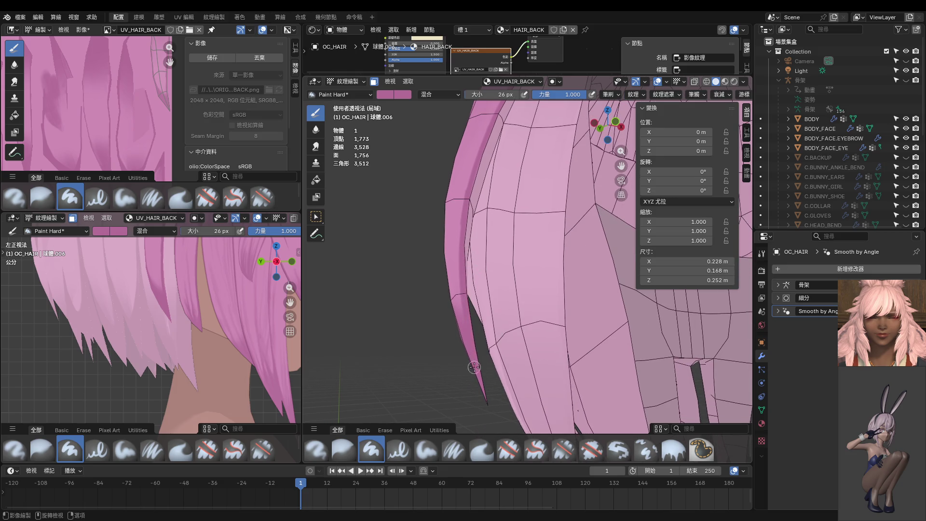
pyautogui.scroll(3, 485, 231)
pyautogui.moveTo(511, 209)
pyautogui.mouseDown()
pyautogui.moveTo(503, 265)
pyautogui.moveTo(522, 394)
pyautogui.mouseUp()
pyautogui.keyDown('shift'); pyautogui.moveTo(522, 394); pyautogui.dragTo(516, 263, button='middle'); pyautogui.keyUp('shift')
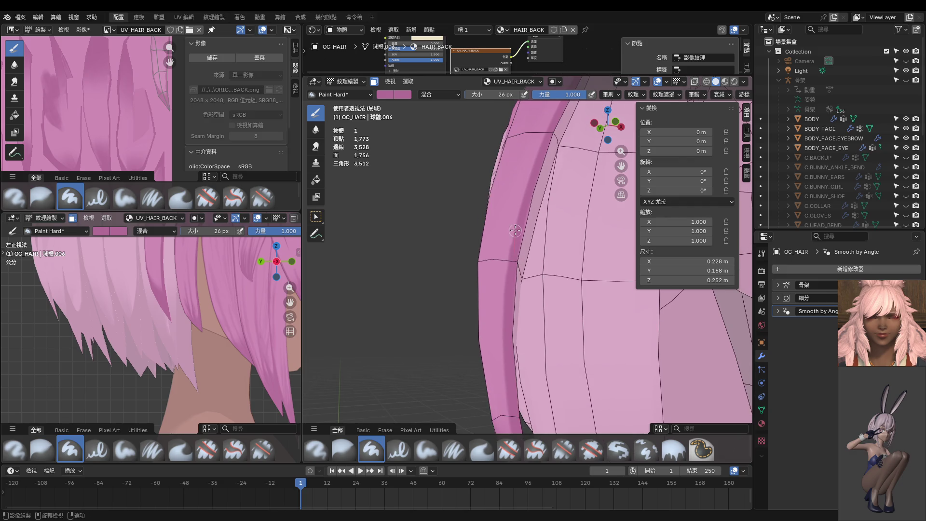
pyautogui.scroll(2, 528, 217)
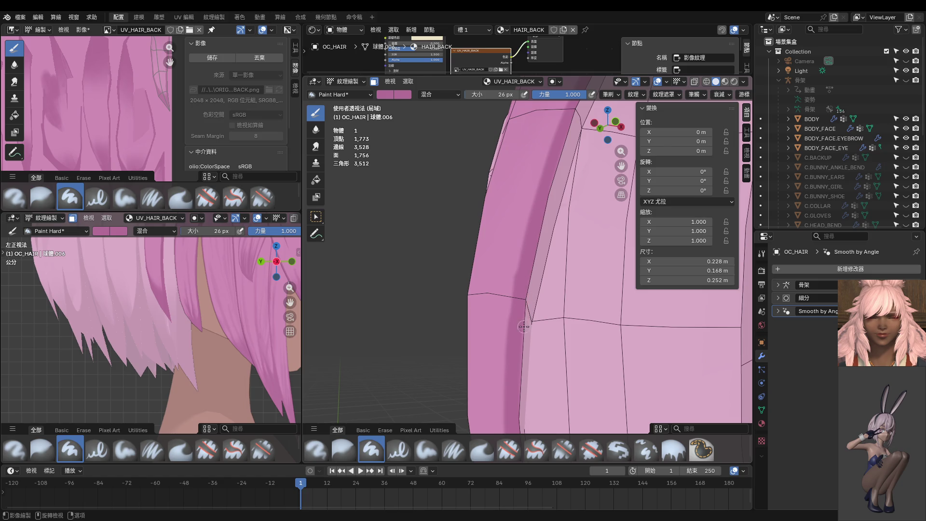
pyautogui.moveTo(524, 326); pyautogui.dragTo(562, 236, button='middle')
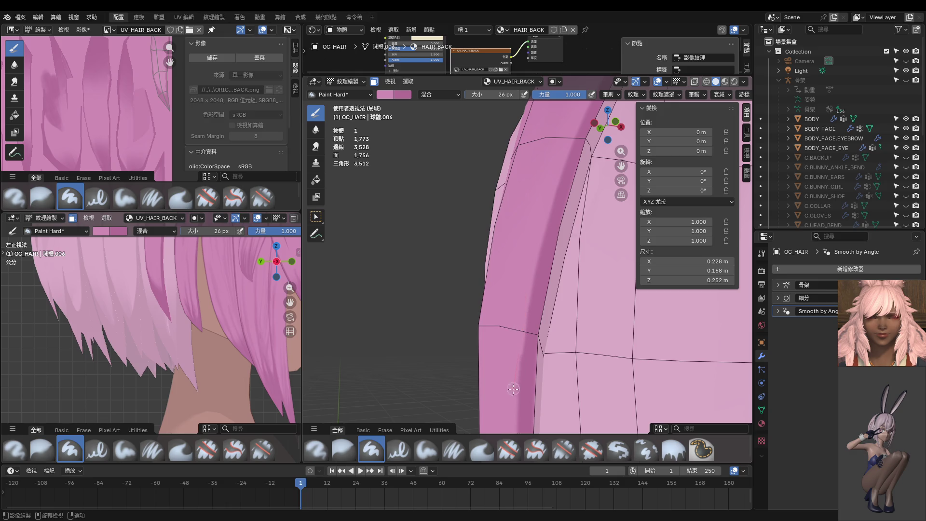
pyautogui.moveTo(513, 387); pyautogui.dragTo(510, 431)
pyautogui.scroll(-4, 531, 381)
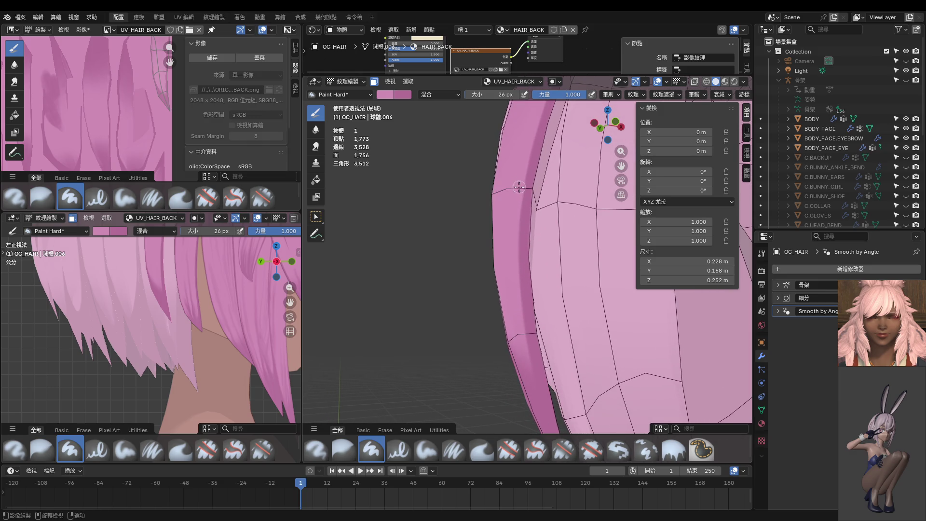
pyautogui.moveTo(516, 217); pyautogui.dragTo(516, 277)
# Enlarge the brush to 42 px and orbit up to view the top of the hair.
pyautogui.moveTo(518, 334); pyautogui.dragTo(523, 355)
pyautogui.moveTo(523, 356)
pyautogui.mouseDown(button='middle')
pyautogui.moveTo(535, 344)
pyautogui.moveTo(586, 338)
pyautogui.moveTo(565, 272)
pyautogui.mouseUp(button='middle')
pyautogui.press('f')
pyautogui.click(569, 282)
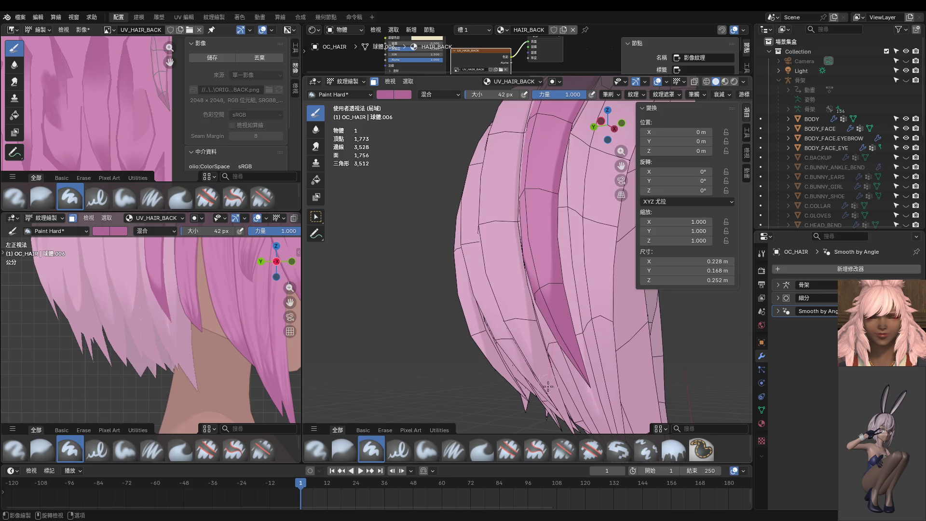
pyautogui.moveTo(560, 270)
pyautogui.mouseDown(button='middle')
pyautogui.moveTo(647, 280)
pyautogui.moveTo(523, 264)
pyautogui.mouseUp(button='middle')
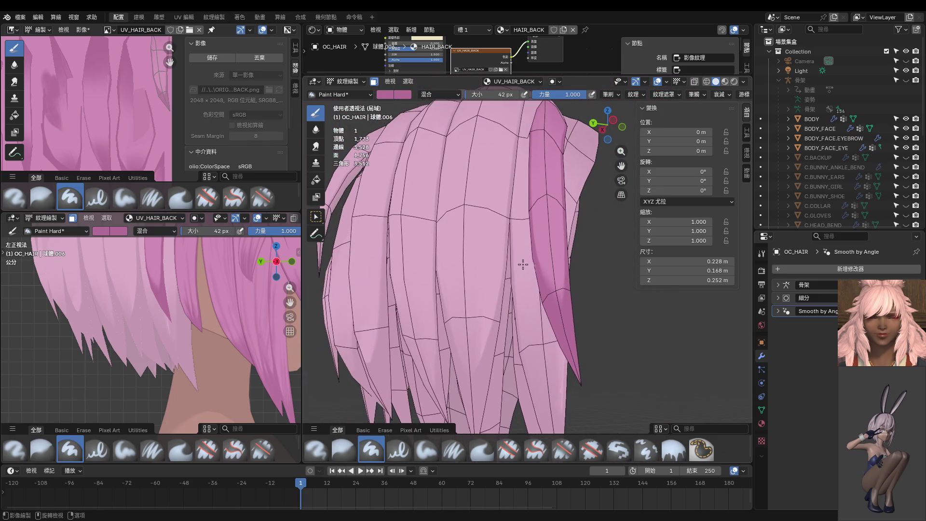
pyautogui.scroll(2, 567, 329)
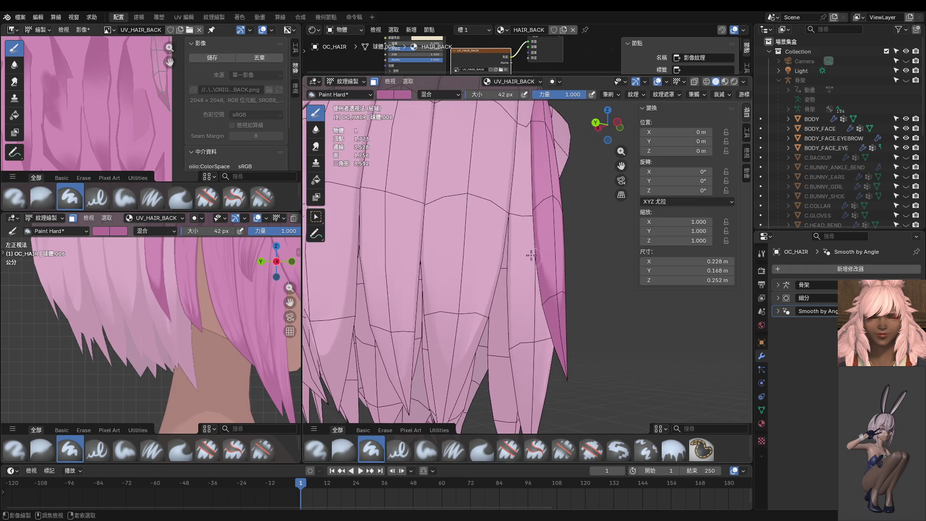
pyautogui.moveTo(582, 357); pyautogui.dragTo(560, 324, button='middle')
pyautogui.moveTo(554, 208)
pyautogui.mouseDown(button='middle')
pyautogui.moveTo(532, 197)
pyautogui.moveTo(494, 211)
pyautogui.moveTo(516, 256)
pyautogui.moveTo(513, 247)
pyautogui.mouseUp(button='middle')
# Leave texture painting for Object Mode, then put the hair mesh into Edit Mode.
pyautogui.hotkey('ctrl', 'Tab')
pyautogui.click(536, 198)
pyautogui.scroll(4, 174, 267)
pyautogui.hotkey('ctrl', 'Tab')
pyautogui.click(565, 293)
pyautogui.moveTo(554, 294)
pyautogui.mouseDown(button='middle')
pyautogui.moveTo(657, 331)
pyautogui.moveTo(533, 298)
pyautogui.mouseUp(button='middle')
# Return to Texture Paint, view the hair from the left and shrink the brush to 14 px.
pyautogui.hotkey('ctrl', 'Tab')
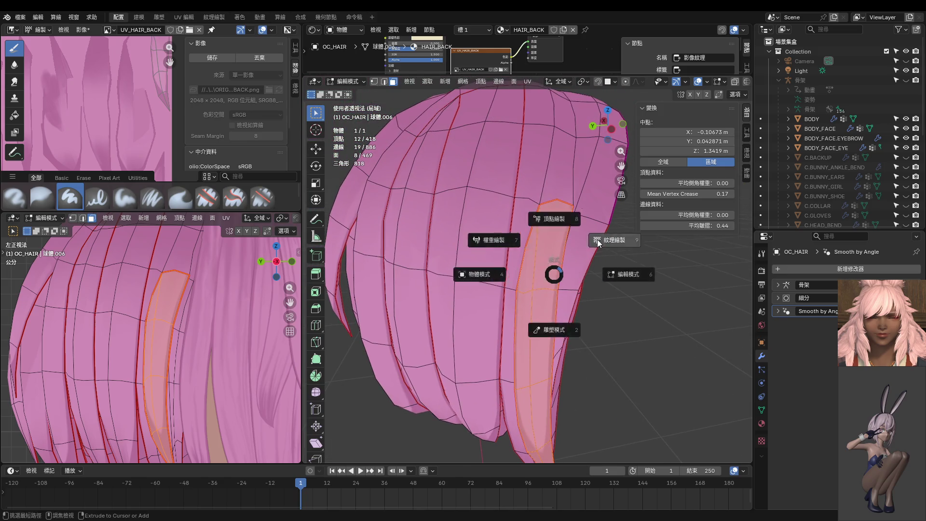
pyautogui.click(617, 244)
pyautogui.scroll(2, 523, 247)
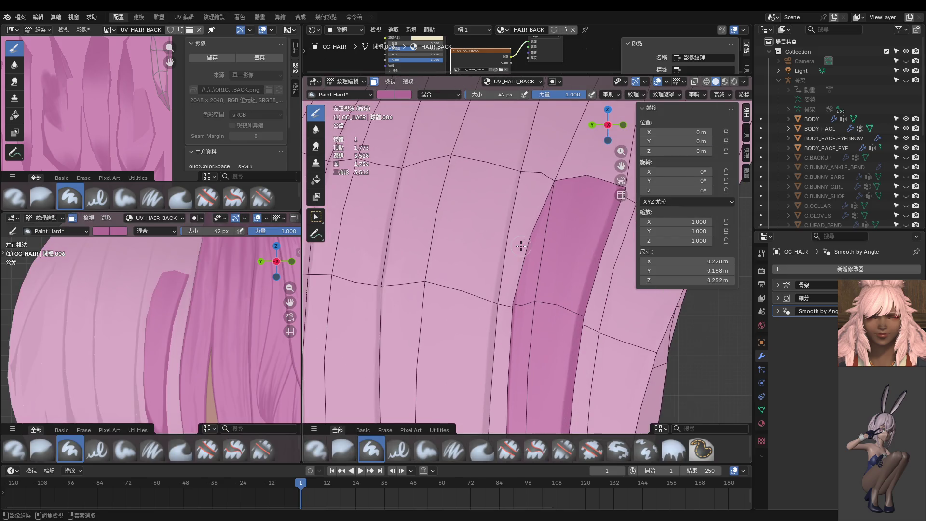
pyautogui.press('ctrl+KP_3')
pyautogui.press('f')
pyautogui.click(516, 232)
# In Edit Mode, add two more faces to the strip selection, then resume texture painting.
pyautogui.hotkey('ctrl', 'Tab')
pyautogui.click(599, 300)
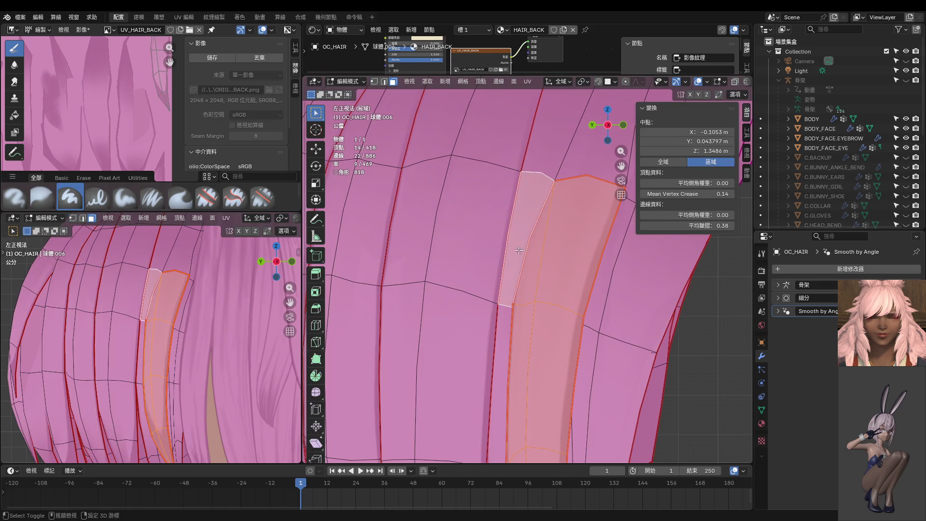
pyautogui.keyDown('shift'); pyautogui.click(543, 168); pyautogui.keyUp('shift')
pyautogui.keyDown('shift'); pyautogui.click(572, 158); pyautogui.keyUp('shift')
pyautogui.keyDown('shift'); pyautogui.moveTo(571, 157); pyautogui.dragTo(495, 217, button='middle'); pyautogui.keyUp('shift')
pyautogui.hotkey('ctrl', 'Tab')
pyautogui.click(526, 270)
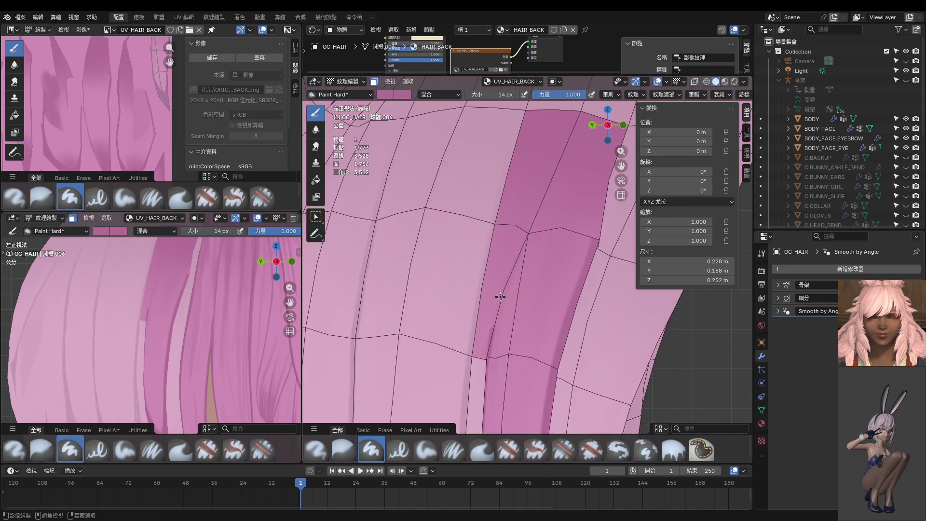
# With a 10 px brush, paint two darker strokes up the strand edge.
pyautogui.press('f')
pyautogui.click(490, 325)
pyautogui.moveTo(501, 296); pyautogui.dragTo(531, 220)
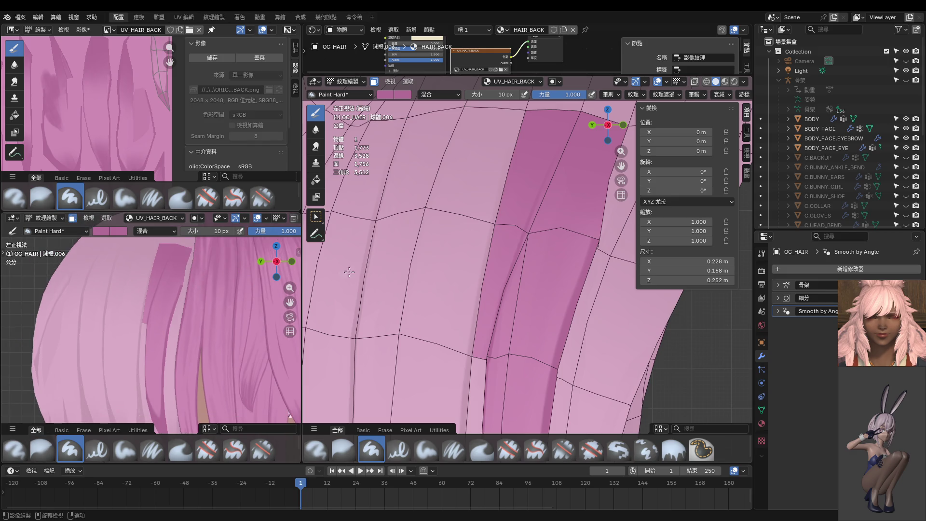
pyautogui.moveTo(501, 261); pyautogui.dragTo(491, 341, button='middle')
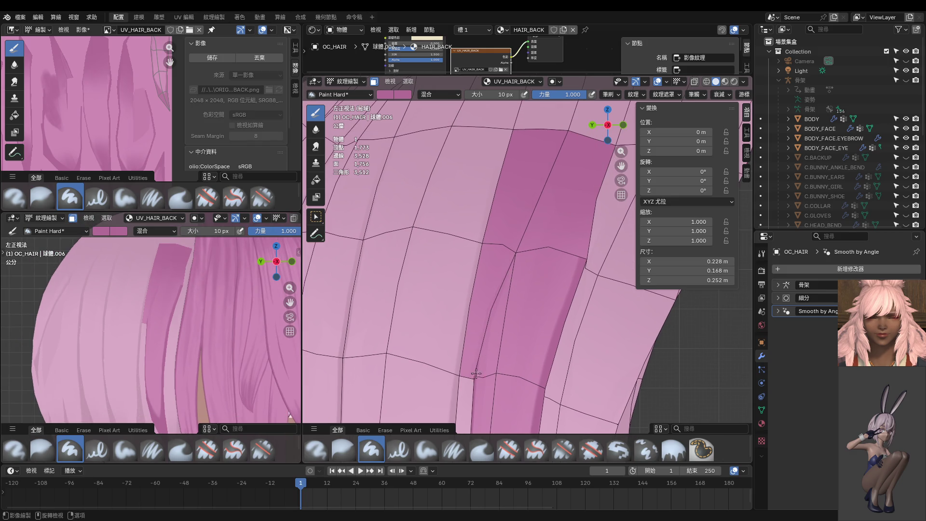
pyautogui.moveTo(476, 373)
pyautogui.mouseDown()
pyautogui.moveTo(497, 292)
pyautogui.moveTo(600, 129)
pyautogui.mouseUp()
# Check the paint in Object Mode, then add the faces above the strip to the mask selection.
pyautogui.hotkey('ctrl', 'Tab')
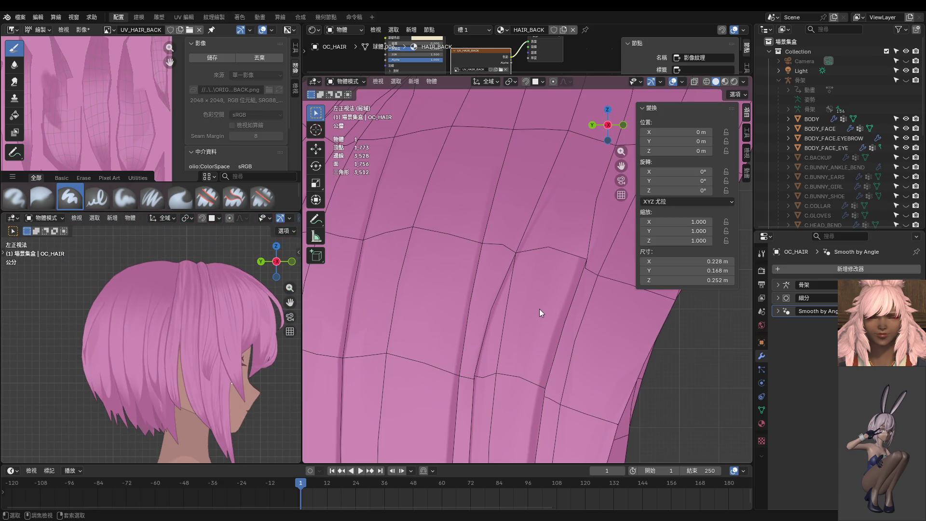
pyautogui.hotkey('ctrl', 'Tab')
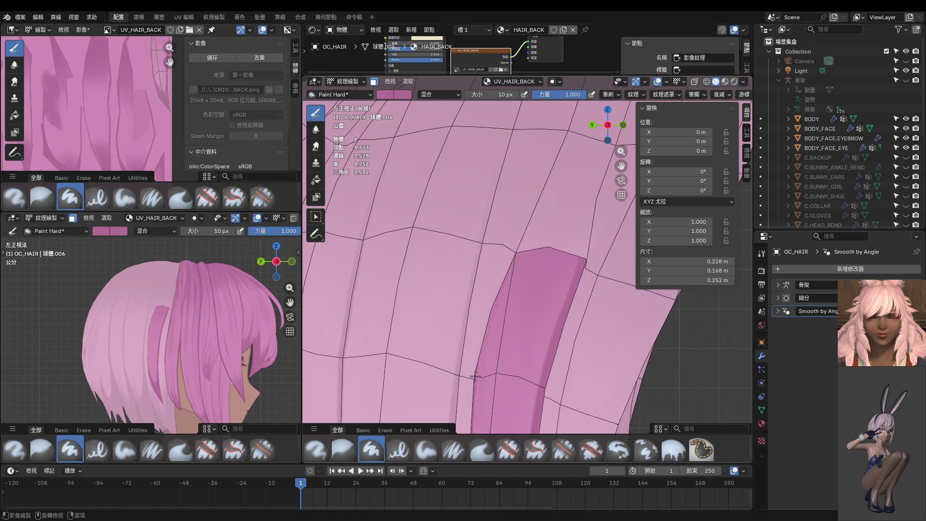
pyautogui.hotkey('ctrl', 'Tab')
pyautogui.click(533, 377)
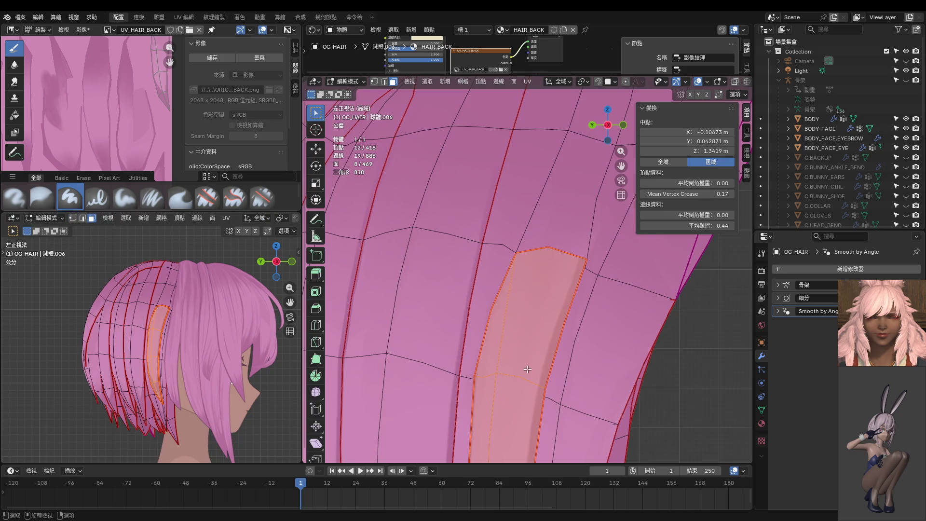
pyautogui.keyDown('shift'); pyautogui.click(537, 192); pyautogui.keyUp('shift')
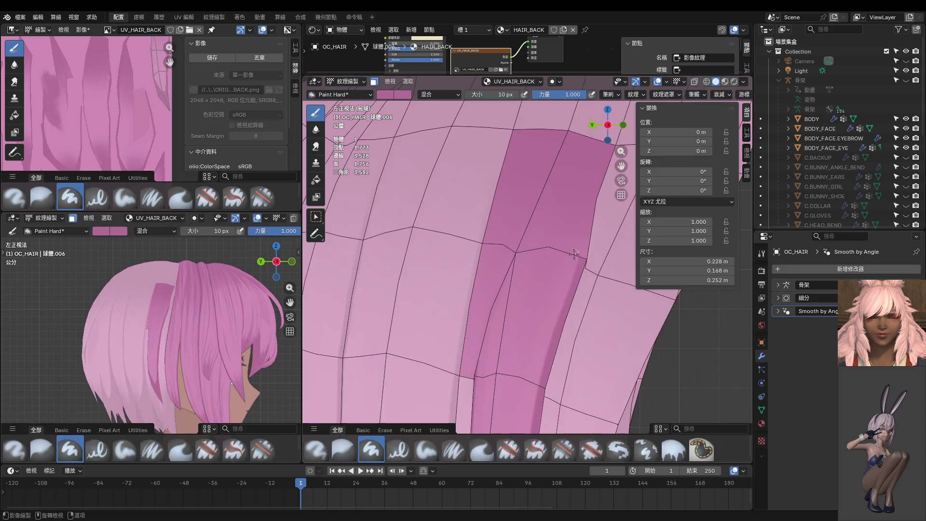
pyautogui.hotkey('ctrl', 'Tab')
# Paint darker shading up the masked strip, undo a lighter edge stroke, and switch to Object Mode.
pyautogui.moveTo(482, 344); pyautogui.dragTo(516, 175)
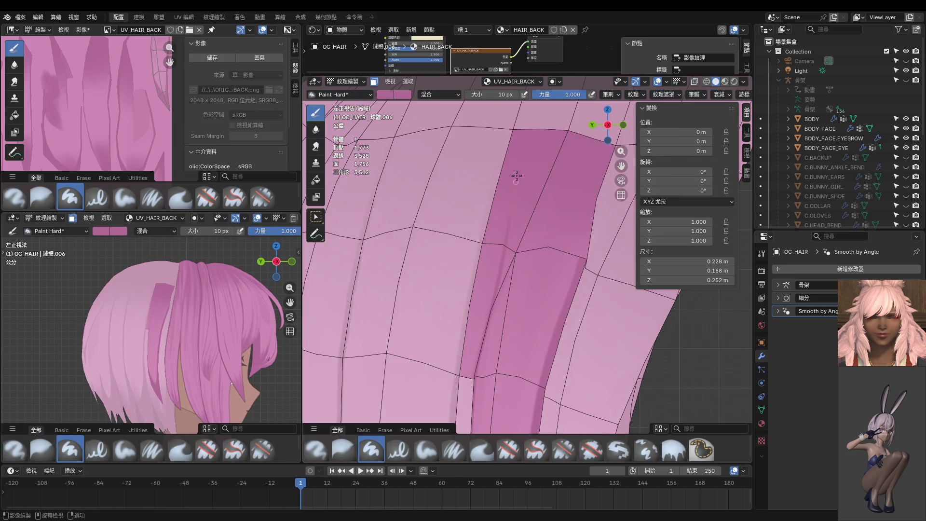
pyautogui.keyDown('shift'); pyautogui.moveTo(458, 271); pyautogui.dragTo(480, 343, button='middle'); pyautogui.keyUp('shift')
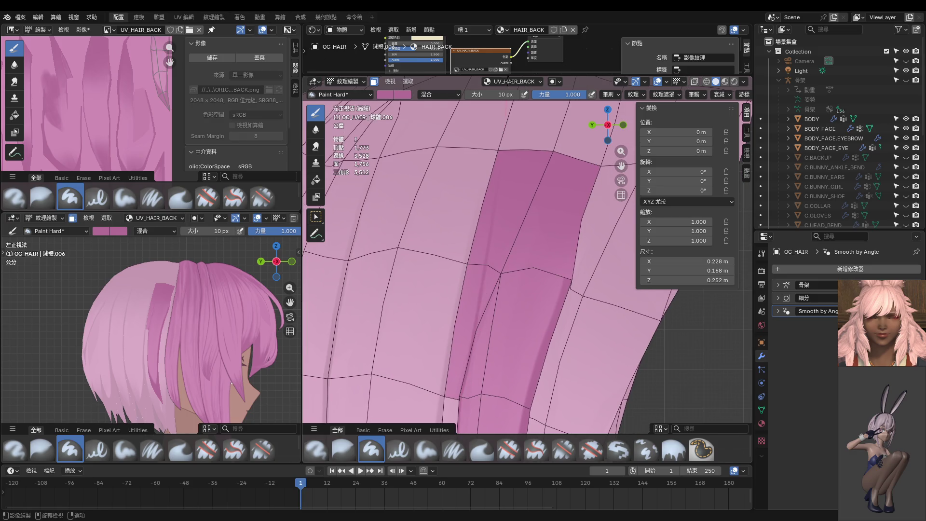
pyautogui.scroll(5, 182, 321)
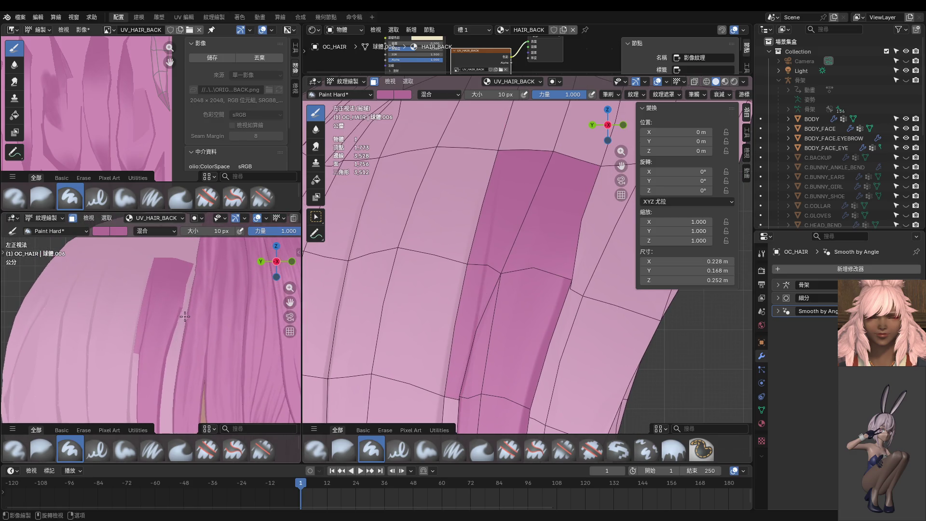
pyautogui.scroll(3, 185, 321)
pyautogui.moveTo(479, 268); pyautogui.dragTo(466, 388)
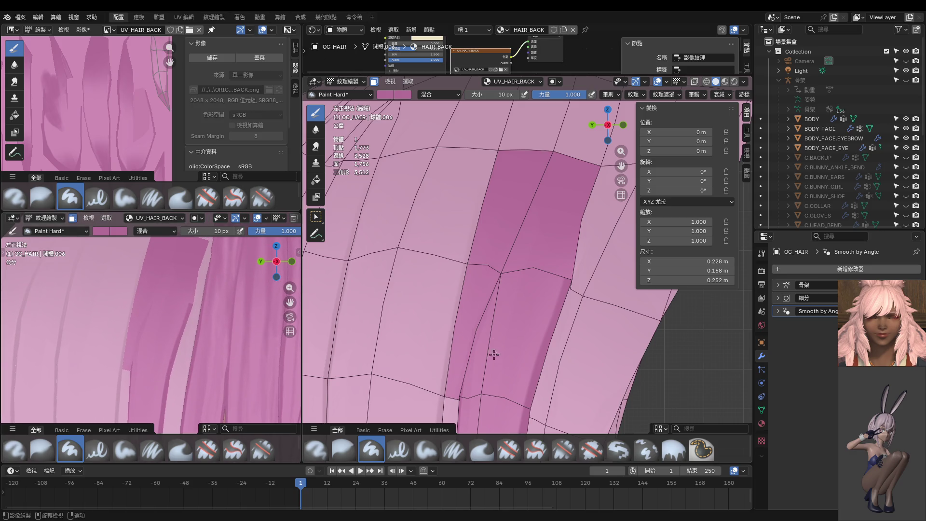
pyautogui.hotkey('ctrl', 'z')
pyautogui.scroll(-5, 502, 314)
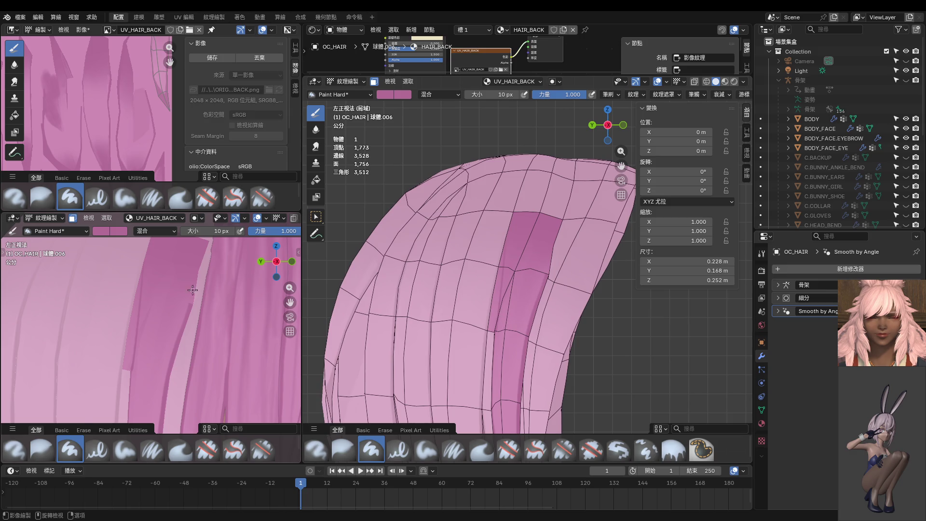
pyautogui.hotkey('ctrl', 'Tab')
pyautogui.scroll(-2, 180, 305)
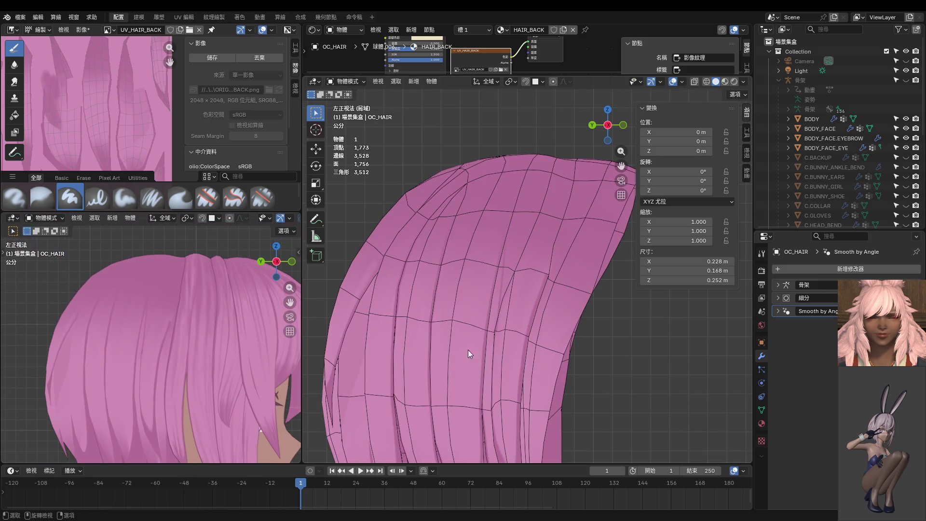
pyautogui.scroll(7, 507, 354)
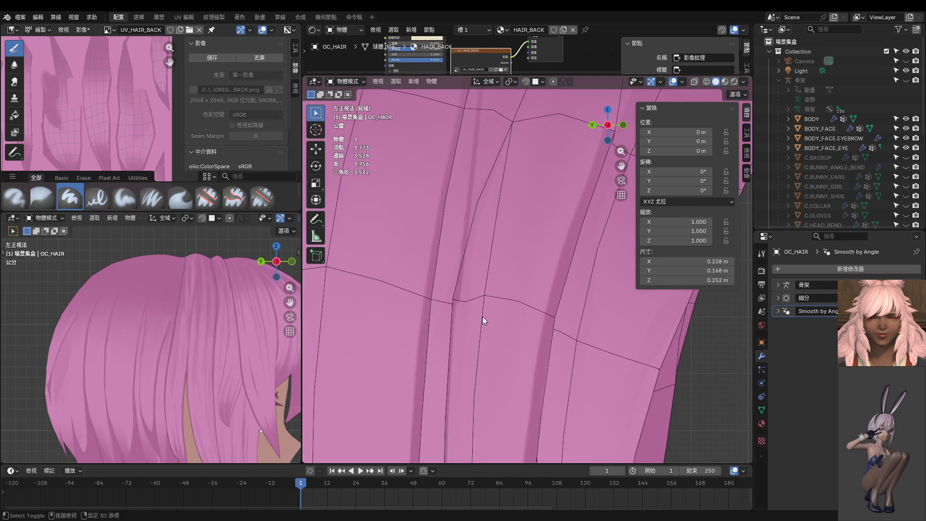
pyautogui.hotkey('ctrl', 'Tab')
pyautogui.click(489, 287)
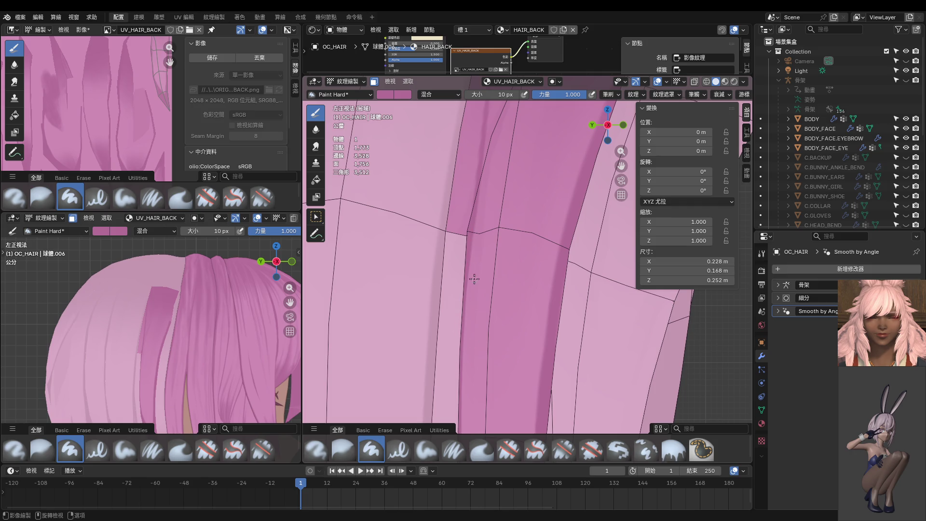
pyautogui.hotkey('ctrl', 'Tab')
pyautogui.click(411, 325)
pyautogui.scroll(5, 177, 325)
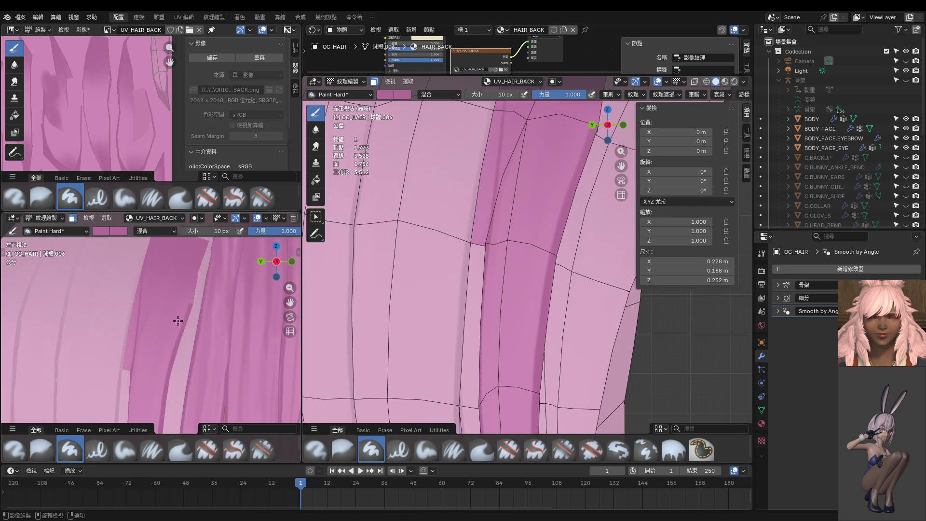
pyautogui.scroll(-4, 168, 309)
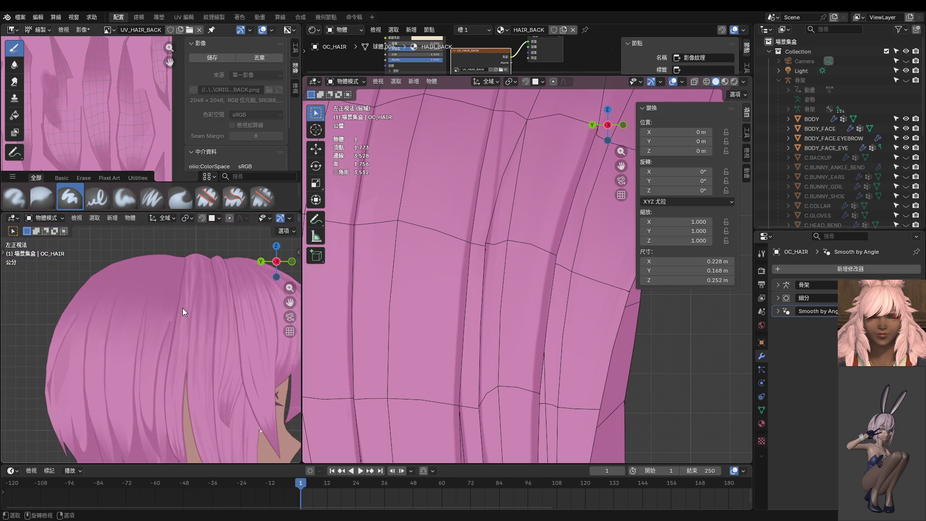
pyautogui.moveTo(158, 343)
pyautogui.mouseDown(button='middle')
pyautogui.moveTo(204, 305)
pyautogui.moveTo(250, 337)
pyautogui.moveTo(212, 343)
pyautogui.mouseUp(button='middle')
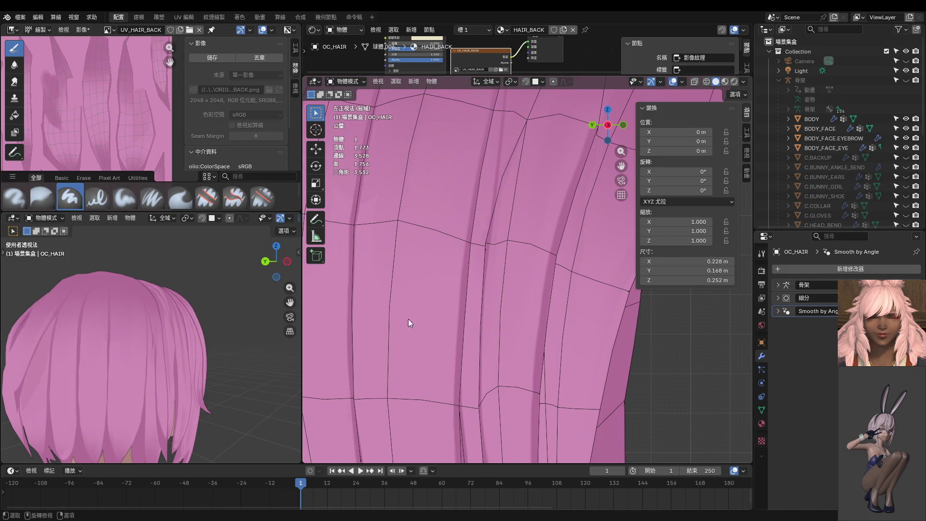
pyautogui.moveTo(408, 319)
pyautogui.mouseDown(button='middle')
pyautogui.moveTo(542, 276)
pyautogui.moveTo(535, 250)
pyautogui.moveTo(493, 243)
pyautogui.moveTo(517, 261)
pyautogui.moveTo(533, 294)
pyautogui.moveTo(538, 371)
pyautogui.moveTo(519, 350)
pyautogui.mouseUp(button='middle')
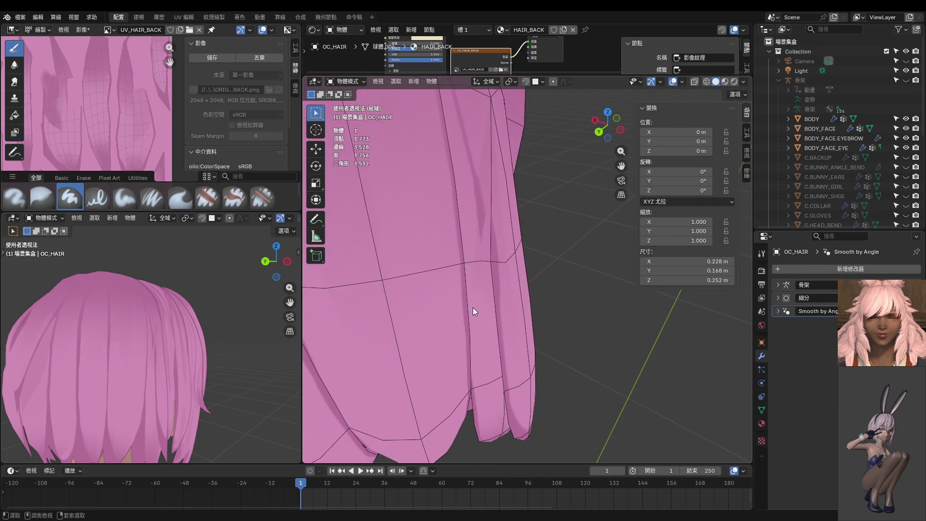
pyautogui.press('Tab')
pyautogui.click(491, 262)
# Select both vertices of a strand edge and try a 1.00 crease, then cancel it.
pyautogui.keyDown('shift'); pyautogui.click(464, 263); pyautogui.keyUp('shift')
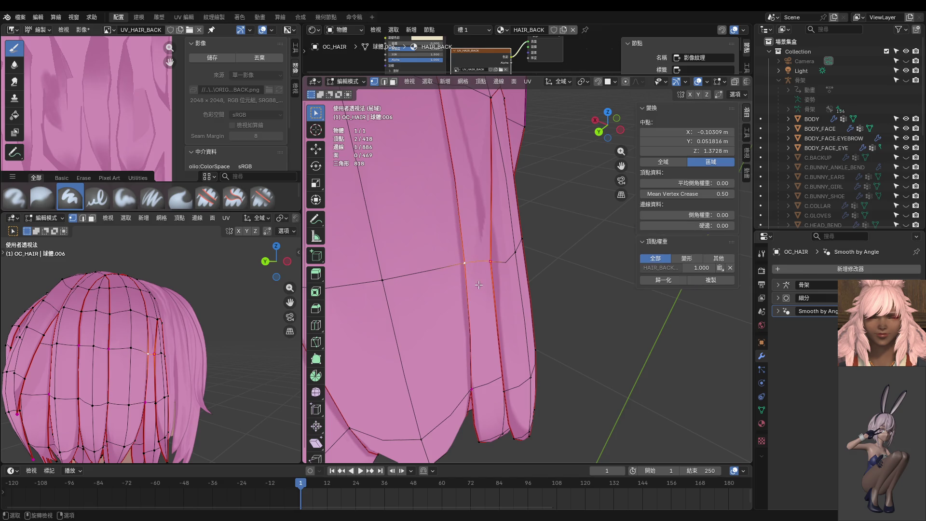
pyautogui.moveTo(478, 285); pyautogui.dragTo(464, 182, button='middle')
pyautogui.moveTo(490, 167)
pyautogui.mouseDown(button='middle')
pyautogui.moveTo(384, 215)
pyautogui.moveTo(416, 239)
pyautogui.mouseUp(button='middle')
pyautogui.press('ctrl+KP_3')
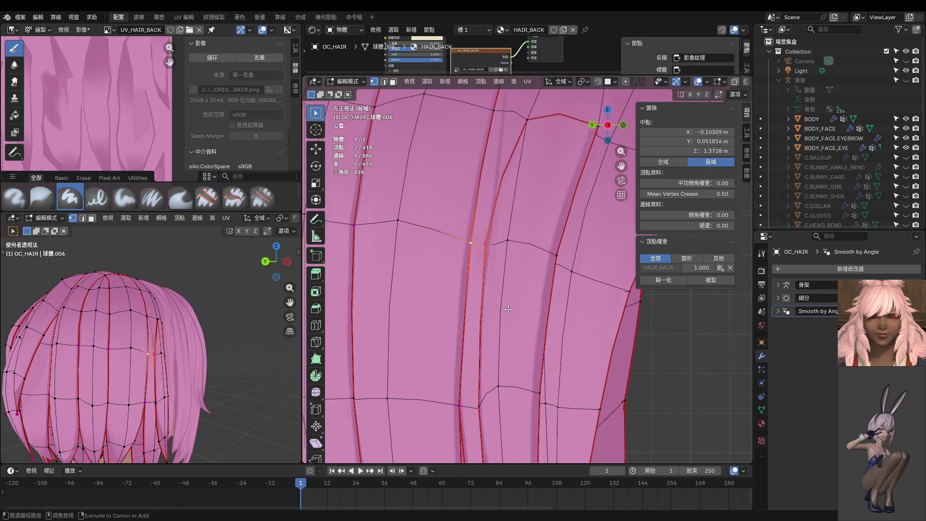
pyautogui.keyDown('shift'); pyautogui.scroll(4, 539, 192); pyautogui.keyUp('shift')
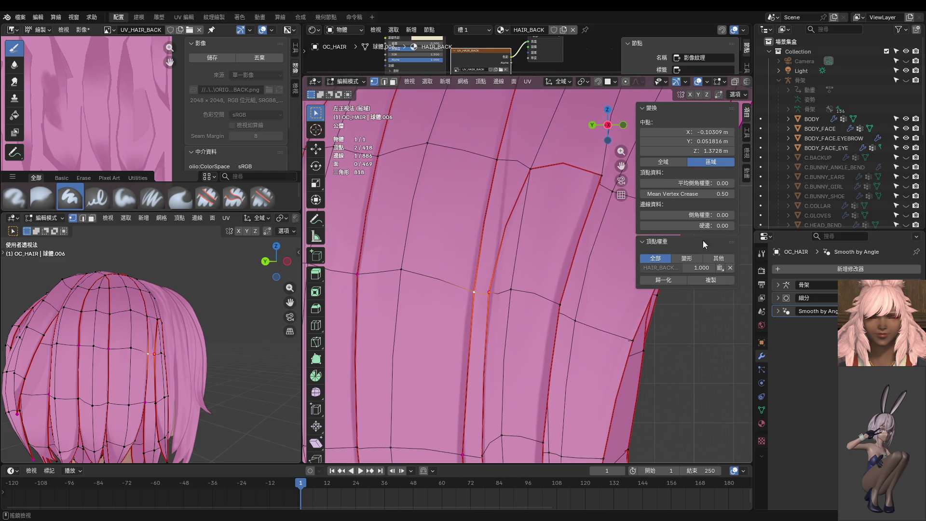
pyautogui.moveTo(709, 225); pyautogui.dragTo(752, 225)
pyautogui.press('Escape')
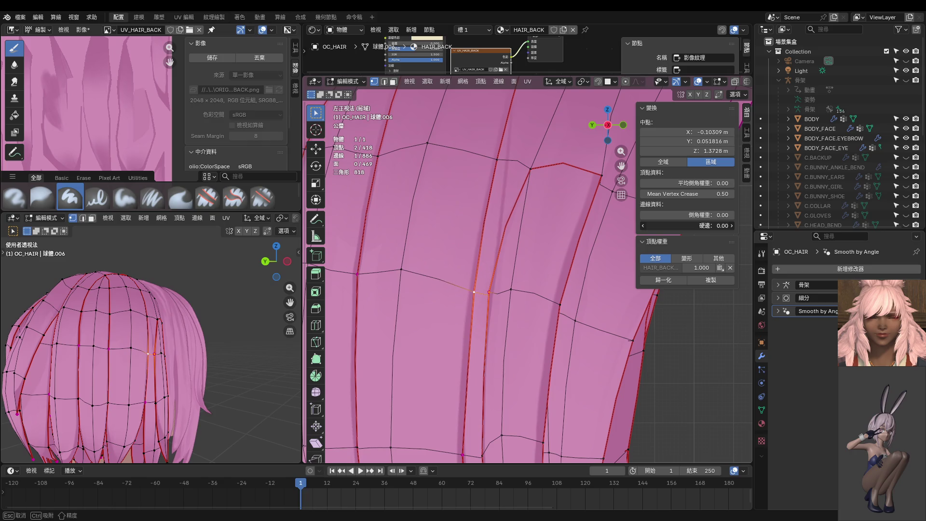
# In side view, move two overlapping vertices on the hair strand to new positions.
pyautogui.moveTo(627, 227)
pyautogui.mouseDown(button='middle')
pyautogui.moveTo(600, 246)
pyautogui.moveTo(621, 231)
pyautogui.moveTo(424, 256)
pyautogui.moveTo(489, 329)
pyautogui.mouseUp(button='middle')
pyautogui.press('ctrl+KP_1')
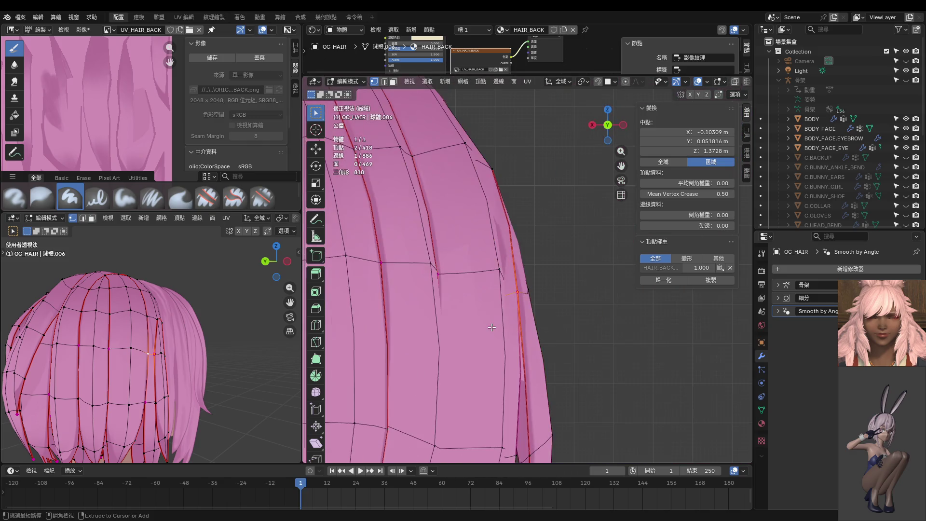
pyautogui.press('ctrl+KP_3')
pyautogui.scroll(1, 486, 311)
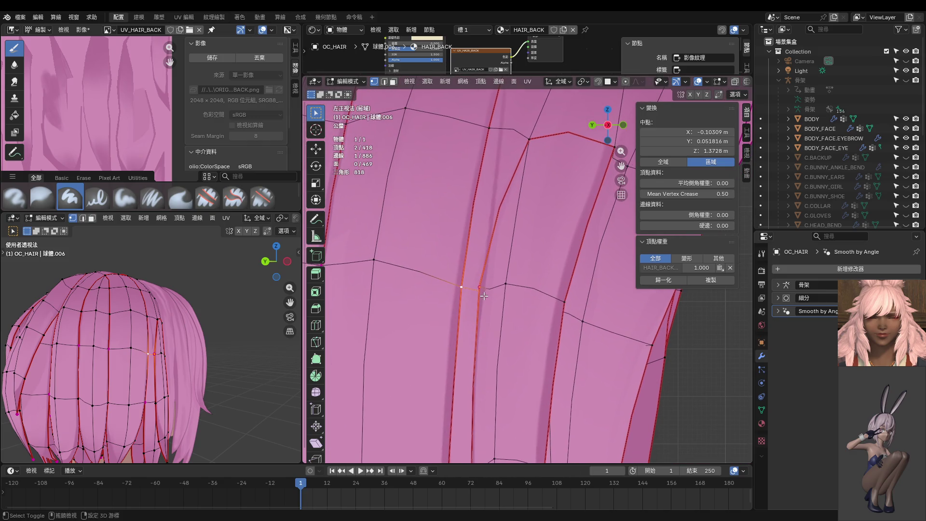
pyautogui.click(484, 288)
pyautogui.press('g')
pyautogui.click(521, 294)
pyautogui.click(526, 292)
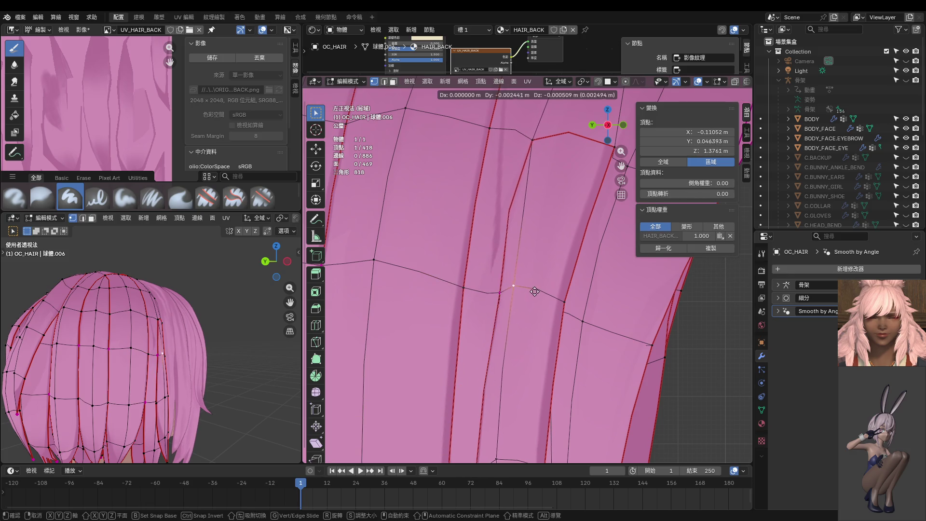
pyautogui.press('g')
pyautogui.click(566, 304)
# Move another vertex higher on the strand, then undo that move.
pyautogui.moveTo(567, 305)
pyautogui.keyDown('shift'); pyautogui.mouseDown(button='middle')
pyautogui.moveTo(552, 212)
pyautogui.moveTo(482, 217)
pyautogui.moveTo(371, 253)
pyautogui.moveTo(420, 283)
pyautogui.moveTo(558, 265)
pyautogui.moveTo(453, 219)
pyautogui.moveTo(553, 303)
pyautogui.moveTo(625, 331)
pyautogui.mouseUp(button='middle'); pyautogui.keyUp('shift')
pyautogui.click(506, 219)
pyautogui.press('g')
pyautogui.click(490, 212)
pyautogui.hotkey('ctrl', 'z')
# Try a Shift+E crease on a strand edge, then nudge two vertices slightly upward.
pyautogui.press('ctrl+KP_3')
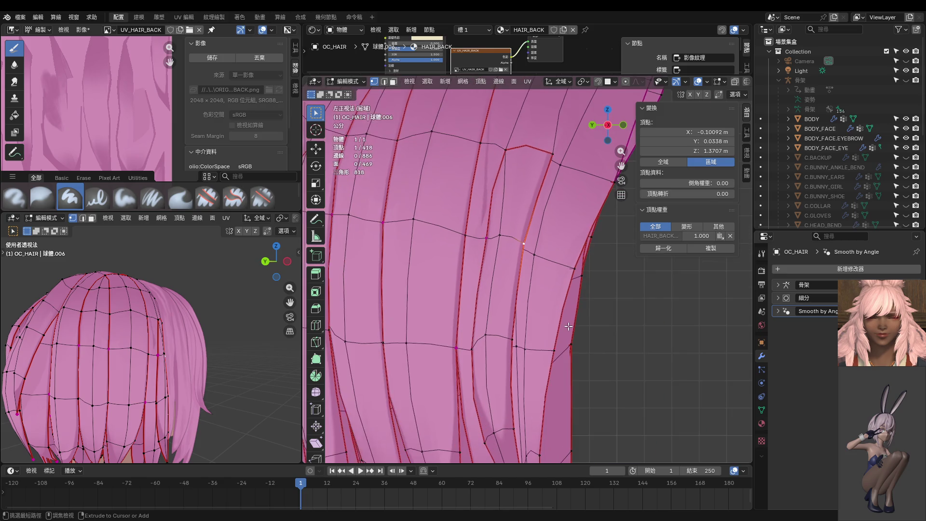
pyautogui.keyDown('shift'); pyautogui.moveTo(528, 181); pyautogui.dragTo(520, 255, button='middle'); pyautogui.keyUp('shift')
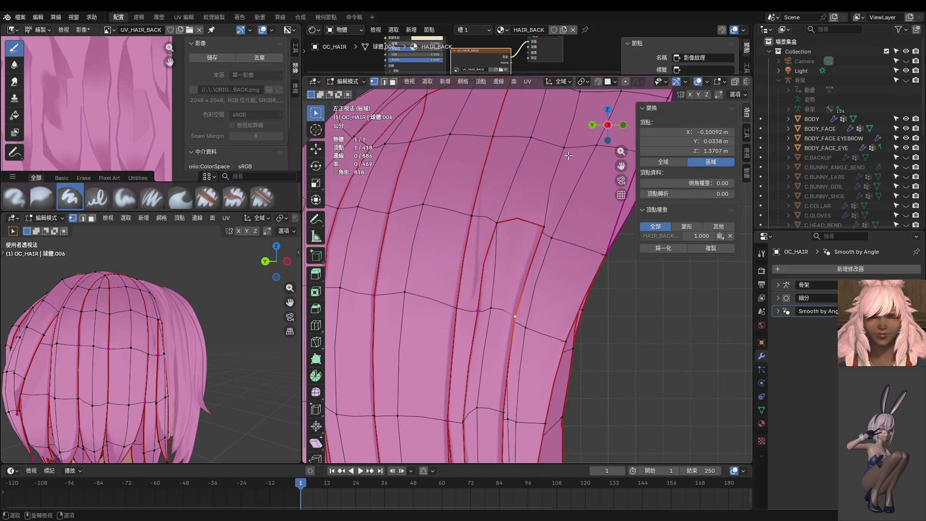
pyautogui.click(548, 218)
pyautogui.hotkey('shift', 'e')
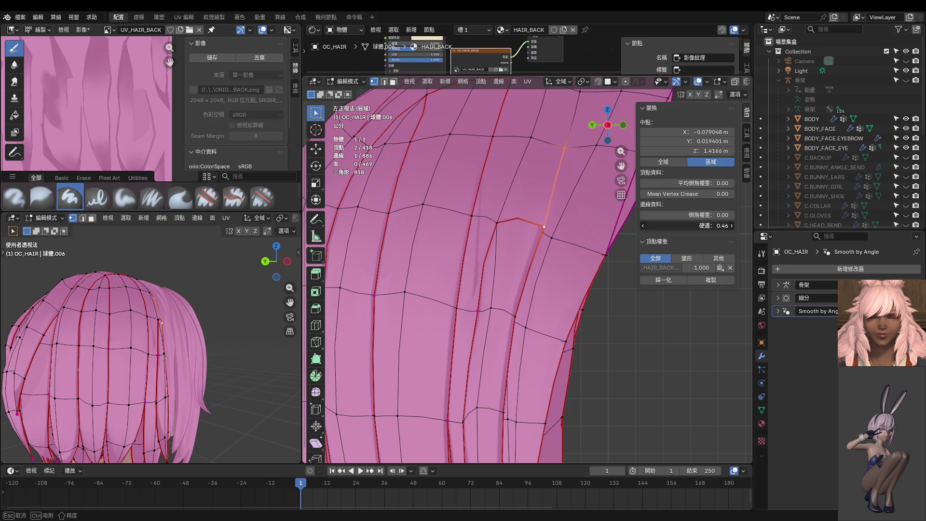
pyautogui.press('Return')
pyautogui.click(564, 147)
pyautogui.moveTo(565, 147); pyautogui.dragTo(564, 145)
pyautogui.moveTo(503, 215); pyautogui.dragTo(514, 206)
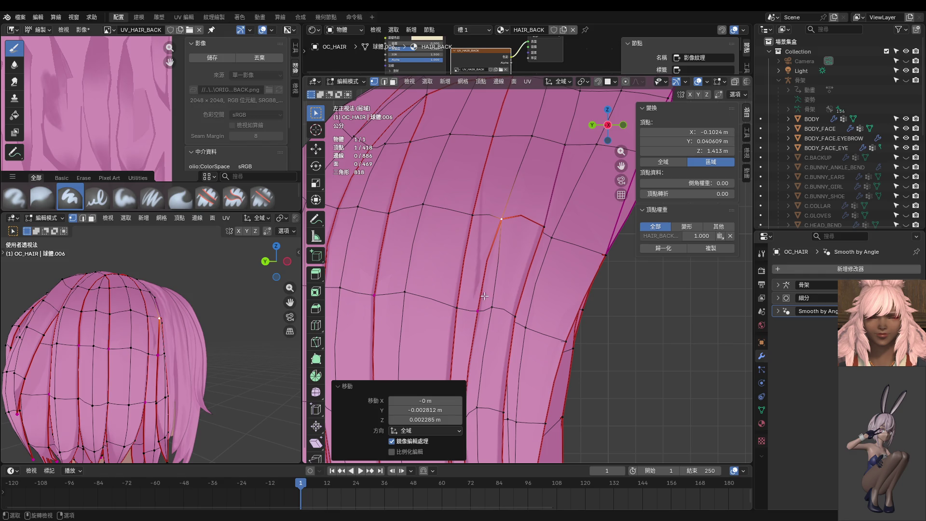
# Nudge the selected strand vertex twice into place and start a Knife cut near the tip.
pyautogui.scroll(-2, 484, 296)
pyautogui.keyDown('shift'); pyautogui.moveTo(484, 296); pyautogui.dragTo(493, 259, button='middle'); pyautogui.keyUp('shift')
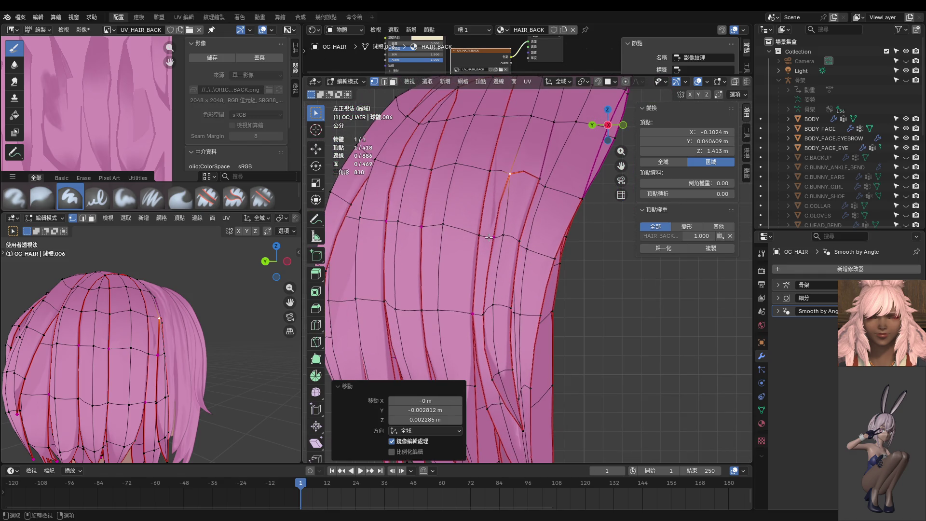
pyautogui.scroll(1, 496, 283)
pyautogui.keyDown('shift'); pyautogui.moveTo(482, 183); pyautogui.dragTo(469, 289, button='middle'); pyautogui.keyUp('shift')
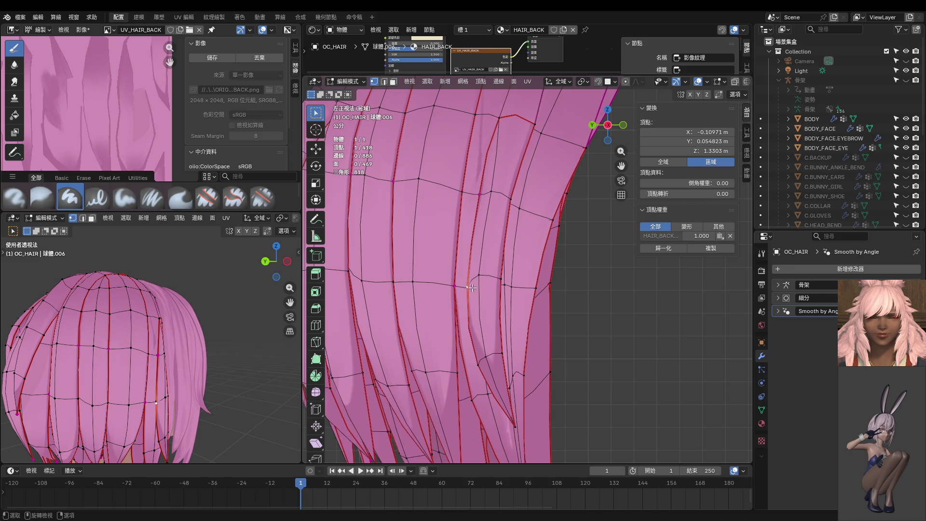
pyautogui.press('g')
pyautogui.click(501, 291)
pyautogui.press('g')
pyautogui.click(493, 226)
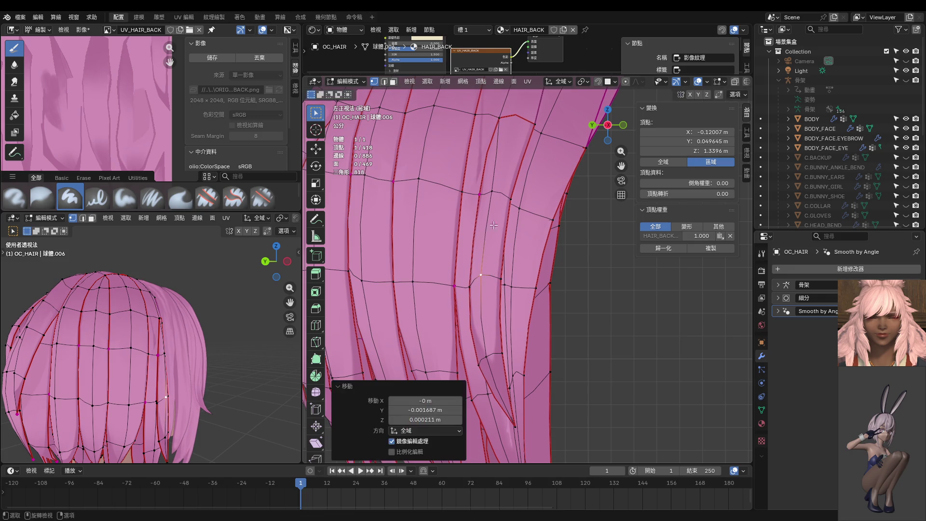
pyautogui.scroll(-2, 502, 164)
pyautogui.keyDown('shift'); pyautogui.moveTo(483, 270); pyautogui.dragTo(483, 288, button='middle'); pyautogui.keyUp('shift')
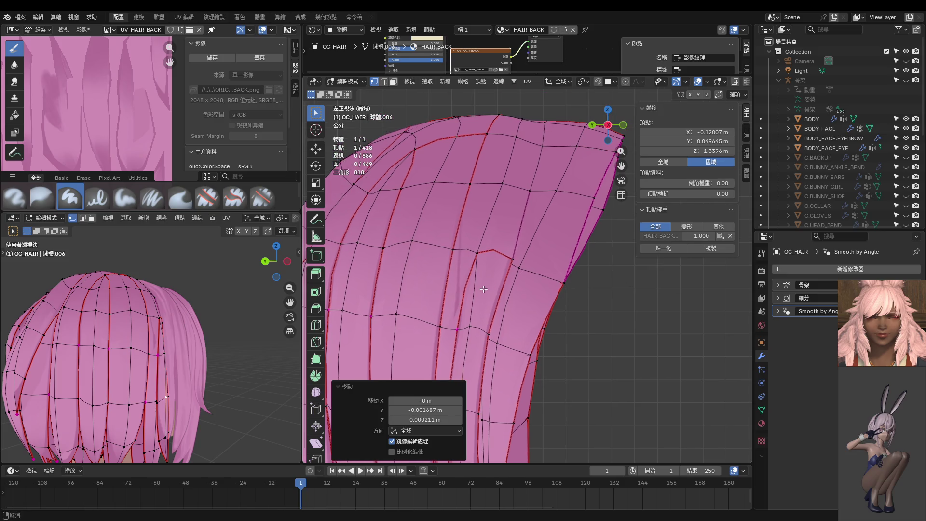
pyautogui.press('k')
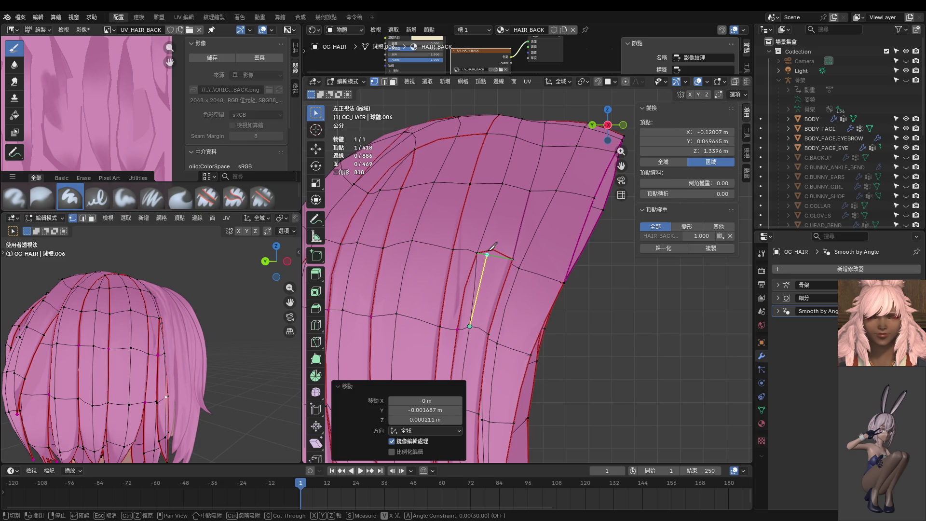
# Commit the knife cut up the strand and dissolve the unwanted edge loop.
pyautogui.click(542, 145)
pyautogui.press('Return')
pyautogui.click(479, 241)
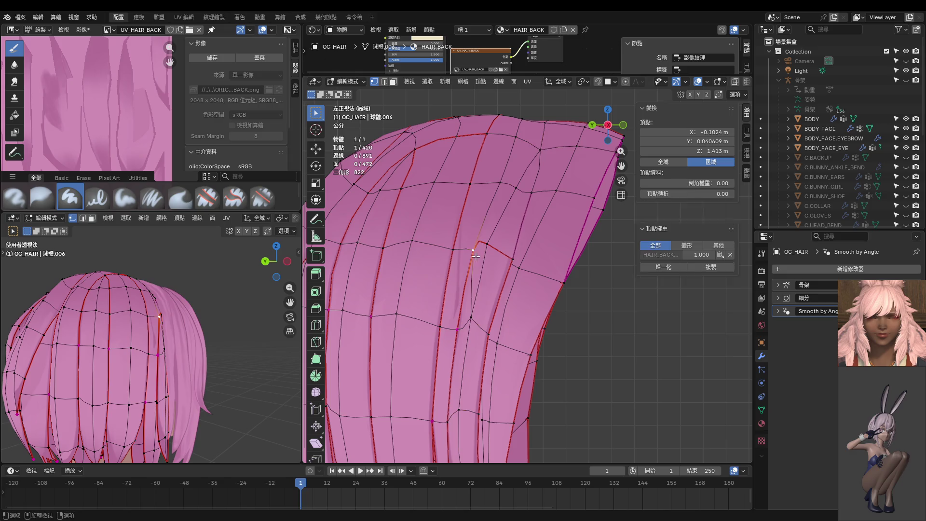
pyautogui.keyDown('shift'); pyautogui.click(470, 318); pyautogui.keyUp('shift')
pyautogui.press('x')
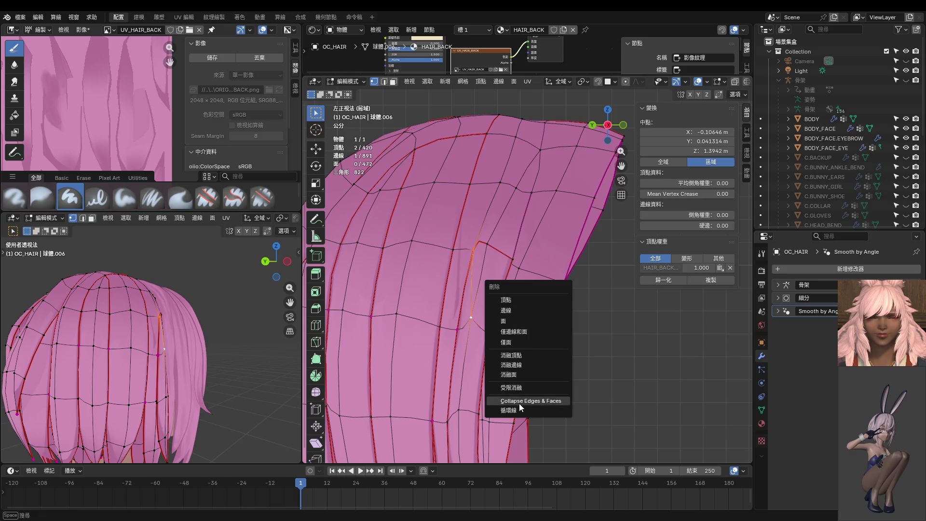
pyautogui.click(516, 409)
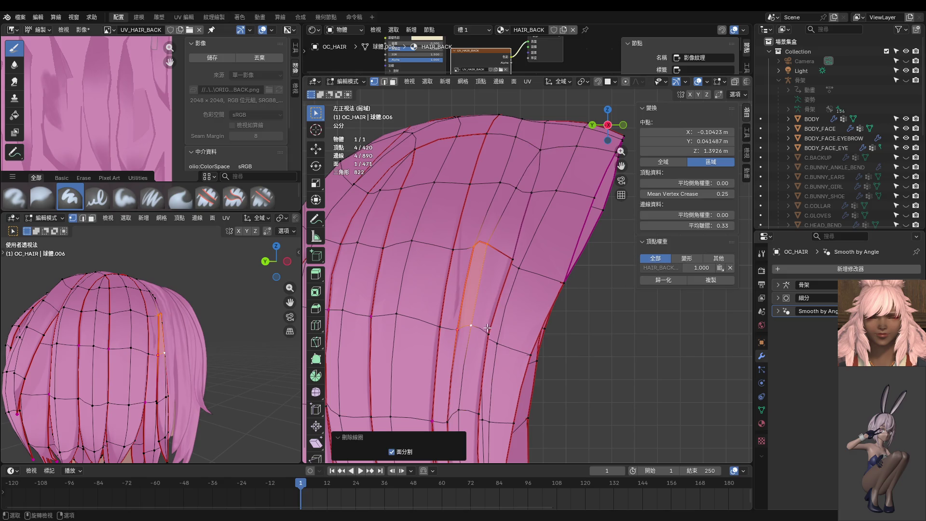
# Slide two vertices from the new cut along their edges with Shift+V.
pyautogui.moveTo(487, 327)
pyautogui.keyDown('shift'); pyautogui.mouseDown(button='middle')
pyautogui.moveTo(499, 283)
pyautogui.moveTo(492, 304)
pyautogui.mouseUp(button='middle'); pyautogui.keyUp('shift')
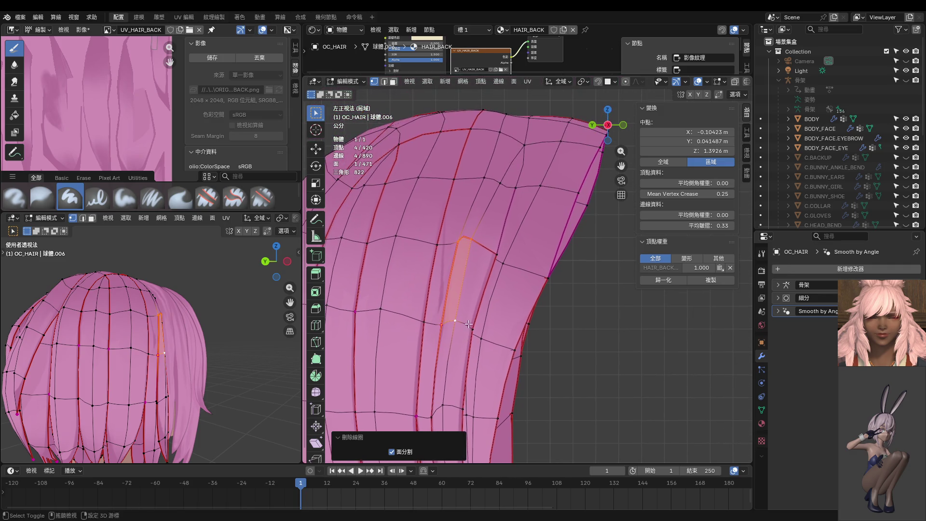
pyautogui.click(475, 241)
pyautogui.hotkey('shift', 'v')
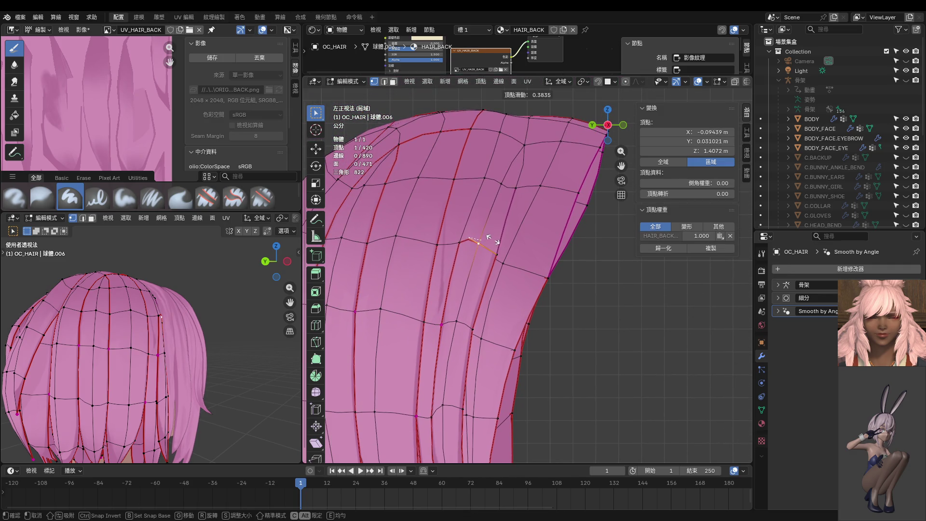
pyautogui.click(492, 239)
pyautogui.keyDown('shift'); pyautogui.click(495, 251); pyautogui.keyUp('shift')
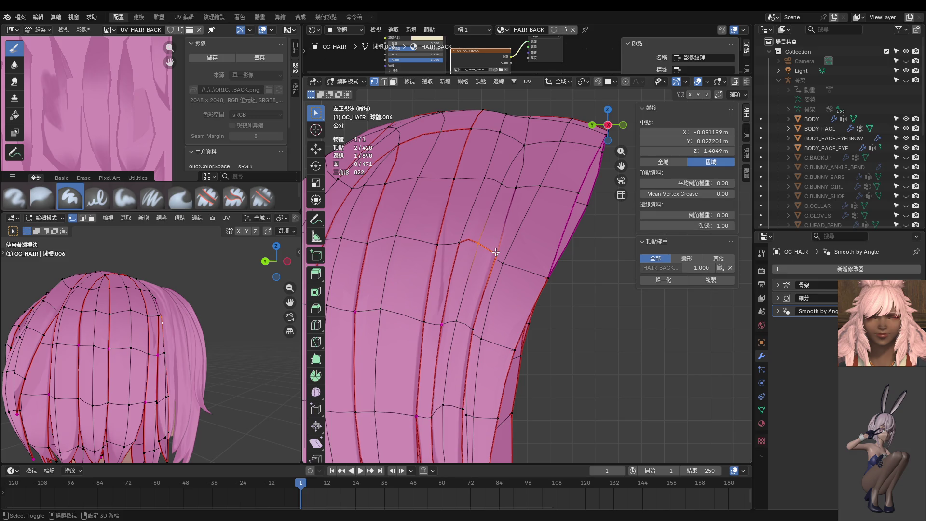
pyautogui.hotkey('shift', 'v')
pyautogui.click(662, 235)
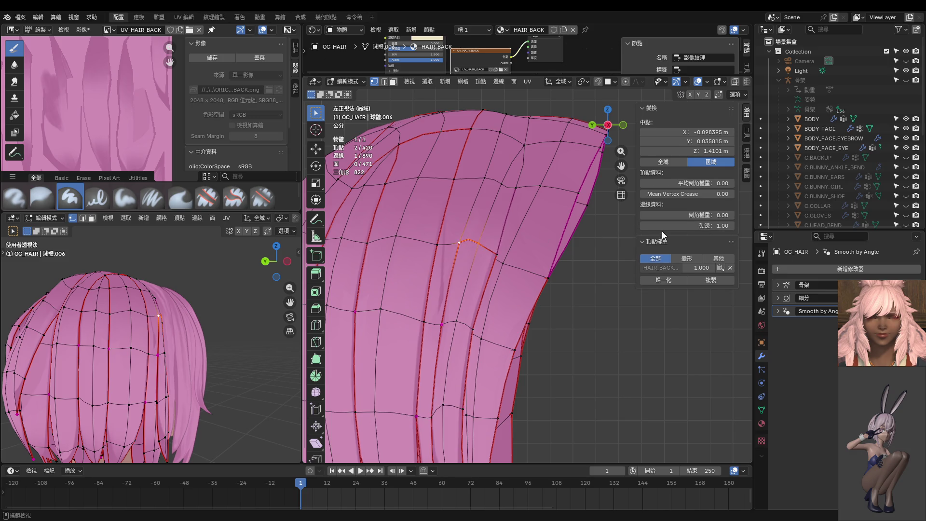
# Lower the edge's crease and set a cut vertex's crease to 1.
pyautogui.scroll(2, 486, 255)
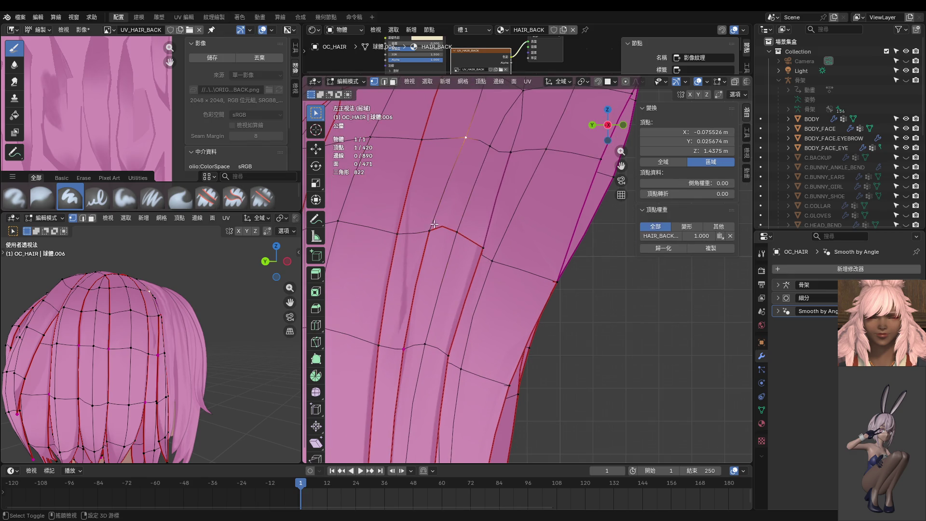
pyautogui.moveTo(696, 226); pyautogui.dragTo(665, 225)
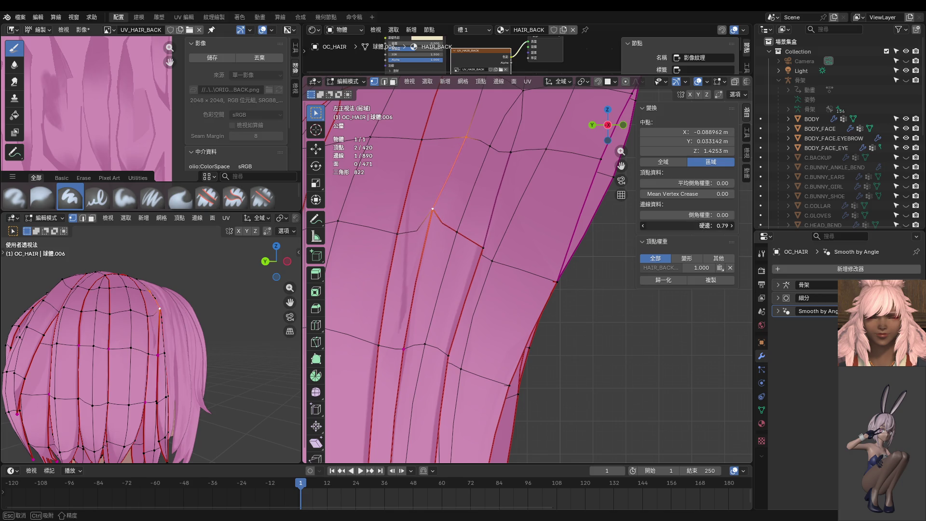
pyautogui.click(484, 248)
pyautogui.moveTo(483, 248)
pyautogui.mouseDown(button='middle')
pyautogui.moveTo(550, 293)
pyautogui.moveTo(538, 285)
pyautogui.mouseUp(button='middle')
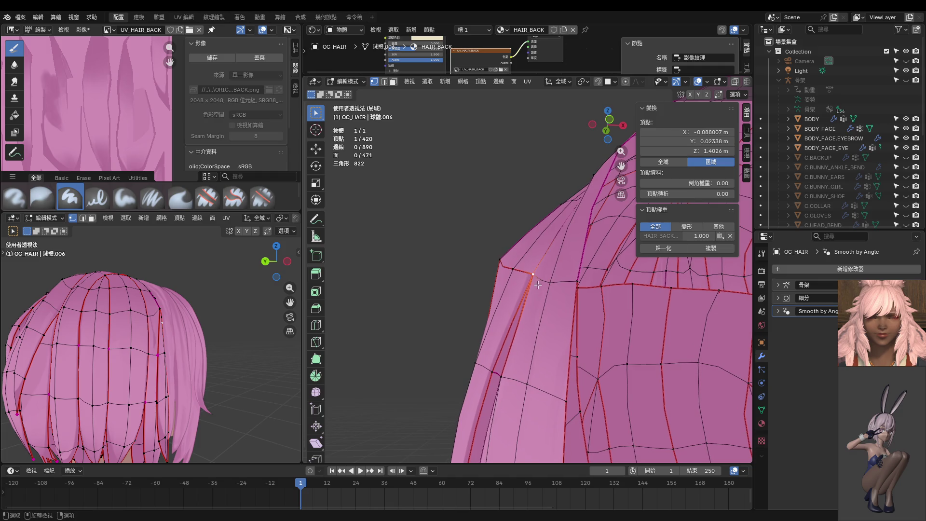
pyautogui.click(688, 194)
pyautogui.write('1')
pyautogui.press('Return')
pyautogui.moveTo(469, 274); pyautogui.dragTo(609, 289, button='middle')
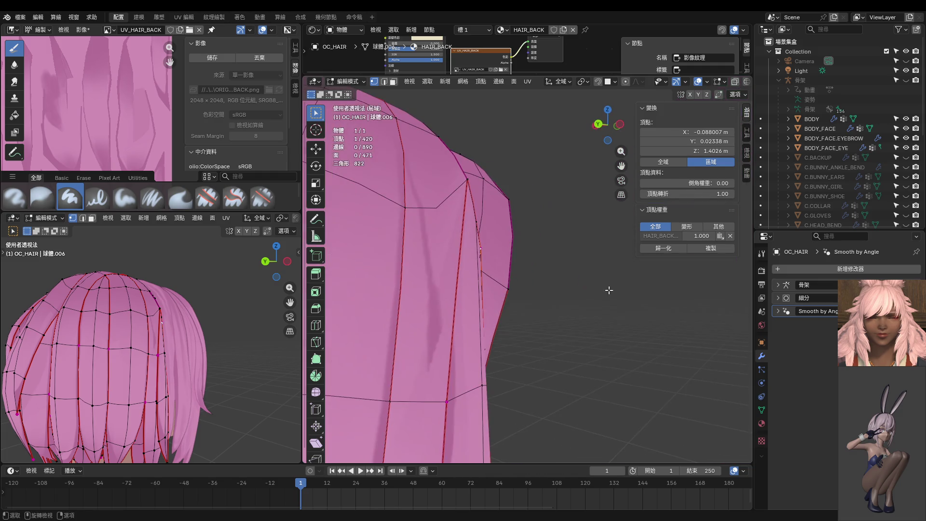
# Adjust another strand vertex's crease, then reset it to 0.00.
pyautogui.click(468, 187)
pyautogui.moveTo(687, 193); pyautogui.dragTo(687, 193)
pyautogui.moveTo(579, 202); pyautogui.dragTo(448, 164, button='middle')
pyautogui.keyDown('shift'); pyautogui.click(412, 199); pyautogui.keyUp('shift')
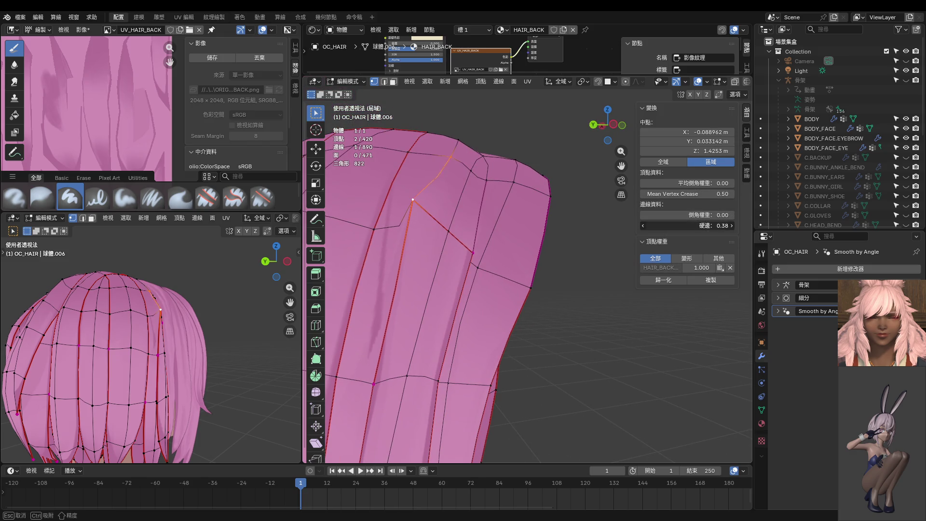
pyautogui.click(413, 199)
pyautogui.moveTo(687, 194); pyautogui.dragTo(646, 194)
pyautogui.moveTo(550, 218)
pyautogui.mouseDown(button='middle')
pyautogui.moveTo(425, 256)
pyautogui.moveTo(446, 208)
pyautogui.mouseUp(button='middle')
# In side view, move two strand vertices into smoother positions.
pyautogui.press('ctrl+KP_3')
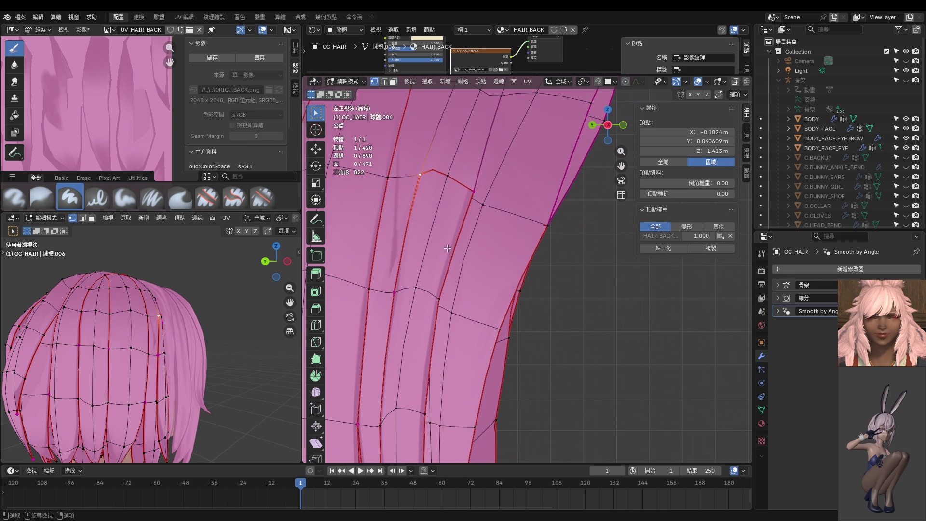
pyautogui.click(440, 299)
pyautogui.press('g')
pyautogui.click(453, 312)
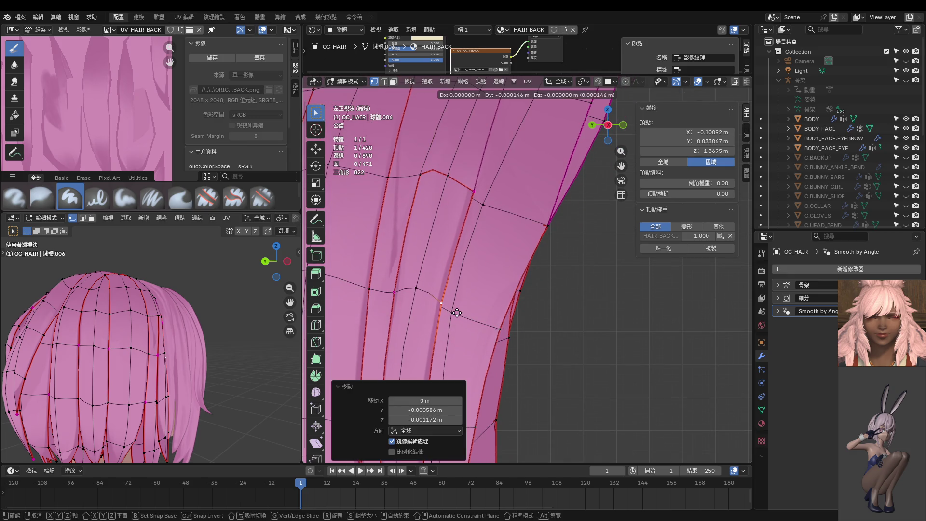
pyautogui.click(470, 190)
pyautogui.press('g')
pyautogui.click(466, 188)
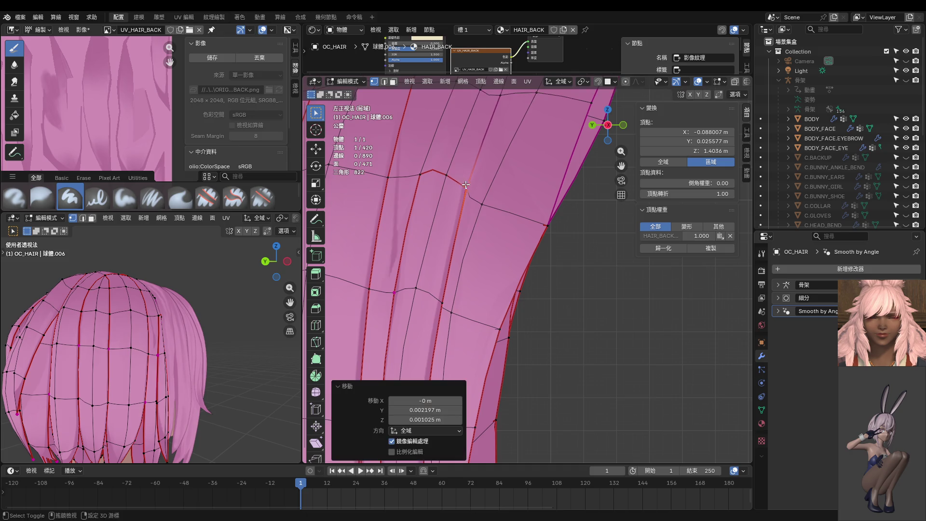
# Select vertices near the top of the strand and start another Knife cut.
pyautogui.keyDown('shift'); pyautogui.moveTo(498, 101); pyautogui.dragTo(504, 187, button='middle'); pyautogui.keyUp('shift')
pyautogui.click(508, 178)
pyautogui.keyDown('shift'); pyautogui.moveTo(523, 120); pyautogui.dragTo(519, 268, button='middle'); pyautogui.keyUp('shift')
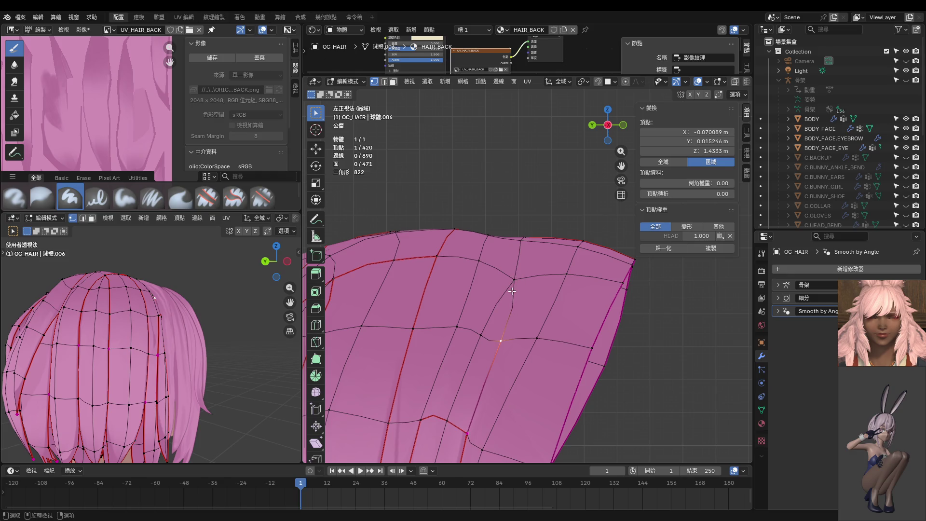
pyautogui.click(483, 334)
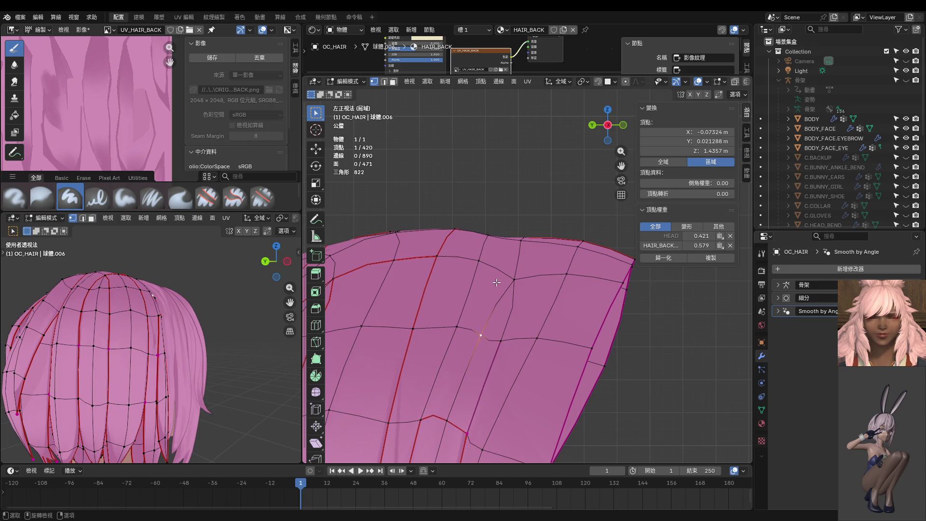
pyautogui.moveTo(497, 282); pyautogui.dragTo(523, 244, button='middle')
pyautogui.press('k')
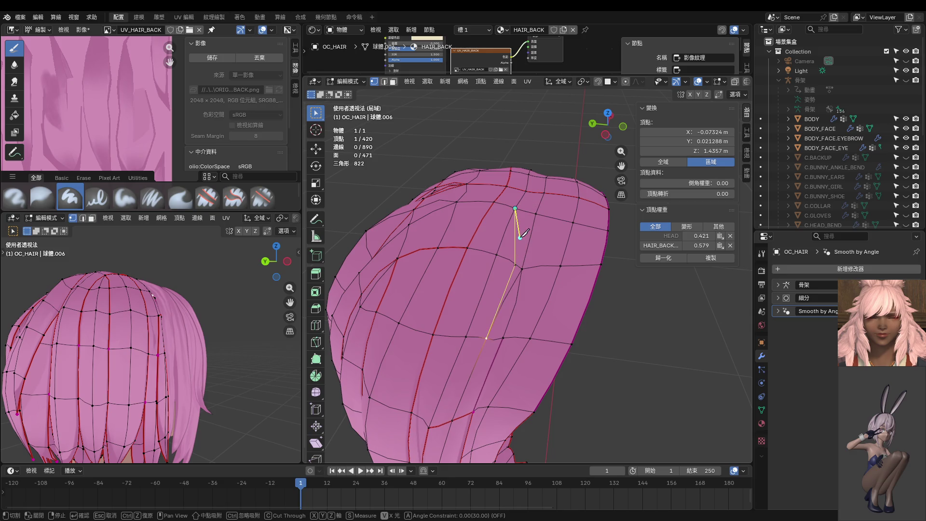
# Commit the new cut, dissolve the selected edge loop, and return to Left Ortho view.
pyautogui.press('Return')
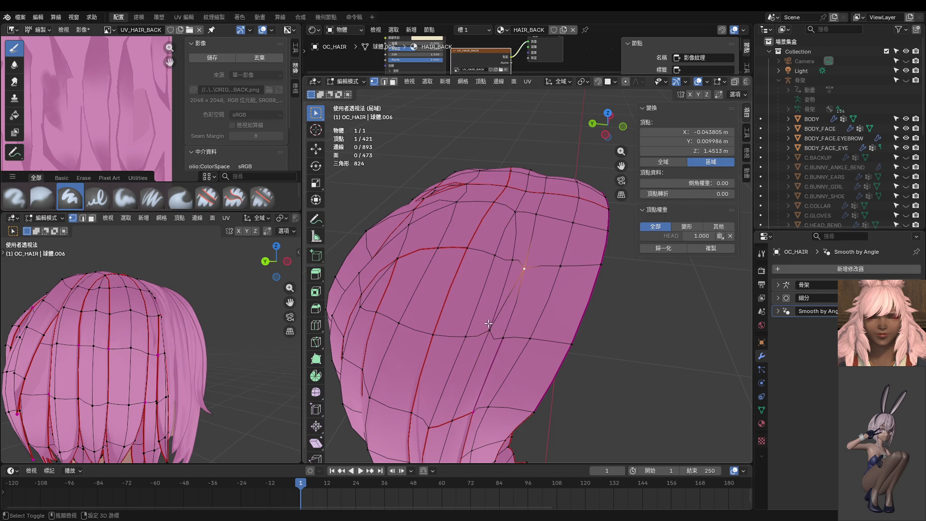
pyautogui.press('x')
pyautogui.click(490, 325)
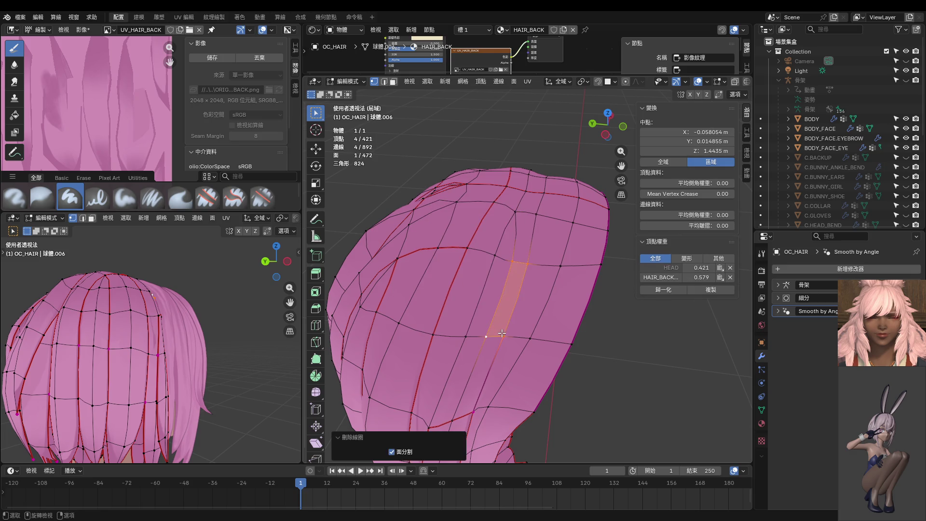
pyautogui.keyDown('shift'); pyautogui.scroll(-3, 509, 289); pyautogui.keyUp('shift')
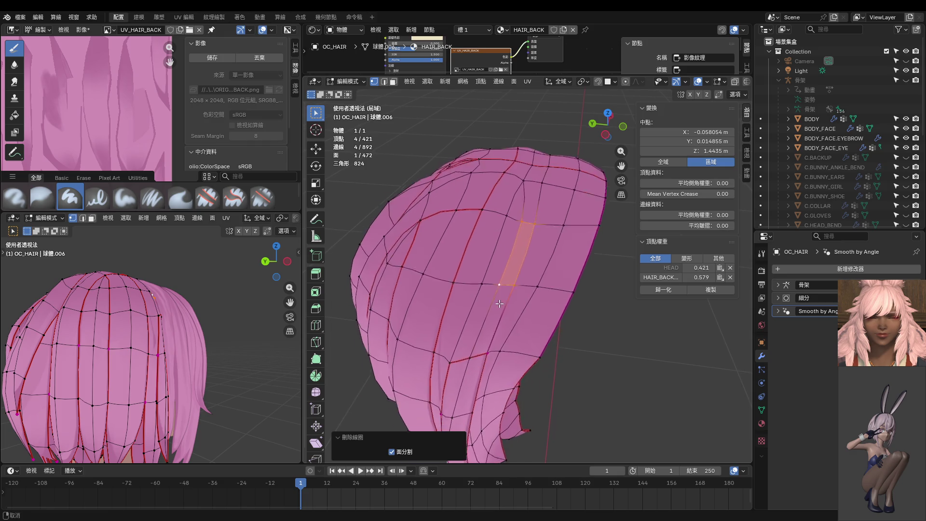
pyautogui.press('ctrl+KP_3')
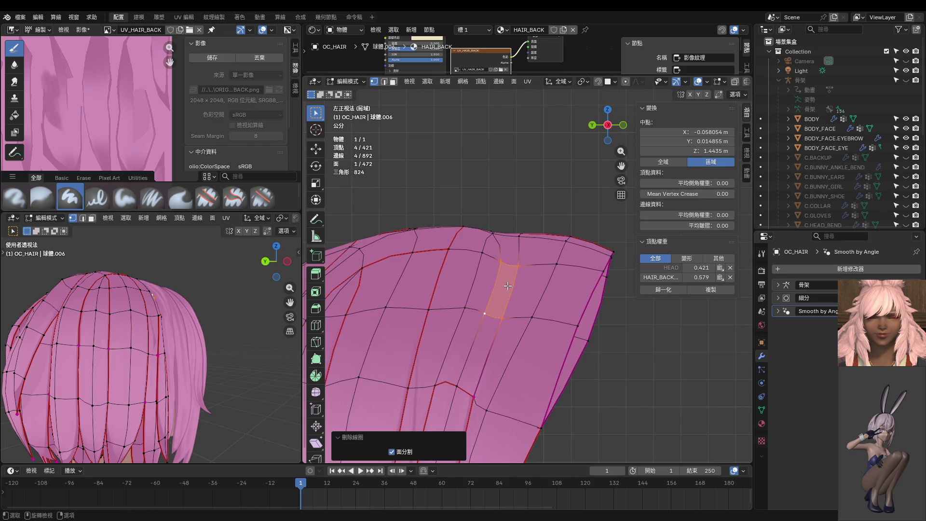
pyautogui.moveTo(508, 286)
pyautogui.mouseDown(button='middle')
pyautogui.moveTo(595, 257)
pyautogui.moveTo(529, 390)
pyautogui.moveTo(415, 314)
pyautogui.moveTo(479, 300)
pyautogui.moveTo(503, 349)
pyautogui.moveTo(515, 291)
pyautogui.mouseUp(button='middle')
pyautogui.press('ctrl+KP_3')
pyautogui.scroll(3, 515, 291)
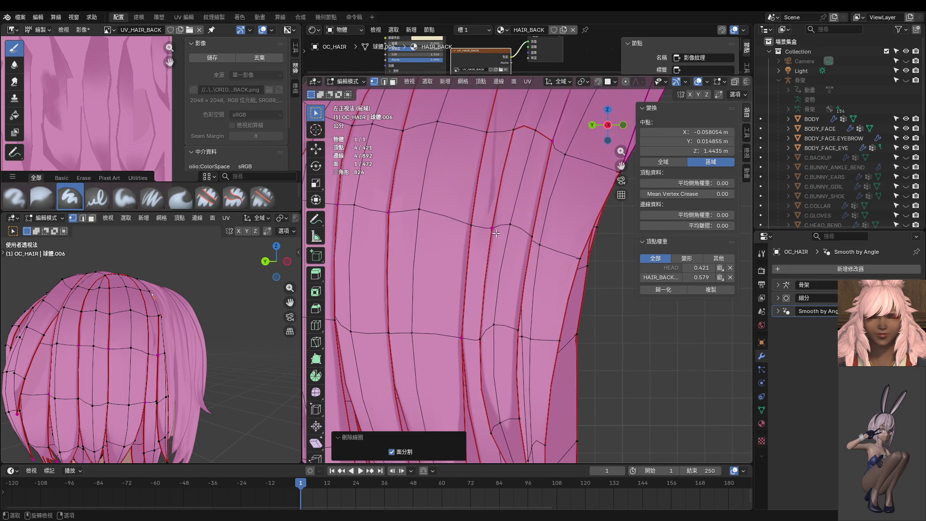
# Select a single strand vertex and move it into a smoother position.
pyautogui.moveTo(482, 252); pyautogui.dragTo(483, 252)
pyautogui.keyDown('shift'); pyautogui.scroll(-2, 483, 253); pyautogui.keyUp('shift')
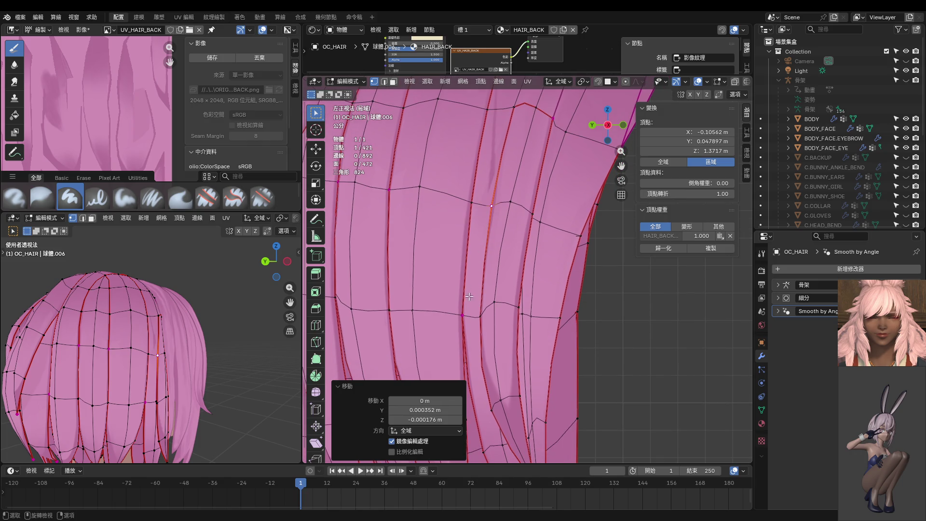
pyautogui.scroll(3, 469, 297)
pyautogui.moveTo(468, 297)
pyautogui.mouseDown(button='middle')
pyautogui.moveTo(566, 266)
pyautogui.moveTo(525, 291)
pyautogui.moveTo(468, 301)
pyautogui.moveTo(468, 316)
pyautogui.moveTo(545, 338)
pyautogui.moveTo(598, 286)
pyautogui.moveTo(577, 303)
pyautogui.mouseUp(button='middle')
pyautogui.scroll(-5, 566, 266)
pyautogui.scroll(-3, 467, 302)
pyautogui.scroll(3, 468, 322)
pyautogui.press('g')
pyautogui.click(551, 347)
# Nudge the next strand vertex slightly, then select an edge by adding a second vertex.
pyautogui.click(598, 286)
pyautogui.press('g')
pyautogui.click(597, 287)
pyautogui.keyDown('shift'); pyautogui.click(578, 302); pyautogui.keyUp('shift')
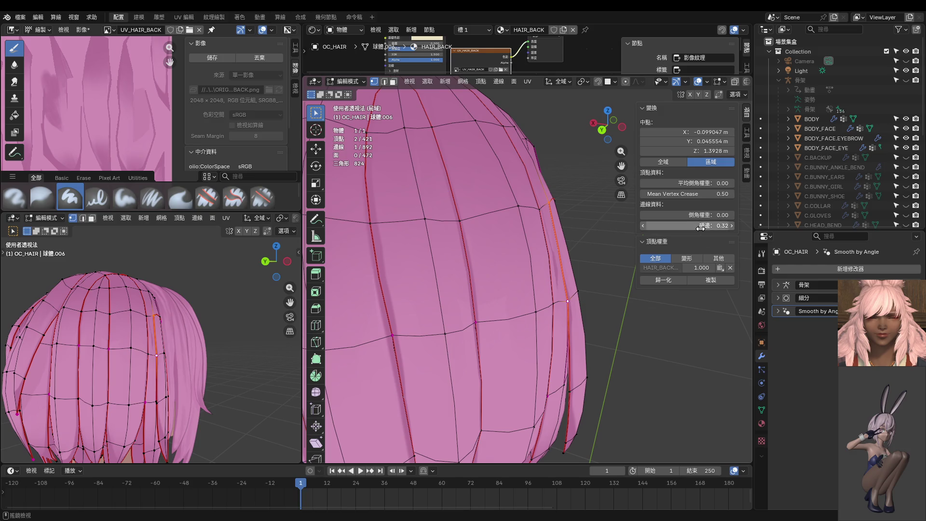
# Set the selected edge's crease back to 0 and orbit in toward the top of the hair.
pyautogui.moveTo(687, 225); pyautogui.dragTo(708, 225)
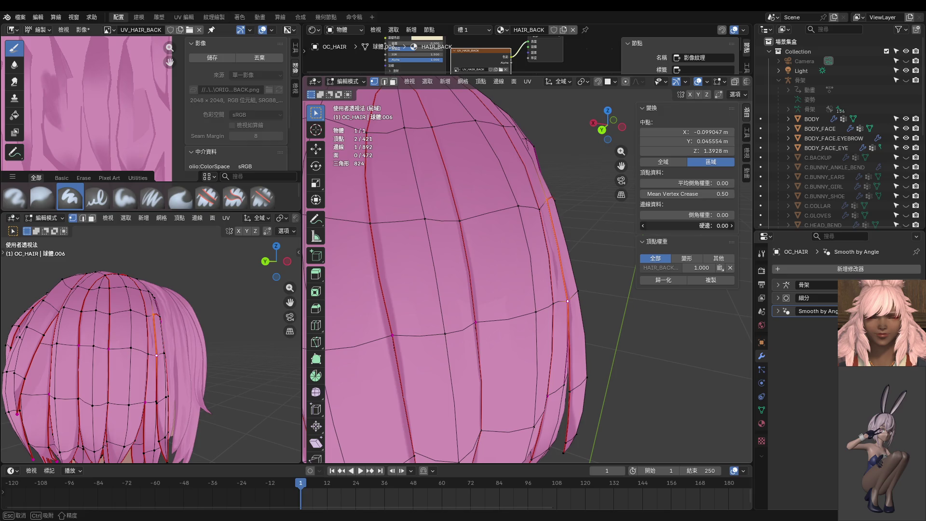
pyautogui.moveTo(687, 225); pyautogui.dragTo(675, 225)
pyautogui.moveTo(561, 241)
pyautogui.mouseDown(button='middle')
pyautogui.moveTo(415, 238)
pyautogui.moveTo(454, 270)
pyautogui.mouseUp(button='middle')
pyautogui.scroll(5, 543, 343)
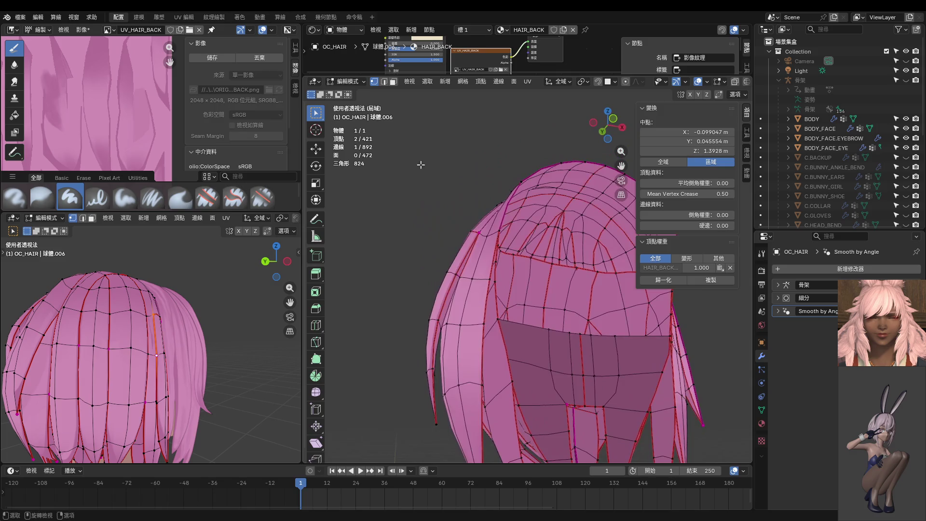
pyautogui.moveTo(543, 343); pyautogui.dragTo(482, 289, button='middle')
pyautogui.scroll(3, 458, 236)
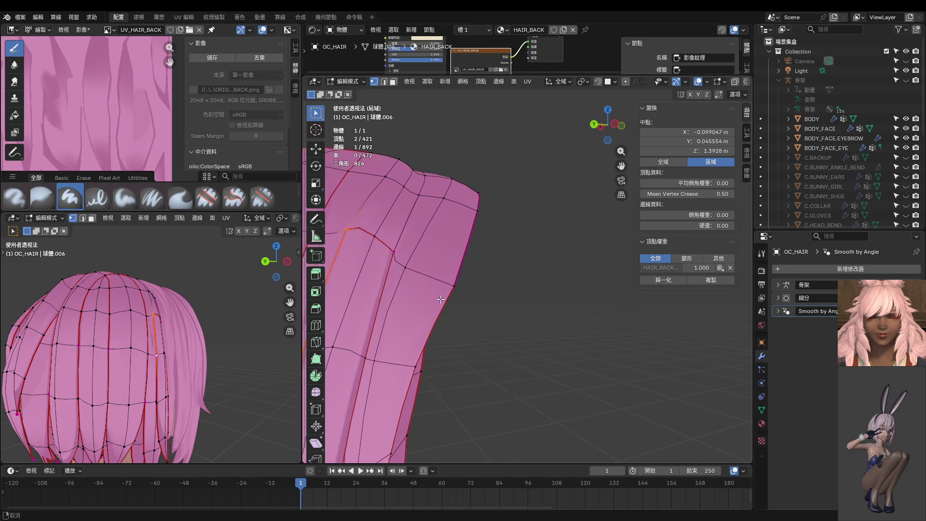
# Nudge two vertices on the crown of the hair into smoother positions.
pyautogui.click(459, 236)
pyautogui.moveTo(458, 236)
pyautogui.mouseDown(button='middle')
pyautogui.moveTo(499, 307)
pyautogui.moveTo(494, 320)
pyautogui.moveTo(511, 309)
pyautogui.moveTo(438, 253)
pyautogui.mouseUp(button='middle')
pyautogui.press('g')
pyautogui.click(514, 311)
pyautogui.press('g')
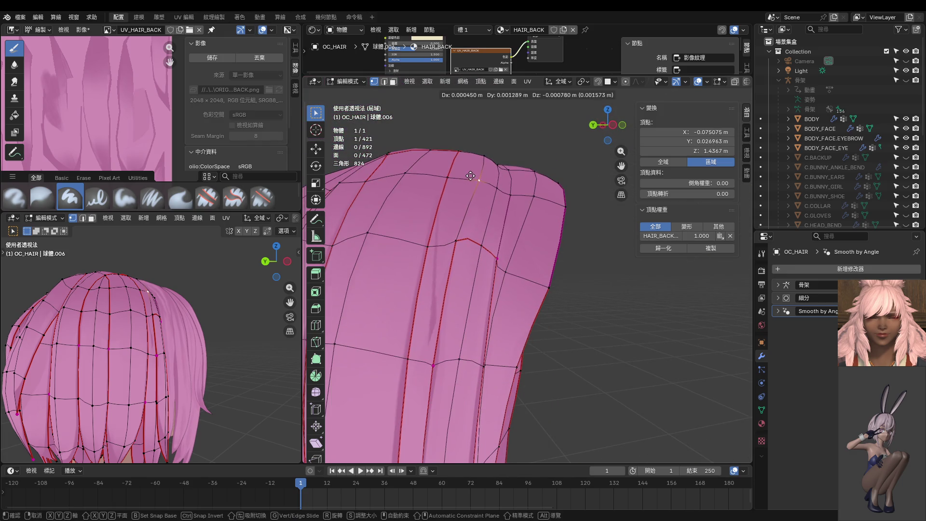
pyautogui.press('Escape')
pyautogui.click(499, 182)
pyautogui.press('g')
pyautogui.click(499, 168)
pyautogui.moveTo(499, 168)
pyautogui.mouseDown(button='middle')
pyautogui.moveTo(542, 204)
pyautogui.moveTo(521, 148)
pyautogui.mouseUp(button='middle')
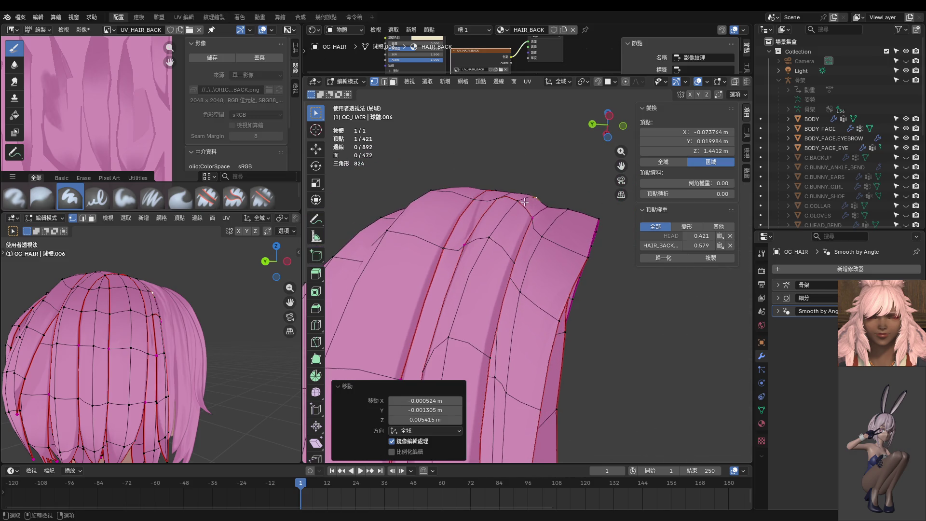
# Nudge a strand vertex a few times, then select a two-vertex edge and move it.
pyautogui.click(519, 198)
pyautogui.press('g')
pyautogui.click(526, 192)
pyautogui.press('g')
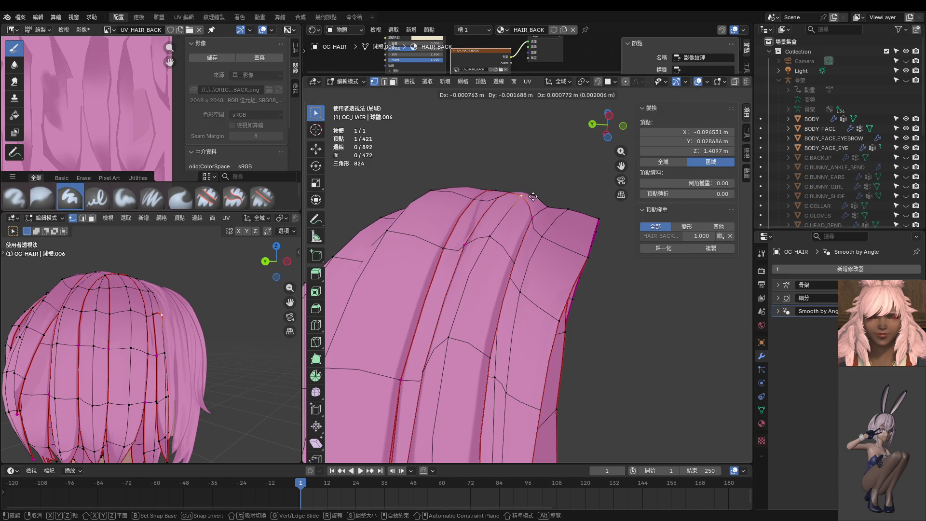
pyautogui.click(524, 200)
pyautogui.moveTo(524, 200)
pyautogui.mouseDown(button='middle')
pyautogui.moveTo(422, 279)
pyautogui.moveTo(424, 260)
pyautogui.mouseUp(button='middle')
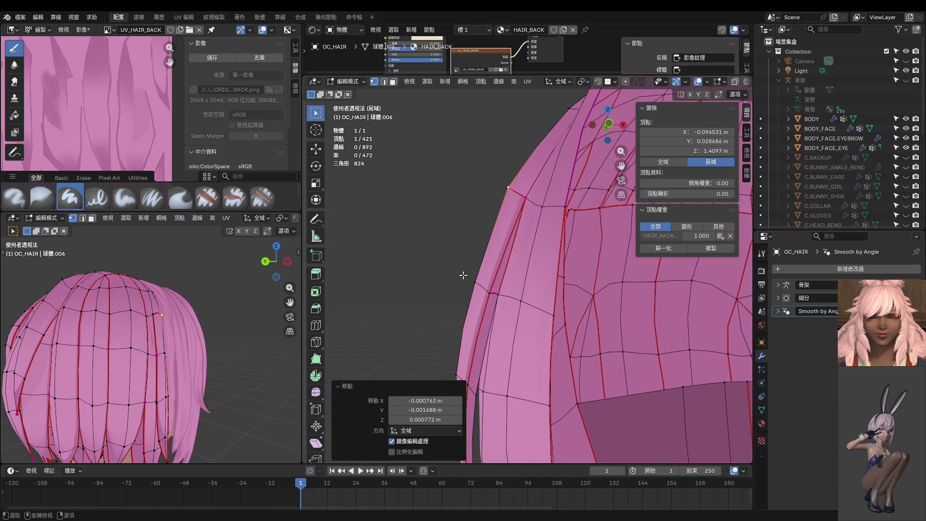
pyautogui.press('g')
pyautogui.click(484, 287)
pyautogui.click(490, 295)
pyautogui.keyDown('shift'); pyautogui.click(498, 294); pyautogui.keyUp('shift')
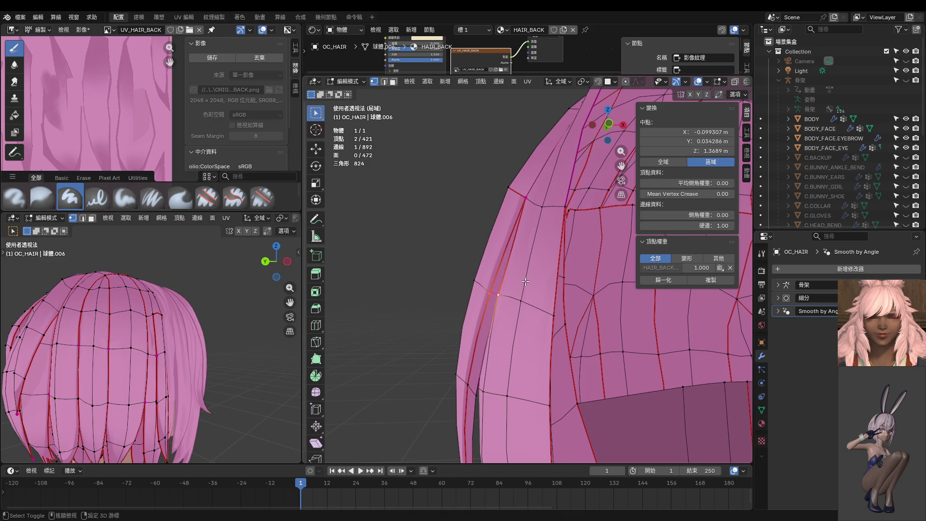
pyautogui.press('g')
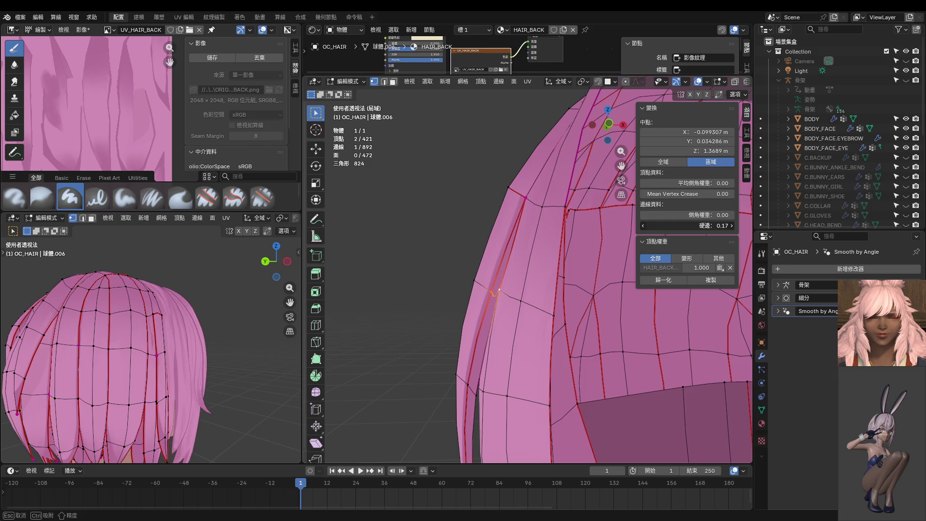
# In Left Orthographic view, slide a strand vertex and nudge it twice into place.
pyautogui.moveTo(531, 314)
pyautogui.mouseDown(button='middle')
pyautogui.moveTo(553, 374)
pyautogui.moveTo(504, 383)
pyautogui.moveTo(523, 381)
pyautogui.moveTo(581, 333)
pyautogui.moveTo(536, 353)
pyautogui.moveTo(557, 343)
pyautogui.mouseUp(button='middle')
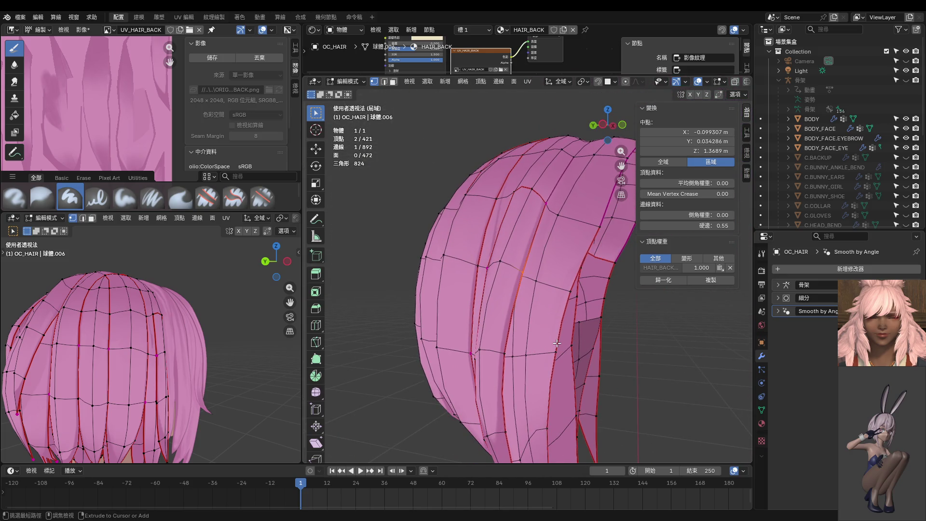
pyautogui.press('ctrl+KP_3')
pyautogui.moveTo(509, 381); pyautogui.dragTo(530, 348, button='middle')
pyautogui.press('ctrl+KP_3')
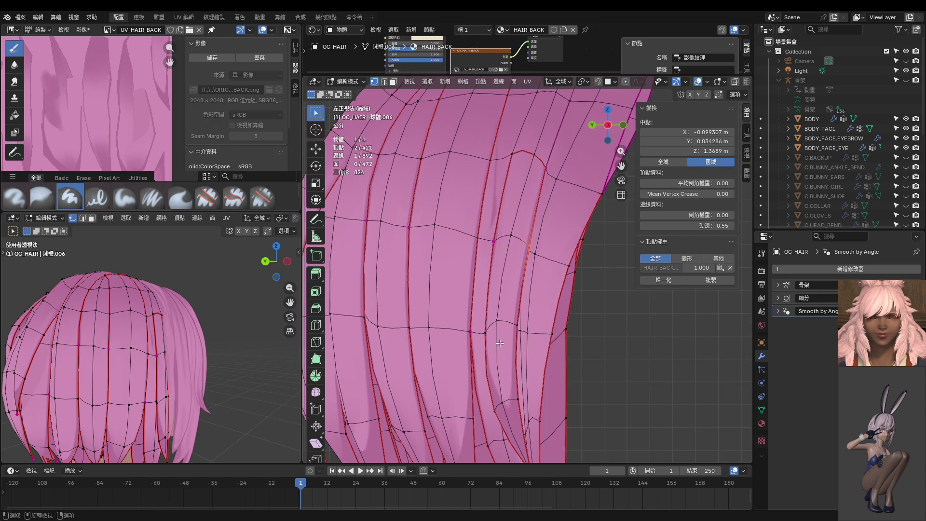
pyautogui.click(518, 329)
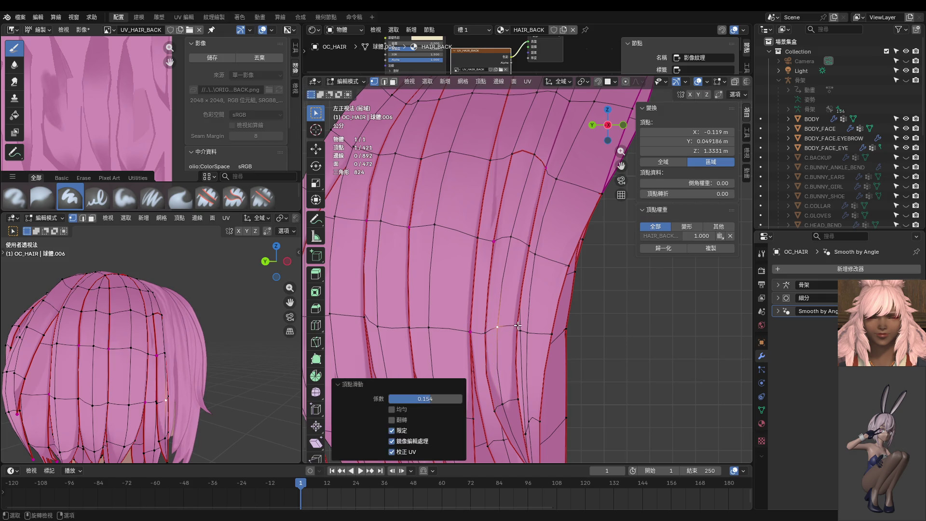
pyautogui.press('g')
pyautogui.press('g')
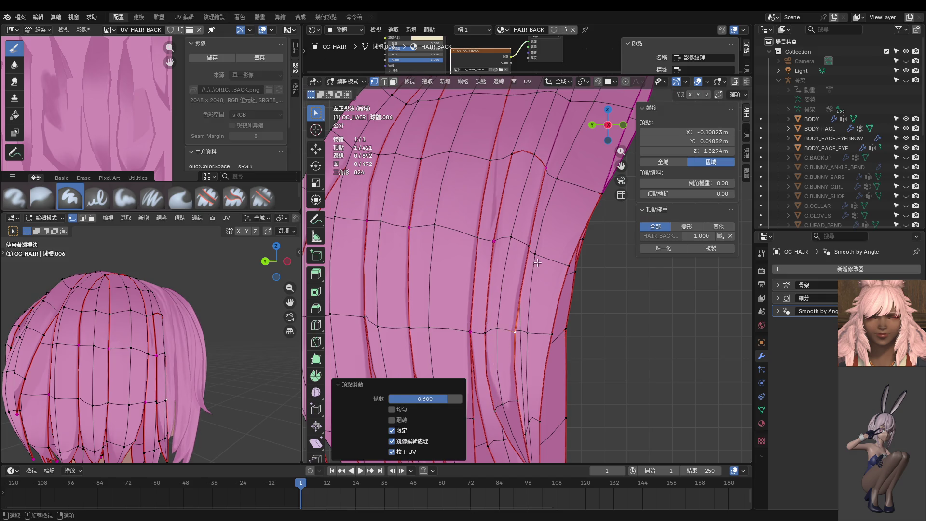
pyautogui.keyDown('shift'); pyautogui.moveTo(539, 333); pyautogui.dragTo(514, 287, button='middle'); pyautogui.keyUp('shift')
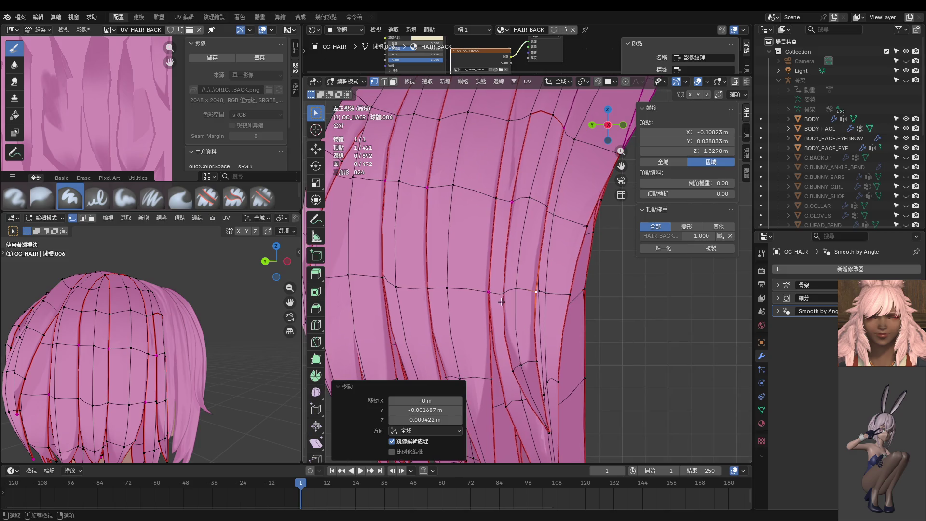
pyautogui.hotkey('ctrl', 'z')
pyautogui.press('g')
pyautogui.click(513, 284)
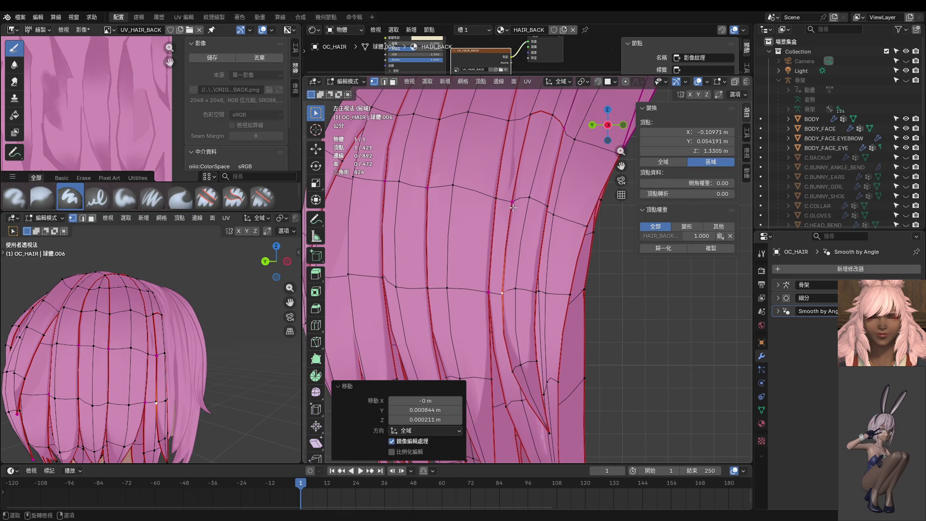
pyautogui.press('g')
pyautogui.click(508, 262)
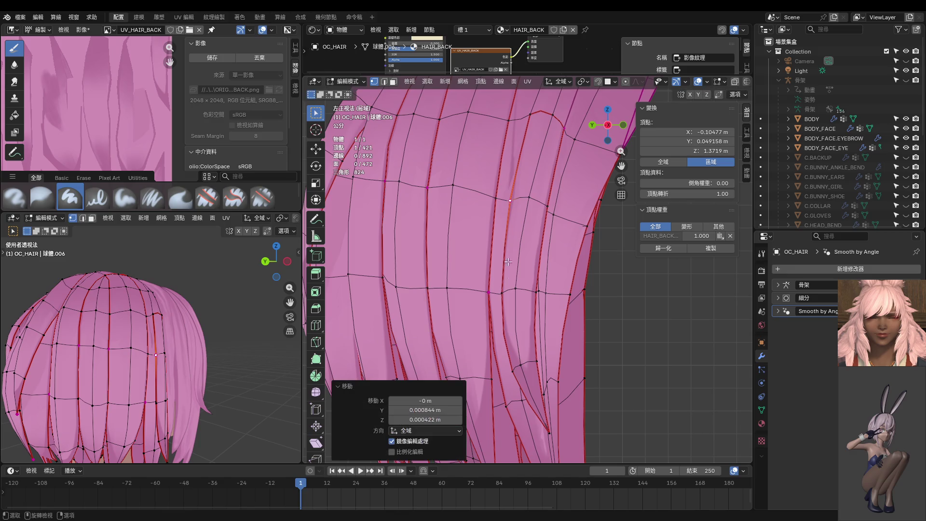
# Frame the whole hair mesh, return to Object Mode, and orbit to a rear view.
pyautogui.press('Home')
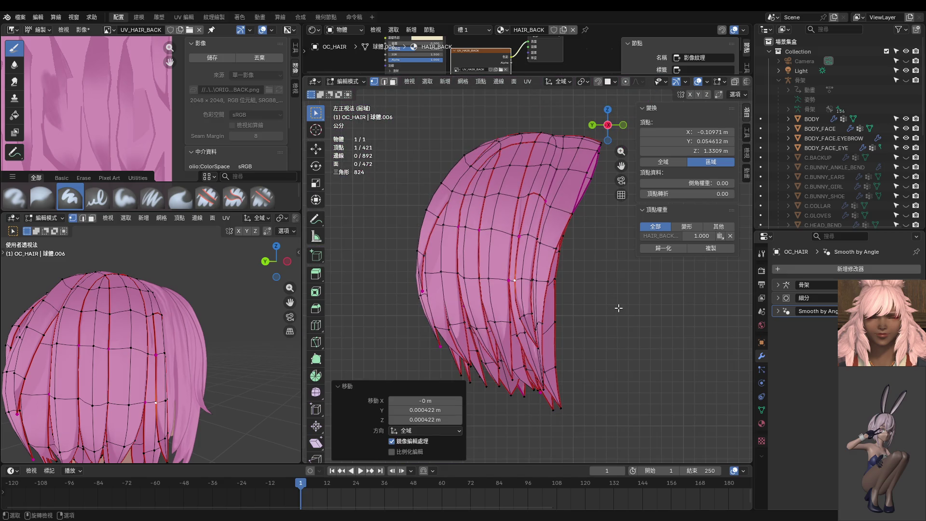
pyautogui.press('Tab')
pyautogui.scroll(-3, 548, 305)
pyautogui.moveTo(289, 337); pyautogui.dragTo(138, 347, button='middle')
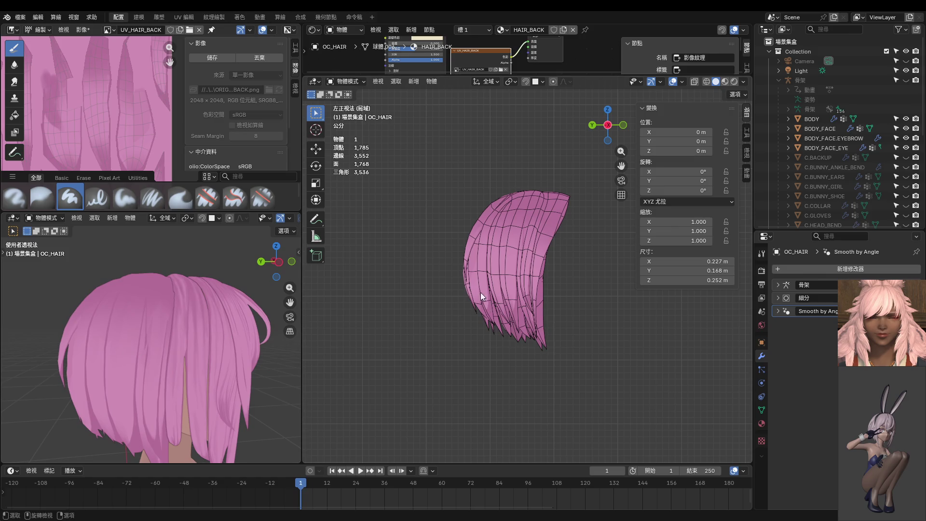
pyautogui.moveTo(480, 292)
pyautogui.mouseDown(button='middle')
pyautogui.moveTo(566, 286)
pyautogui.moveTo(537, 226)
pyautogui.moveTo(517, 289)
pyautogui.moveTo(505, 285)
pyautogui.mouseUp(button='middle')
pyautogui.scroll(5, 566, 286)
# Enter Edit Mode and select the linked strand of faces in face select mode.
pyautogui.scroll(2, 505, 285)
pyautogui.hotkey('ctrl', 'Tab')
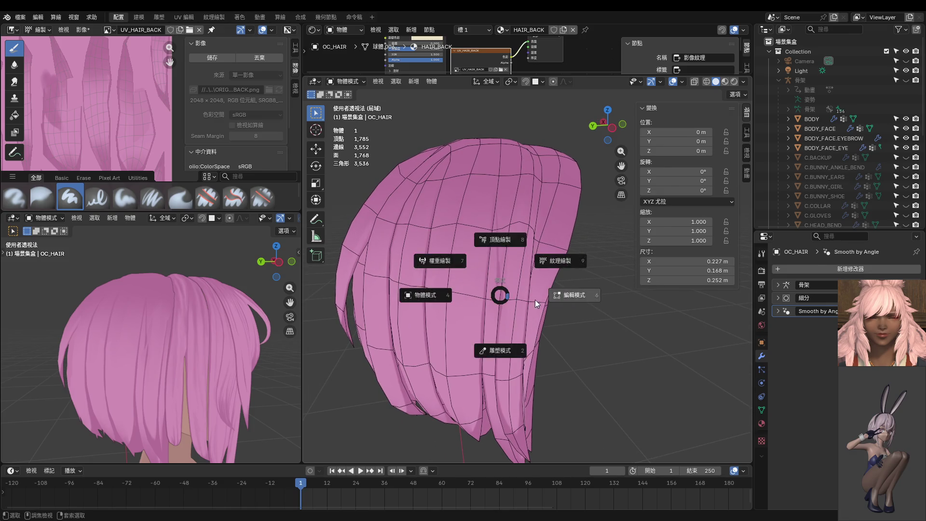
pyautogui.click(534, 299)
pyautogui.press('3')
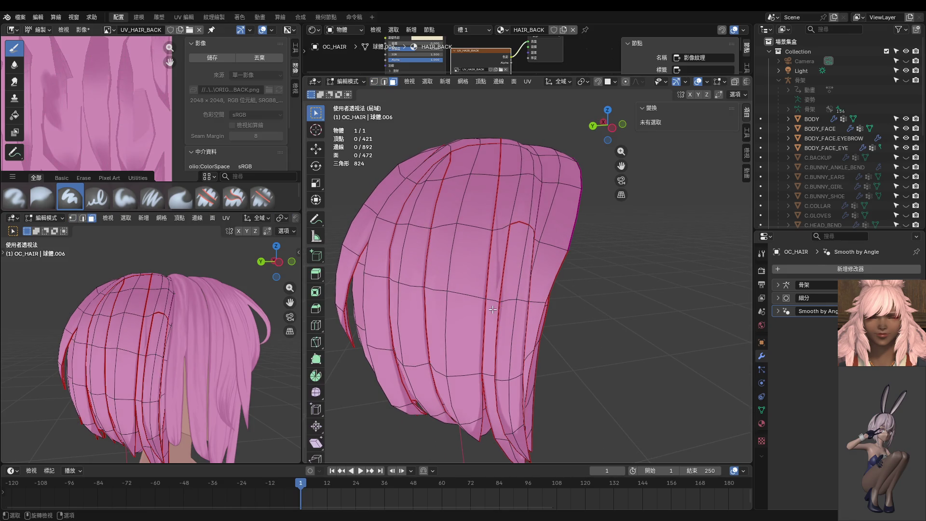
pyautogui.press('l')
# In Texture Paint, set the brush to 40 px and repaint a darker stroke down the strip.
pyautogui.hotkey('ctrl', 'Tab')
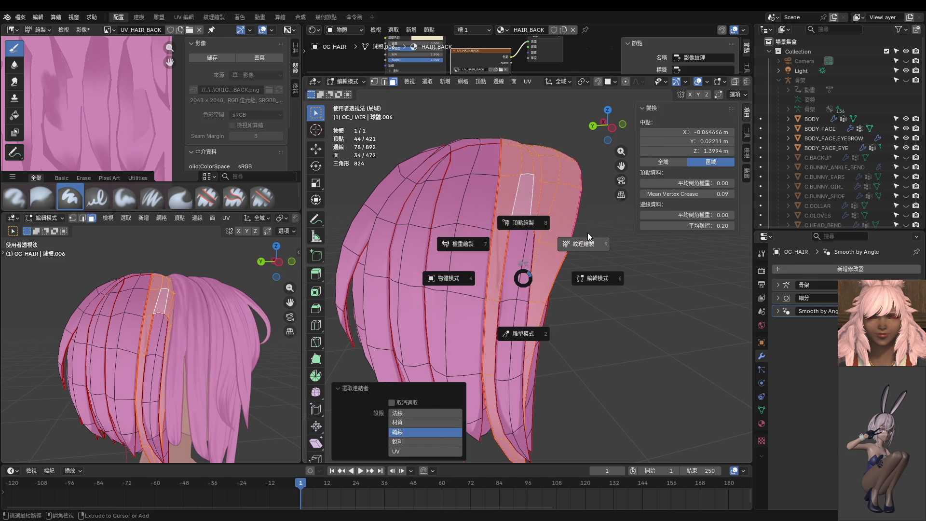
pyautogui.click(576, 243)
pyautogui.scroll(3, 500, 262)
pyautogui.scroll(-1, 500, 263)
pyautogui.press('f')
pyautogui.click(518, 330)
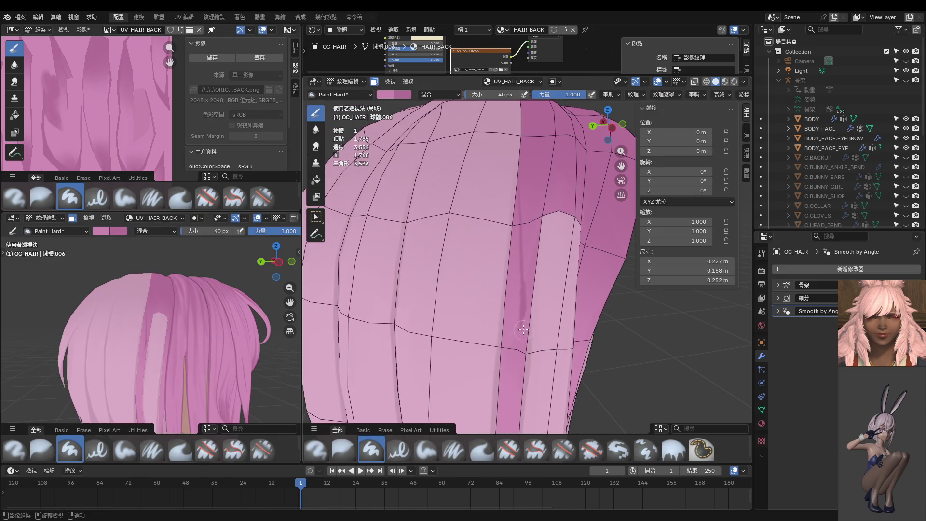
pyautogui.hotkey('ctrl', 'z')
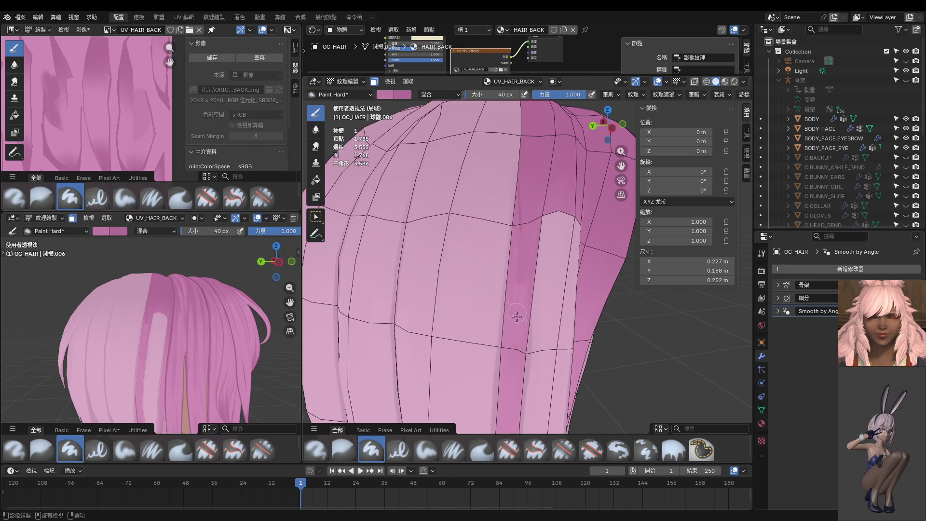
pyautogui.moveTo(516, 290); pyautogui.dragTo(518, 328)
# Soften the dark band's edge with the Blur brush.
pyautogui.scroll(-1, 519, 326)
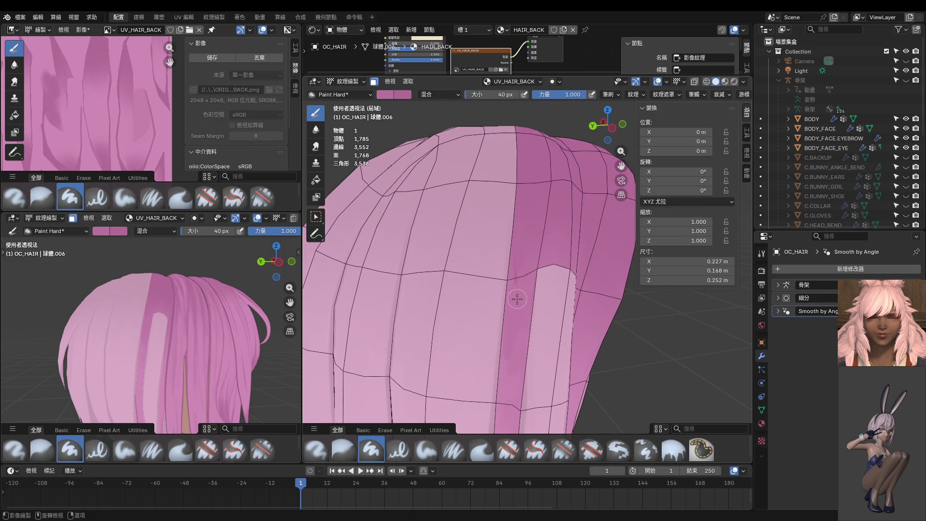
pyautogui.keyDown('shift'); pyautogui.moveTo(504, 318); pyautogui.dragTo(498, 325, button='middle'); pyautogui.keyUp('shift')
pyautogui.hotkey('shift', 'space')
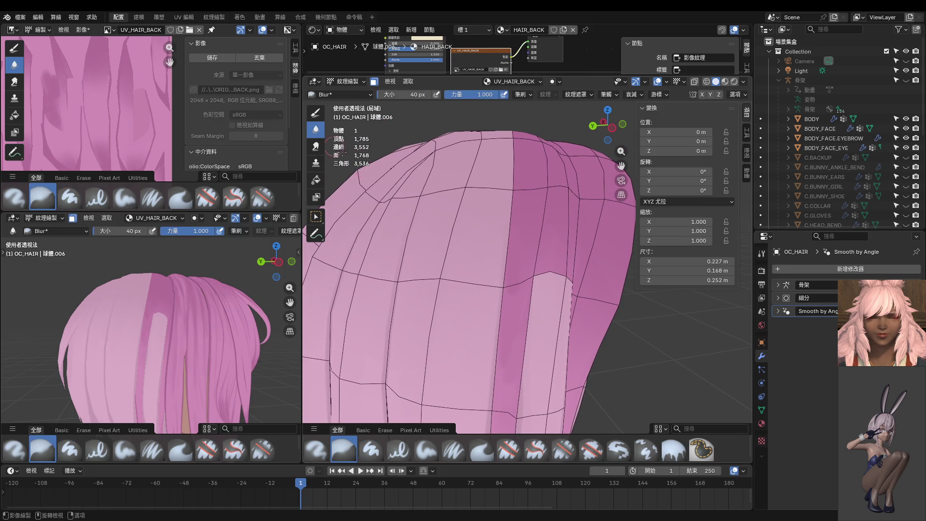
pyautogui.keyDown('shift'); pyautogui.scroll(-1, 515, 340); pyautogui.keyUp('shift')
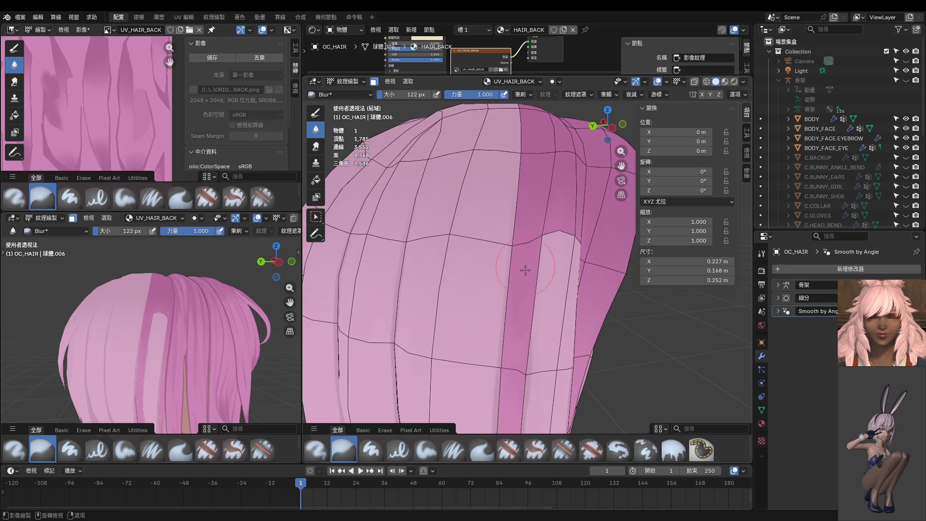
pyautogui.moveTo(525, 270); pyautogui.dragTo(537, 290)
# Go back to Object Mode, then enter Edit Mode on the hair mesh.
pyautogui.hotkey('ctrl', 'Tab')
pyautogui.scroll(-3, 514, 320)
pyautogui.moveTo(534, 328)
pyautogui.mouseDown(button='middle')
pyautogui.moveTo(560, 308)
pyautogui.moveTo(578, 317)
pyautogui.mouseUp(button='middle')
pyautogui.press('Tab')
pyautogui.moveTo(579, 355); pyautogui.dragTo(599, 365, button='middle')
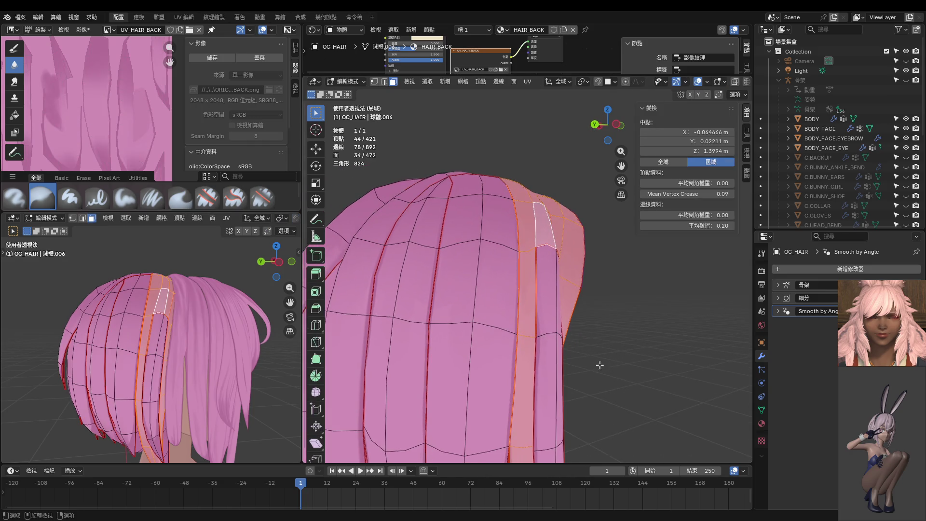
# Reselect the linked strip of faces and return to Texture Paint.
pyautogui.hotkey('alt', 'a')
pyautogui.press('l')
pyautogui.hotkey('ctrl', 'Tab')
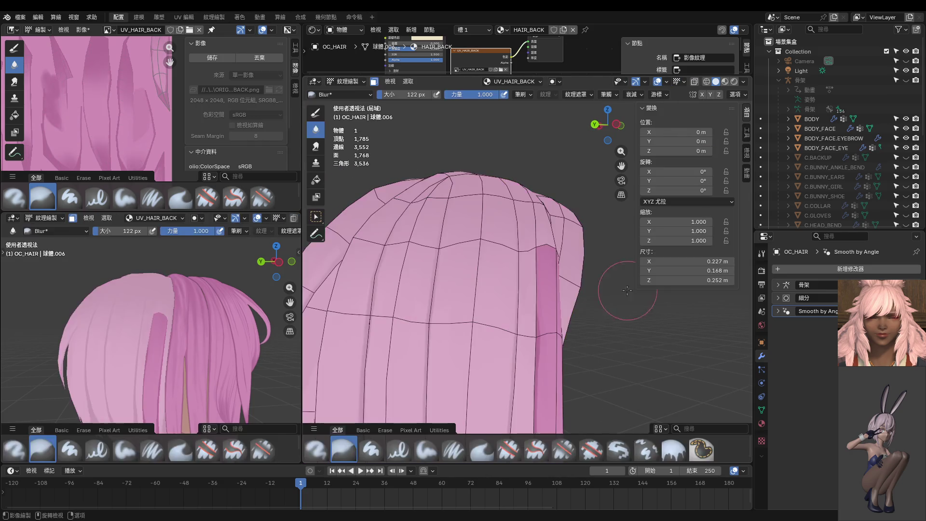
pyautogui.moveTo(620, 289)
pyautogui.mouseDown(button='middle')
pyautogui.moveTo(530, 321)
pyautogui.moveTo(532, 311)
pyautogui.mouseUp(button='middle')
# Switch to the Paint Hard brush at 16 px, try a darker stroke up the strip, and undo it.
pyautogui.press('f')
pyautogui.scroll(2, 530, 298)
pyautogui.press('f')
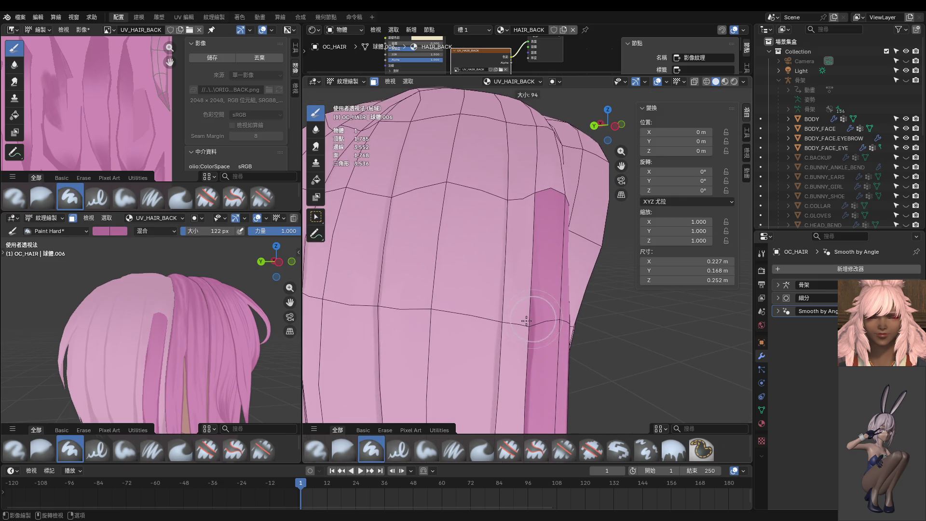
pyautogui.click(509, 328)
pyautogui.click(525, 285)
pyautogui.moveTo(535, 268); pyautogui.dragTo(534, 290, button='middle')
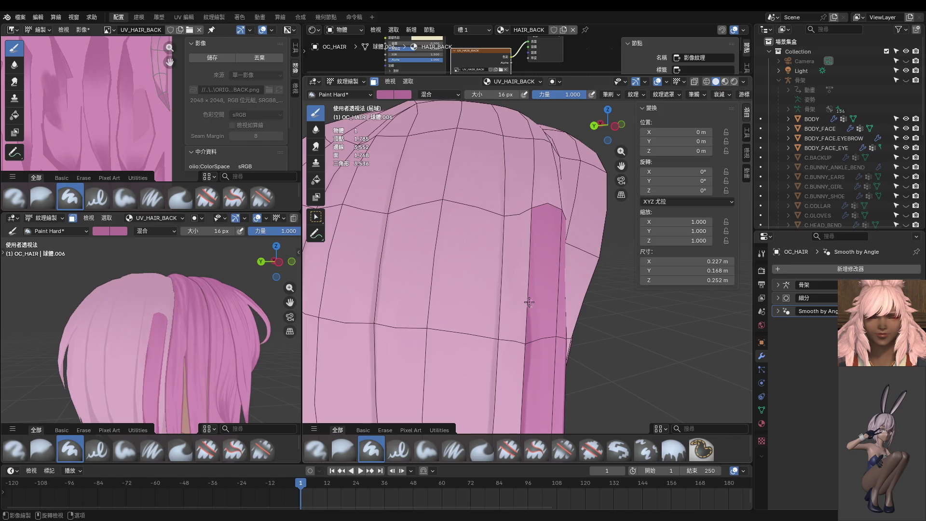
pyautogui.moveTo(529, 302); pyautogui.dragTo(535, 210)
pyautogui.hotkey('ctrl', 'z')
# Paint a light streak down the hair strip and orbit closer to the dark band.
pyautogui.keyDown('shift'); pyautogui.moveTo(529, 304); pyautogui.dragTo(533, 256, button='middle'); pyautogui.keyUp('shift')
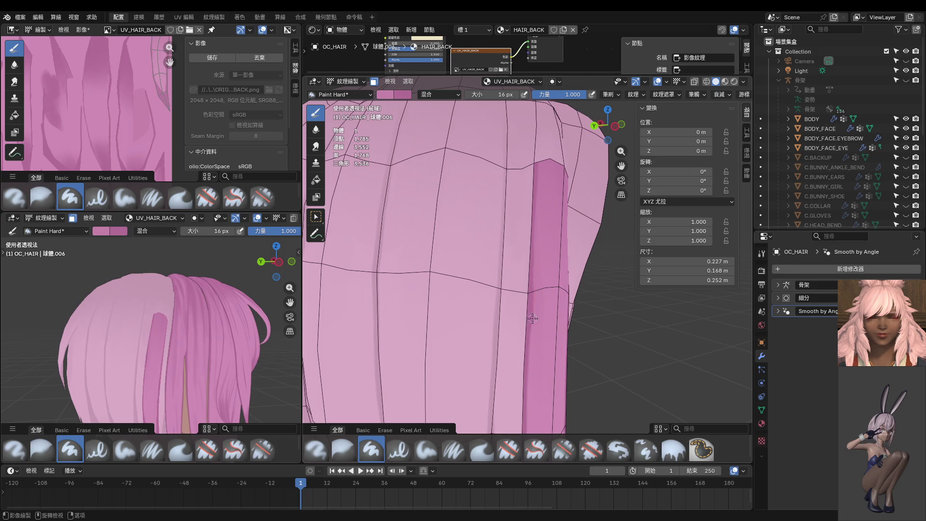
pyautogui.moveTo(533, 318); pyautogui.dragTo(532, 353)
pyautogui.moveTo(468, 308)
pyautogui.mouseDown(button='middle')
pyautogui.moveTo(531, 289)
pyautogui.moveTo(543, 254)
pyautogui.mouseUp(button='middle')
pyautogui.scroll(1, 547, 247)
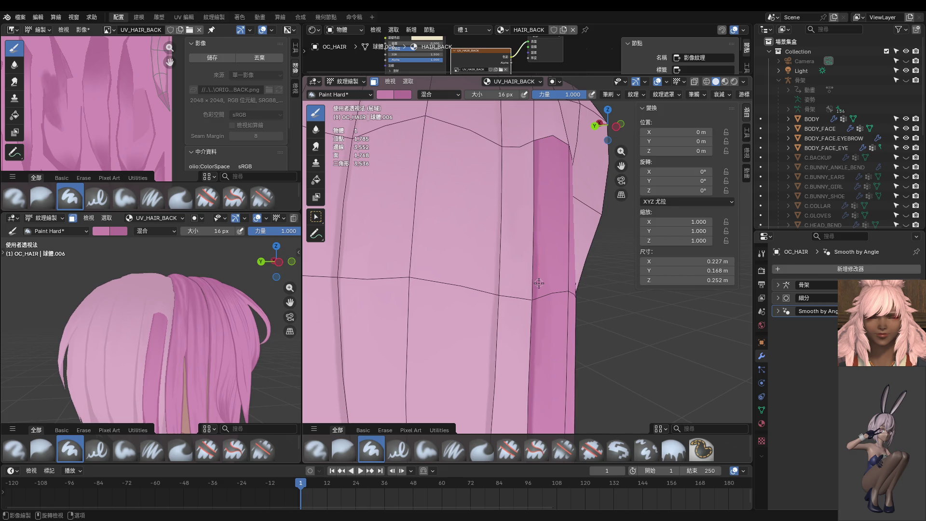
pyautogui.moveTo(540, 377); pyautogui.dragTo(538, 289, button='middle')
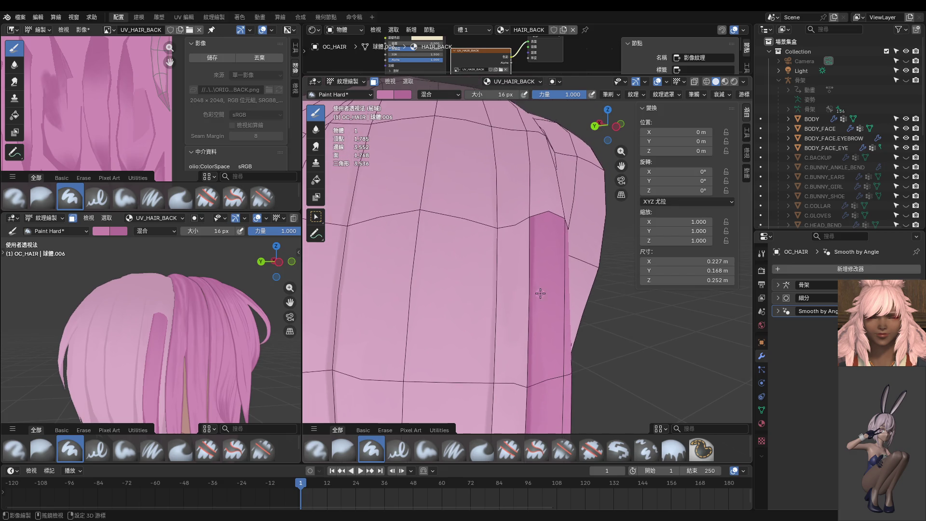
# Go to Object Mode, re-enter Edit Mode, and select one seam-bounded strand island with Ctrl+L.
pyautogui.hotkey('ctrl', 'Tab')
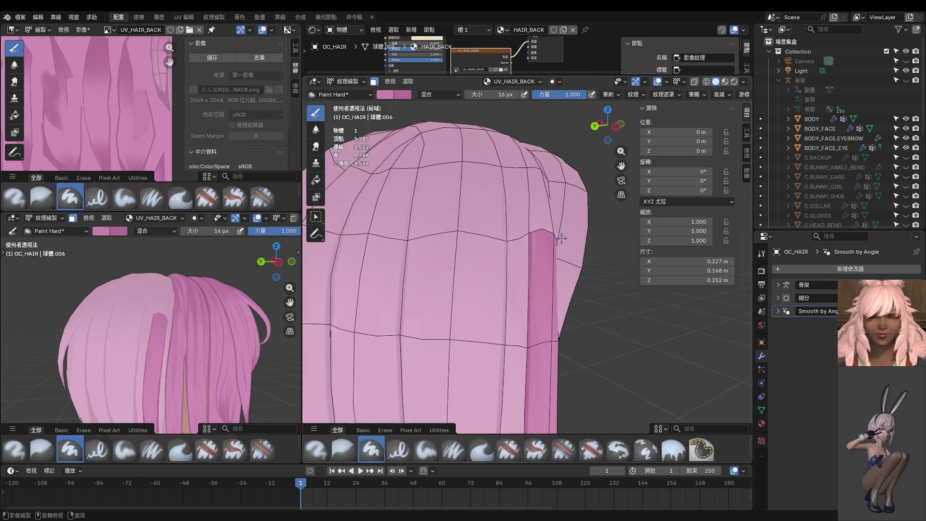
pyautogui.moveTo(561, 238)
pyautogui.mouseDown(button='middle')
pyautogui.moveTo(519, 282)
pyautogui.moveTo(488, 282)
pyautogui.mouseUp(button='middle')
pyautogui.moveTo(193, 334); pyautogui.dragTo(227, 328, button='middle')
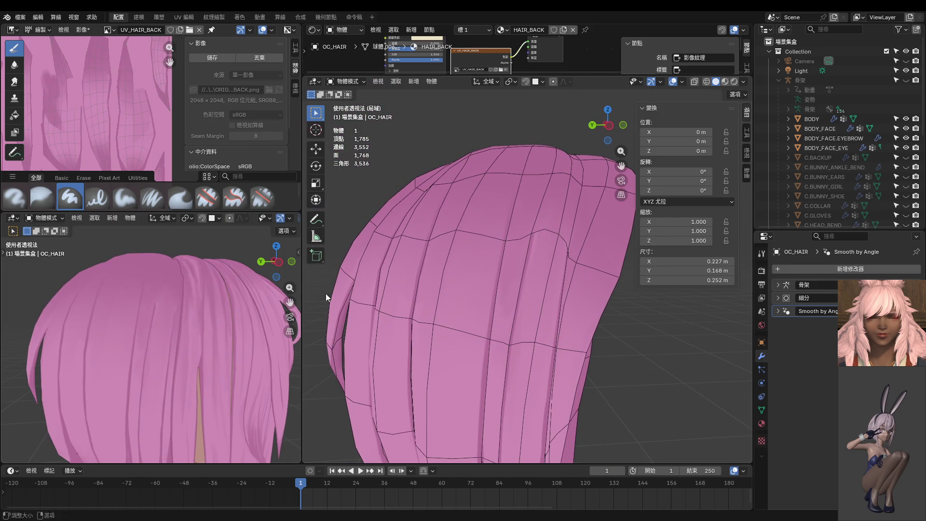
pyautogui.moveTo(496, 295); pyautogui.dragTo(545, 299, button='middle')
pyautogui.hotkey('ctrl', 'Tab')
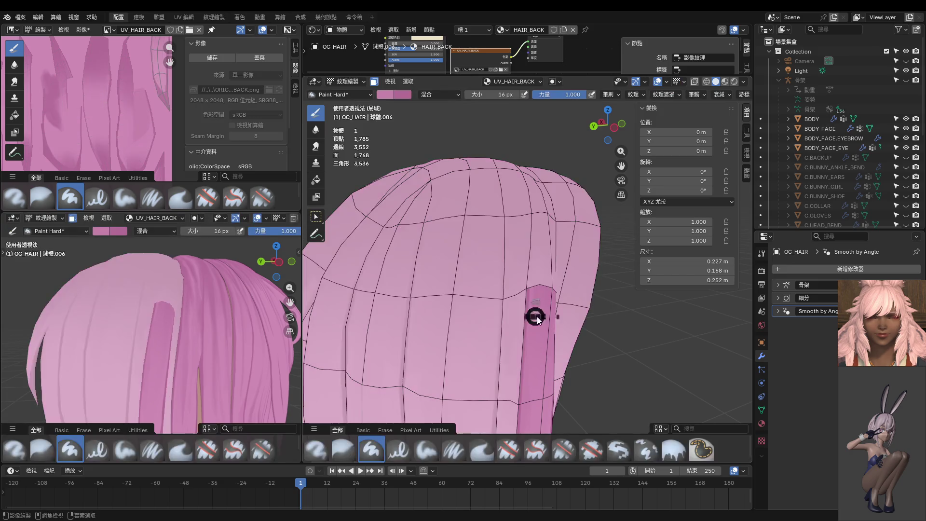
pyautogui.press('Tab')
pyautogui.click(545, 268)
pyautogui.hotkey('ctrl', 'l')
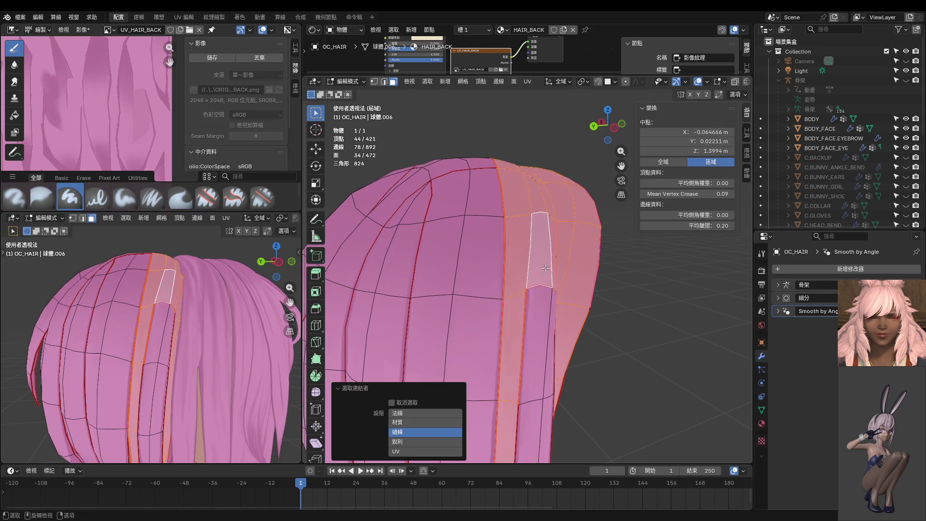
# In Texture Paint, sample a hair colour, switch to Left Orthographic view, and undo recent strokes.
pyautogui.hotkey('ctrl', 'Tab')
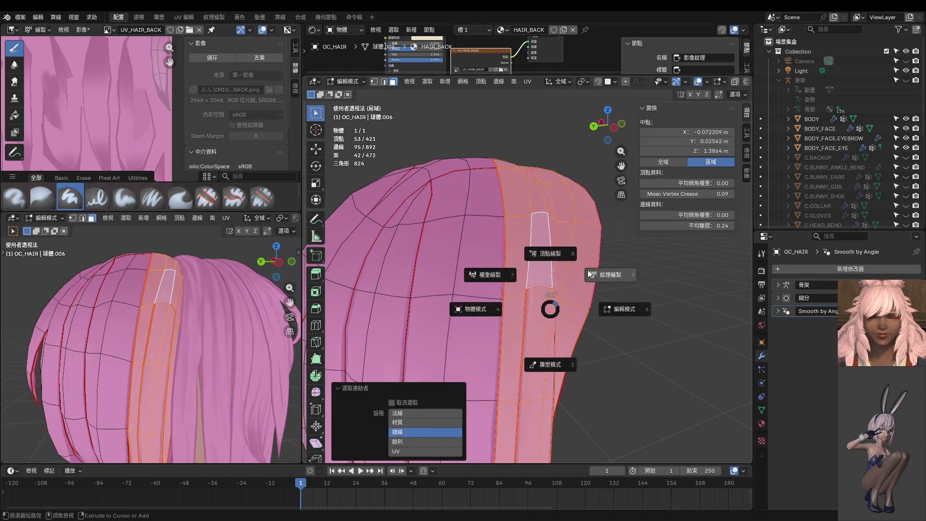
pyautogui.click(532, 298)
pyautogui.press('s')
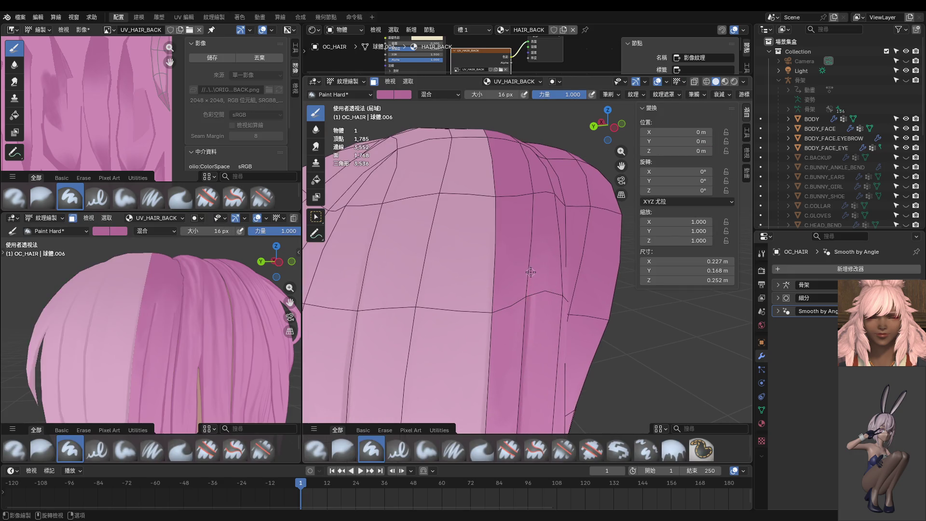
pyautogui.press('ctrl+KP_3')
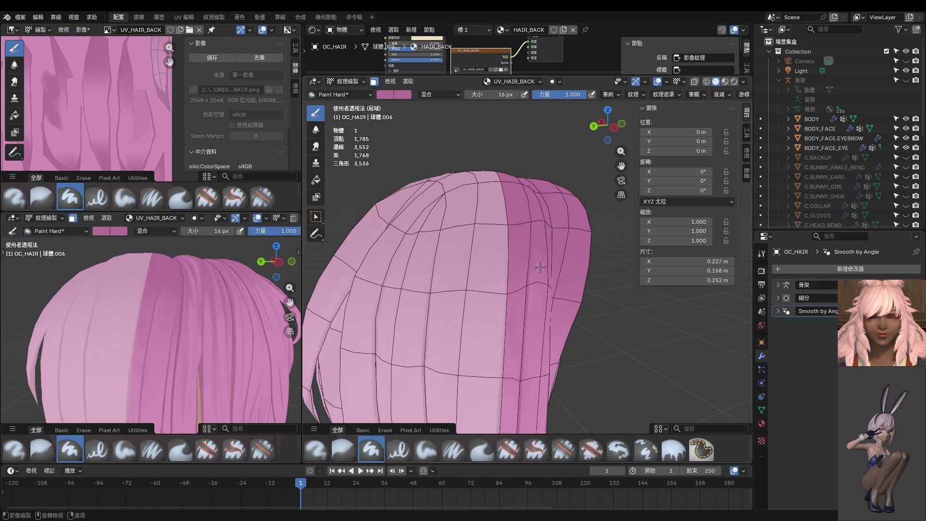
pyautogui.scroll(2, 538, 269)
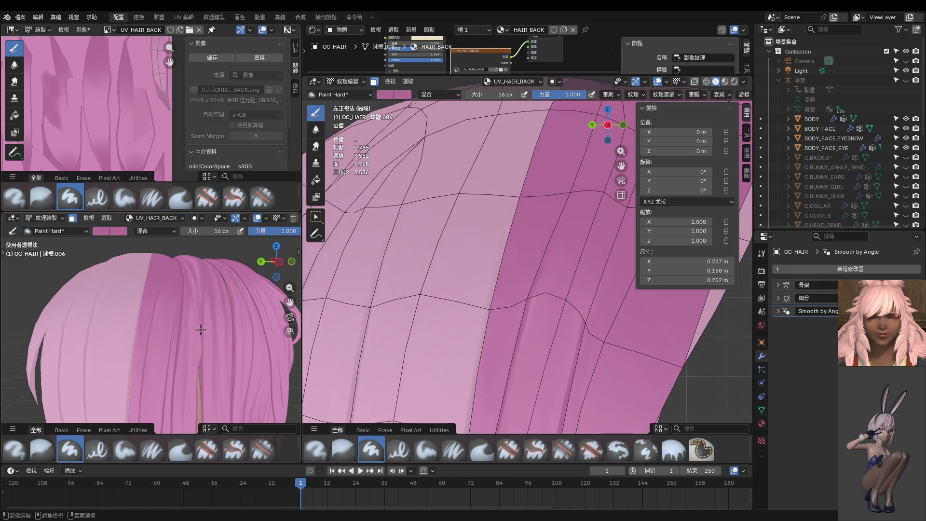
pyautogui.hotkey('ctrl', 'z')
pyautogui.press('ctrl+KP_3')
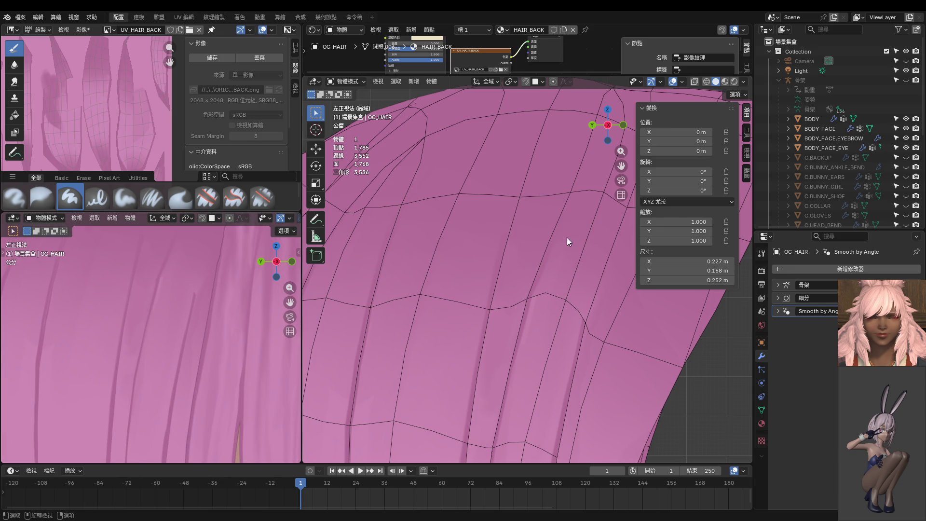
# Nudge the selected strand 0.002563 m in Y, reselect its faces, and return to Texture Paint.
pyautogui.press('Tab')
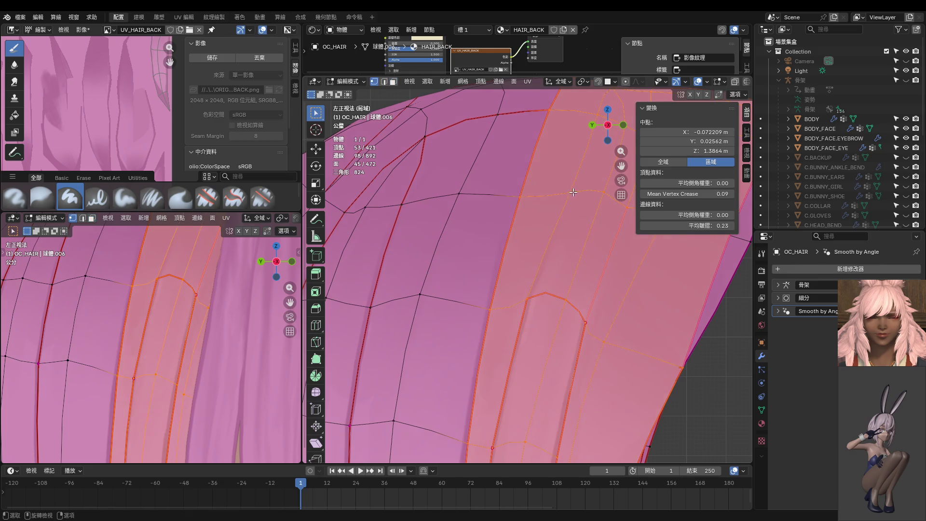
pyautogui.press('g')
pyautogui.click(563, 189)
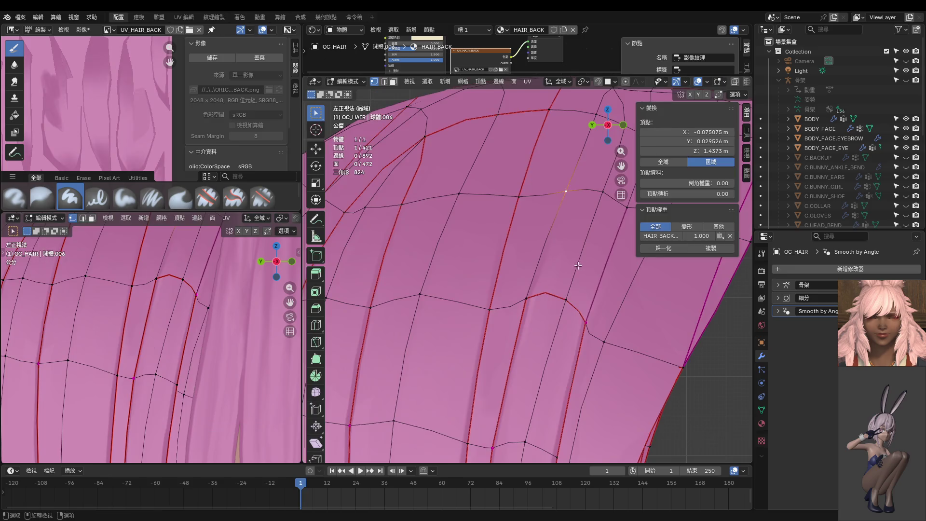
pyautogui.click(572, 267)
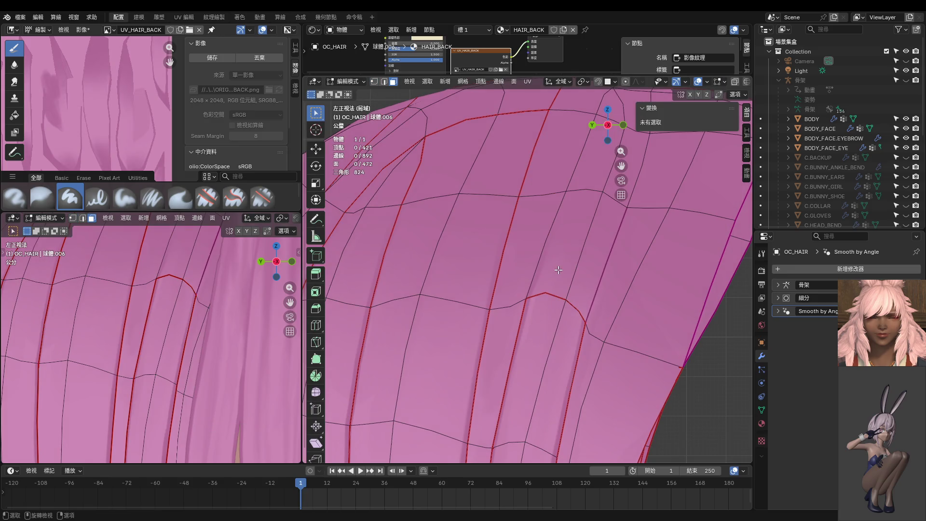
pyautogui.press('l')
pyautogui.press('l')
pyautogui.hotkey('ctrl', 'Tab')
pyautogui.click(557, 270)
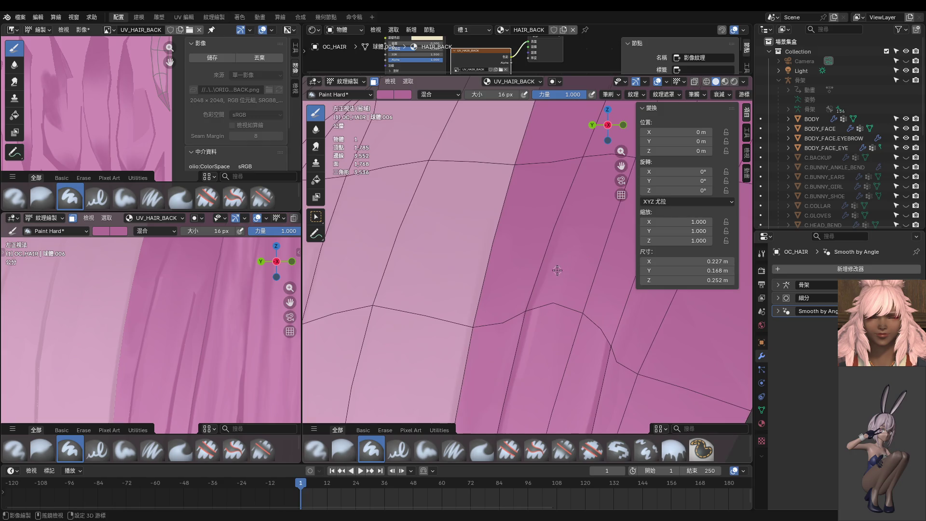
pyautogui.scroll(-4, 557, 270)
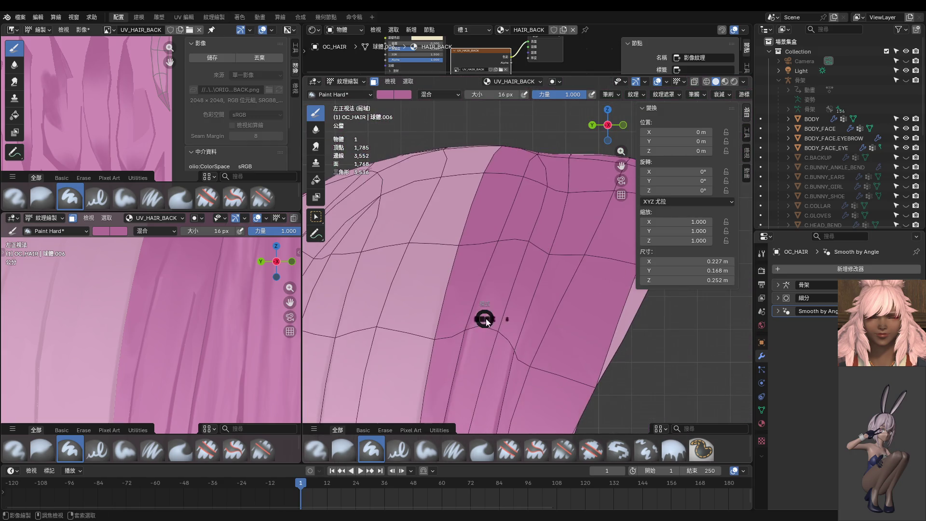
# In Edit Mode, nudge three vertices on the hair crown and strand slightly.
pyautogui.press('Tab')
pyautogui.click(497, 240)
pyautogui.keyDown('shift'); pyautogui.click(529, 237); pyautogui.keyUp('shift')
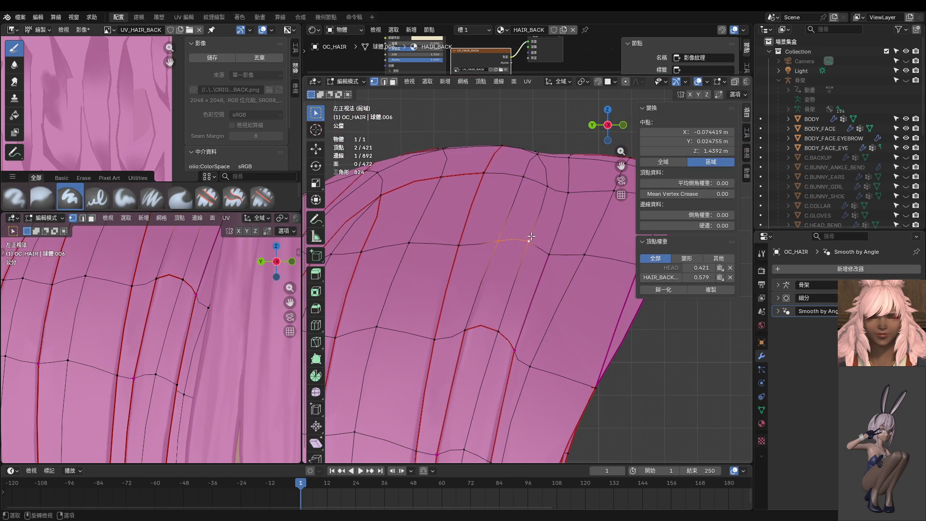
pyautogui.click(529, 239)
pyautogui.press('g')
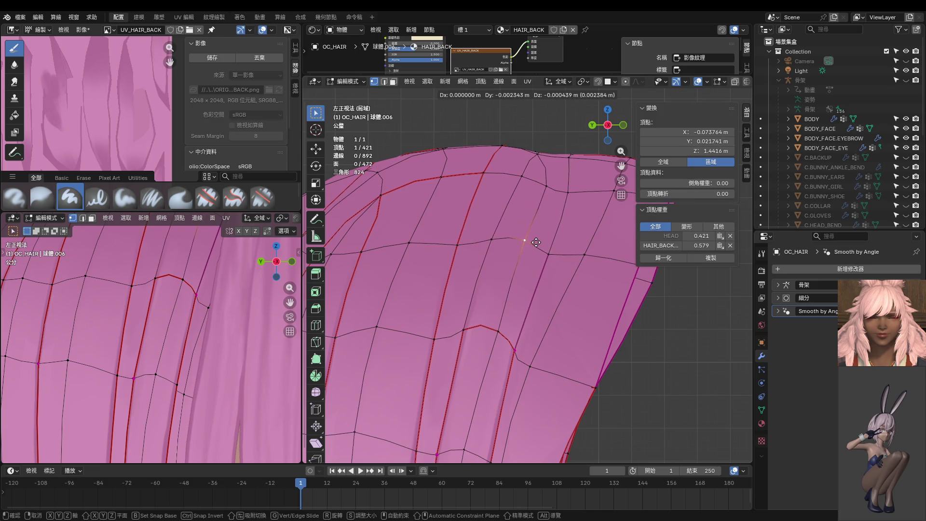
pyautogui.click(538, 242)
pyautogui.click(502, 335)
pyautogui.press('g')
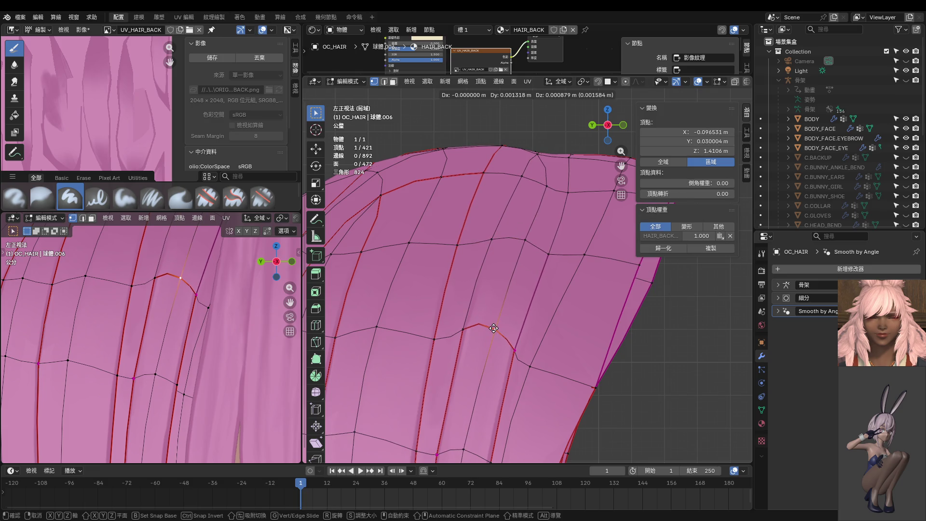
pyautogui.click(493, 328)
pyautogui.click(490, 240)
pyautogui.press('g')
pyautogui.click(490, 240)
# In face select mode, select a strand's face columns and extend to the linked strand island.
pyautogui.hotkey('ctrl', 'Tab')
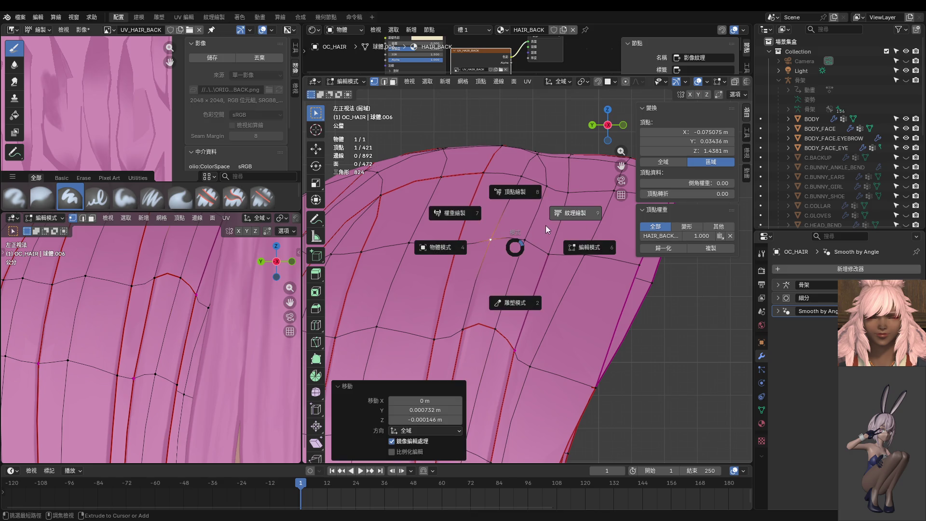
pyautogui.click(545, 225)
pyautogui.hotkey('ctrl', 'Tab')
pyautogui.click(590, 246)
pyautogui.press('3')
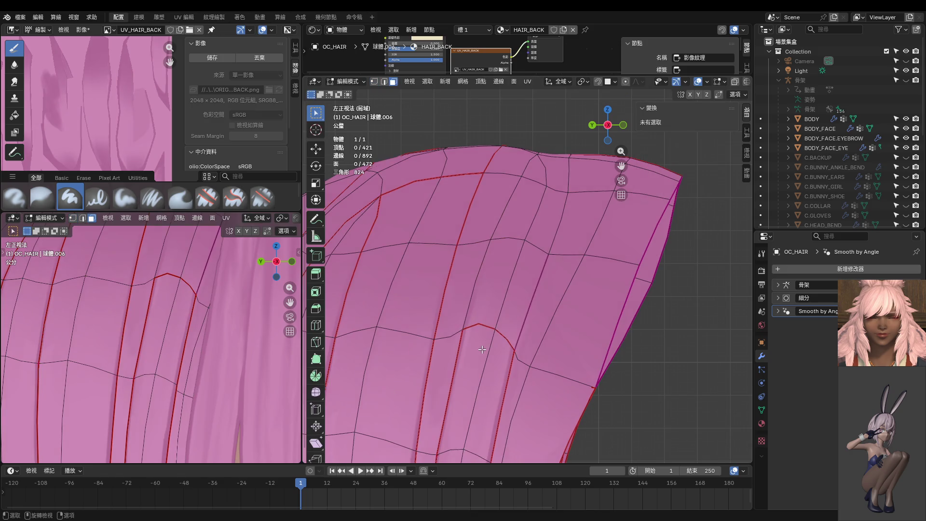
pyautogui.click(482, 349)
pyautogui.keyDown('ctrl'); pyautogui.click(502, 251); pyautogui.keyUp('ctrl')
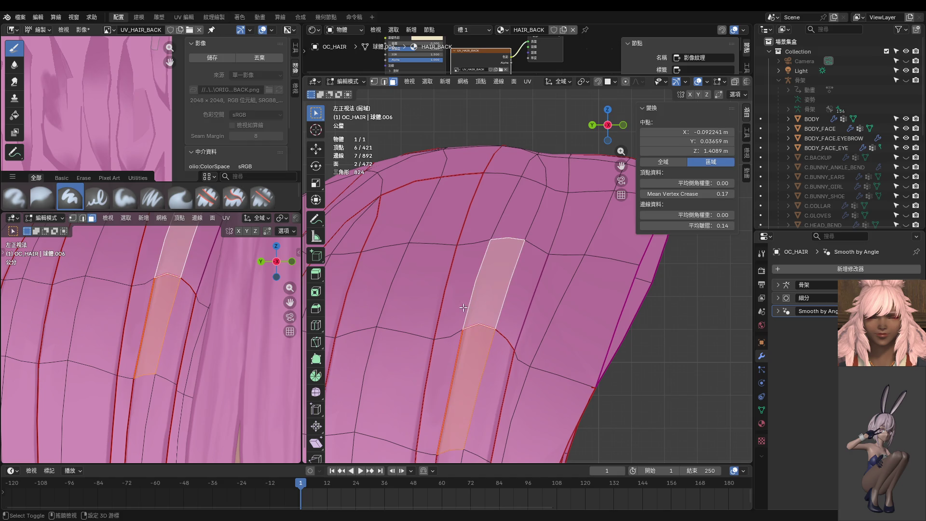
pyautogui.keyDown('ctrl'); pyautogui.click(439, 395); pyautogui.keyUp('ctrl')
pyautogui.hotkey('ctrl', 'l')
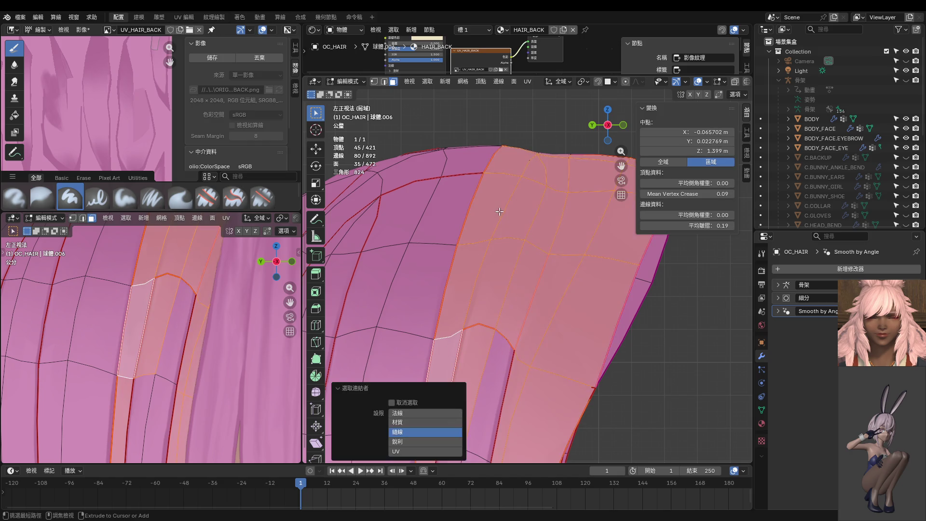
# Look over the hair strands in Texture Paint, then switch the hair to Object Mode.
pyautogui.hotkey('ctrl', 'Tab')
pyautogui.scroll(4, 493, 302)
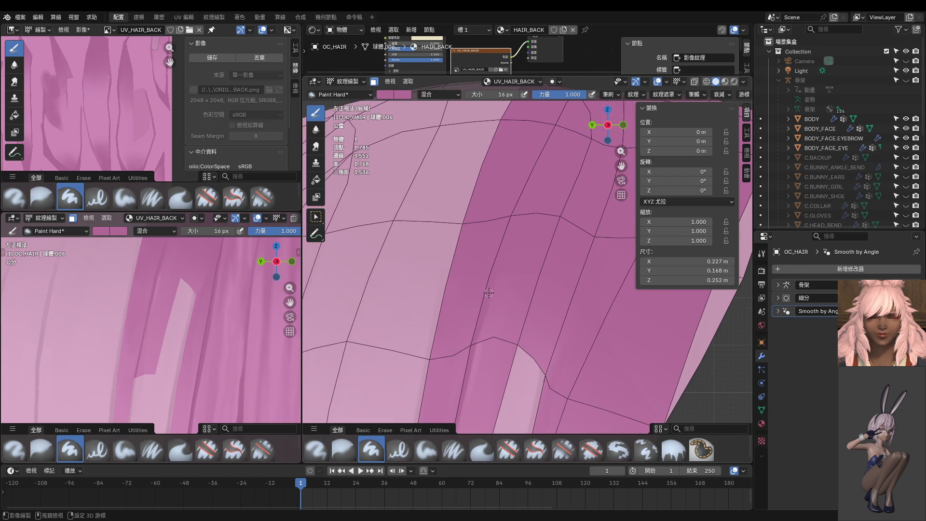
pyautogui.keyDown('shift'); pyautogui.moveTo(488, 332); pyautogui.dragTo(501, 284, button='middle'); pyautogui.keyUp('shift')
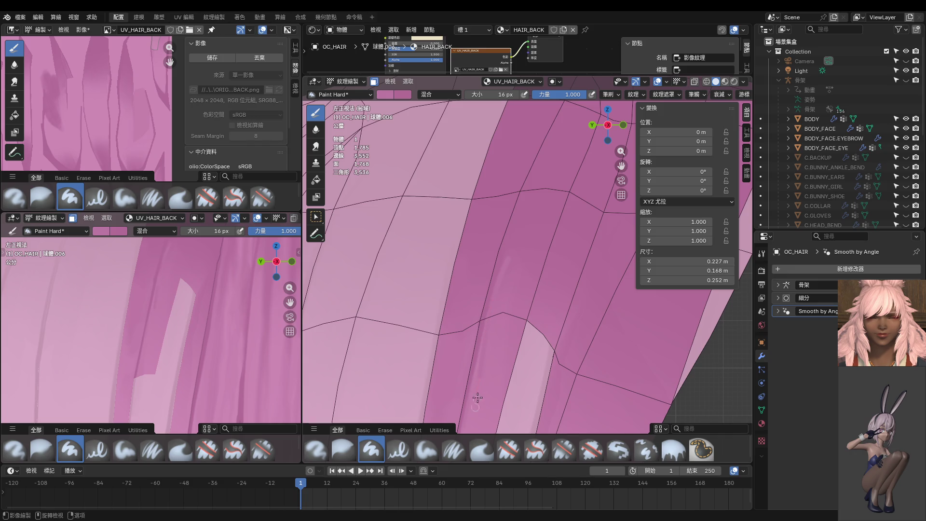
pyautogui.keyDown('shift'); pyautogui.moveTo(477, 398); pyautogui.dragTo(516, 299, button='middle'); pyautogui.keyUp('shift')
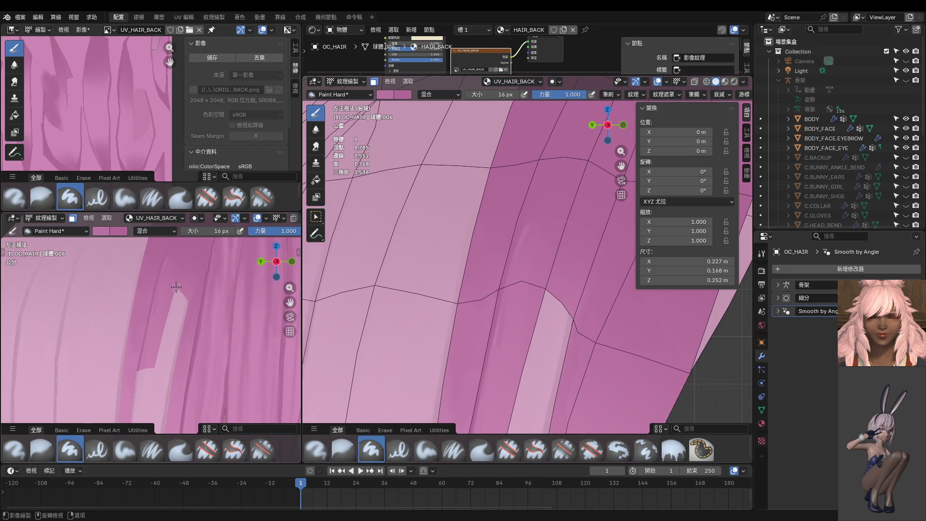
pyautogui.hotkey('ctrl', 'Tab')
pyautogui.click(164, 313)
# Return the hair to Texture Paint with the face selection mask turned off.
pyautogui.scroll(2, 167, 321)
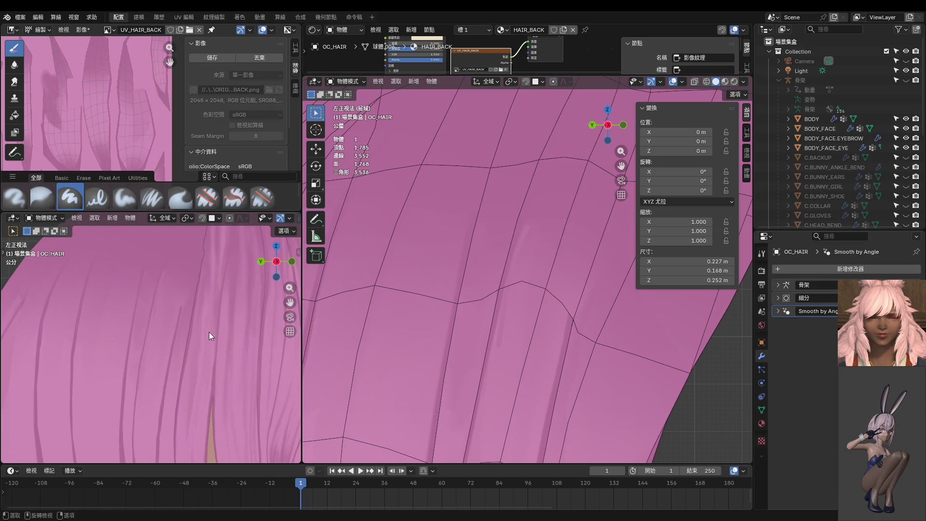
pyautogui.scroll(-5, 515, 358)
pyautogui.scroll(2, 504, 311)
pyautogui.hotkey('ctrl', 'Tab')
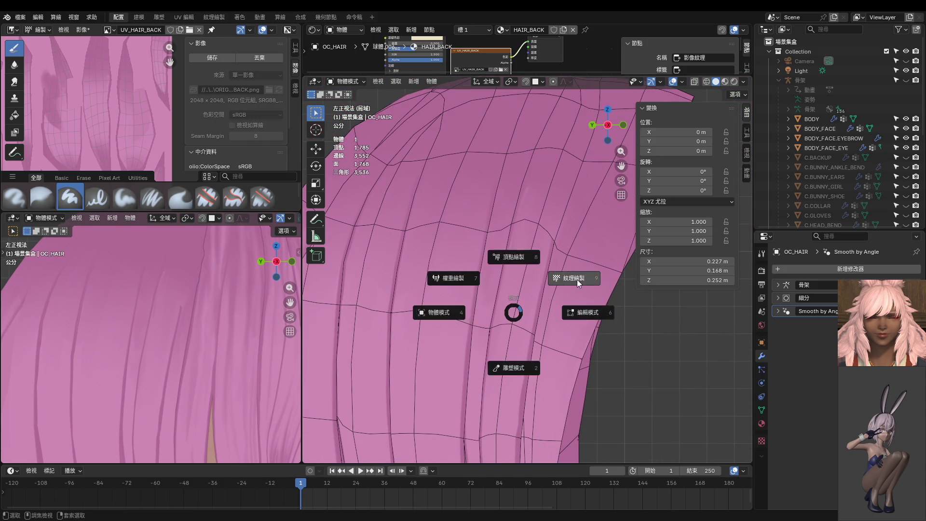
pyautogui.click(577, 279)
pyautogui.press('m')
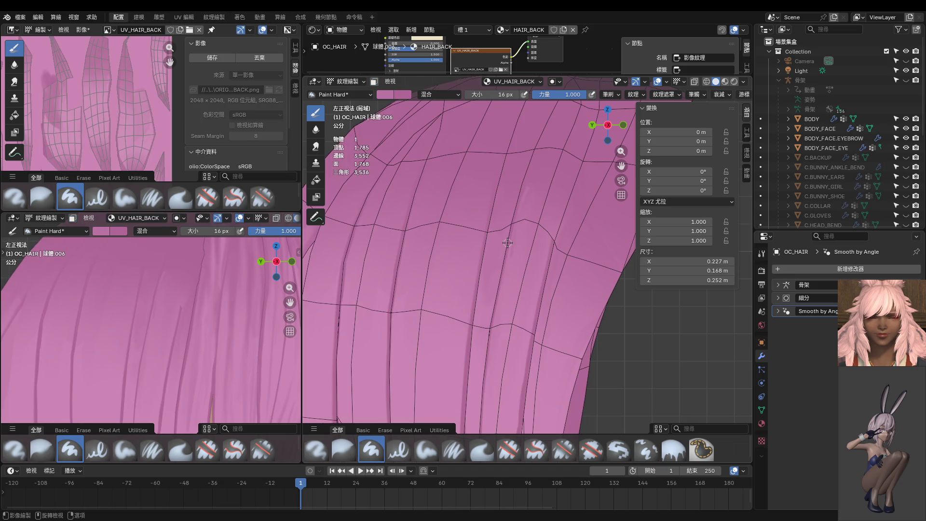
# In vertex select mode, select a strand edge and raise its sharpness to about 0.4.
pyautogui.hotkey('ctrl', 'Tab')
pyautogui.click(583, 279)
pyautogui.press('1')
pyautogui.click(512, 224)
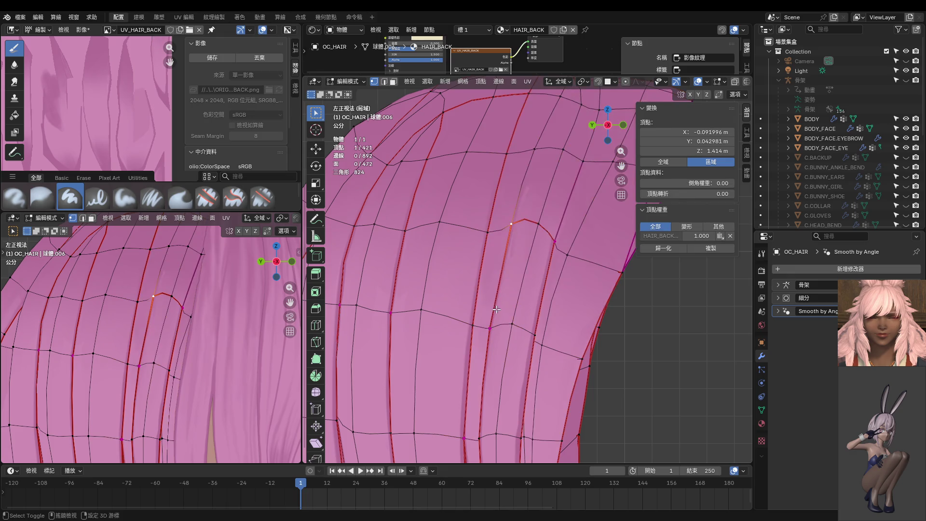
pyautogui.keyDown('shift'); pyautogui.click(512, 323); pyautogui.keyUp('shift')
pyautogui.keyDown('shift'); pyautogui.click(512, 324); pyautogui.keyUp('shift')
pyautogui.keyDown('shift'); pyautogui.click(489, 328); pyautogui.keyUp('shift')
pyautogui.moveTo(713, 225); pyautogui.dragTo(742, 226)
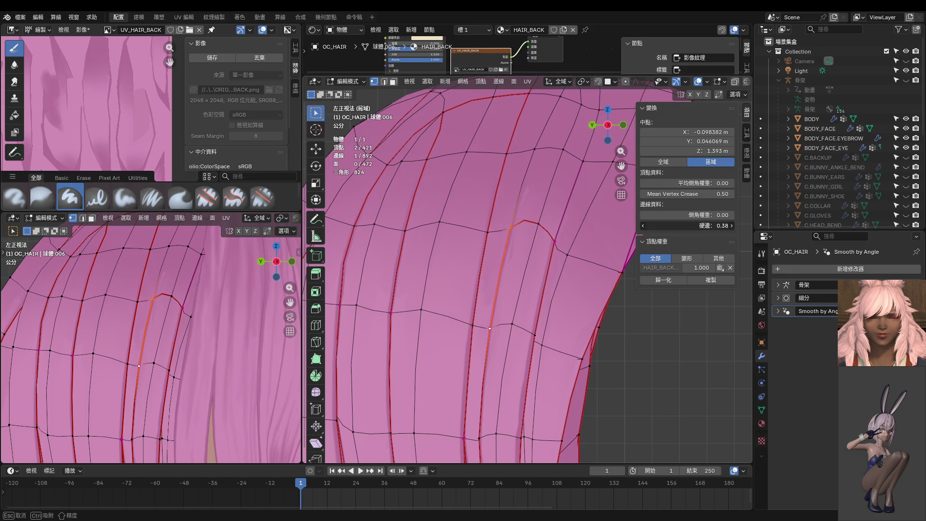
pyautogui.moveTo(742, 225); pyautogui.dragTo(745, 225)
# Nudge two more strand vertices slightly into new positions.
pyautogui.click(524, 220)
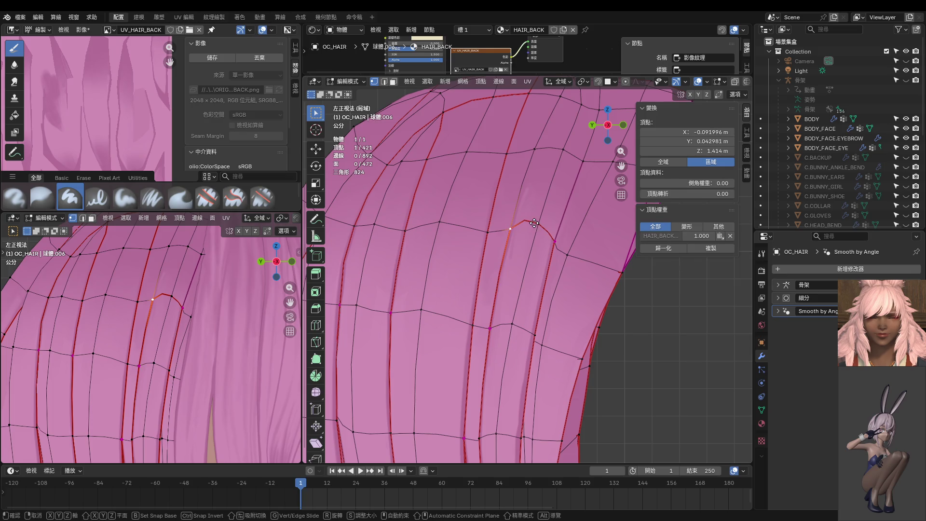
pyautogui.press('g')
pyautogui.click(530, 223)
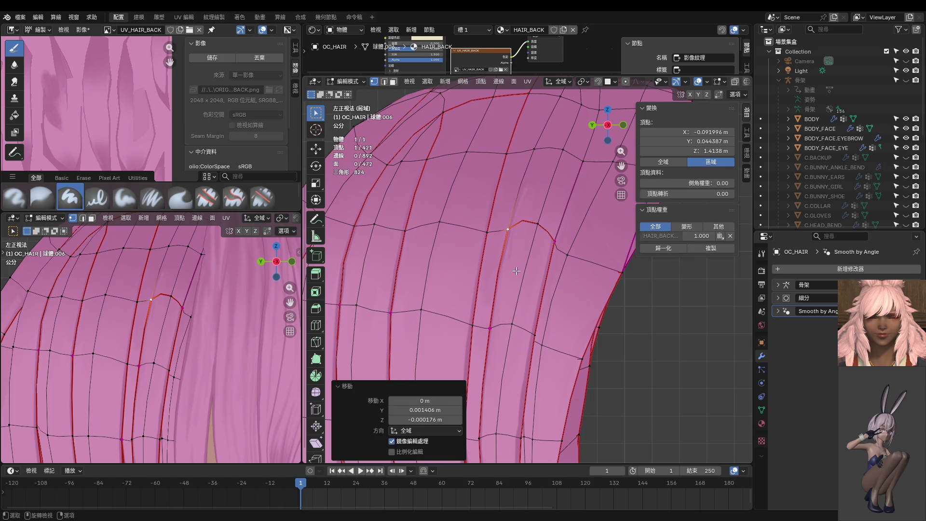
pyautogui.click(491, 328)
pyautogui.press('g')
pyautogui.click(493, 325)
pyautogui.keyDown('shift'); pyautogui.moveTo(493, 326); pyautogui.dragTo(487, 355, button='middle'); pyautogui.keyUp('shift')
# Switch the hair to Texture Paint and orbit both views to perspective angles.
pyautogui.hotkey('ctrl', 'Tab')
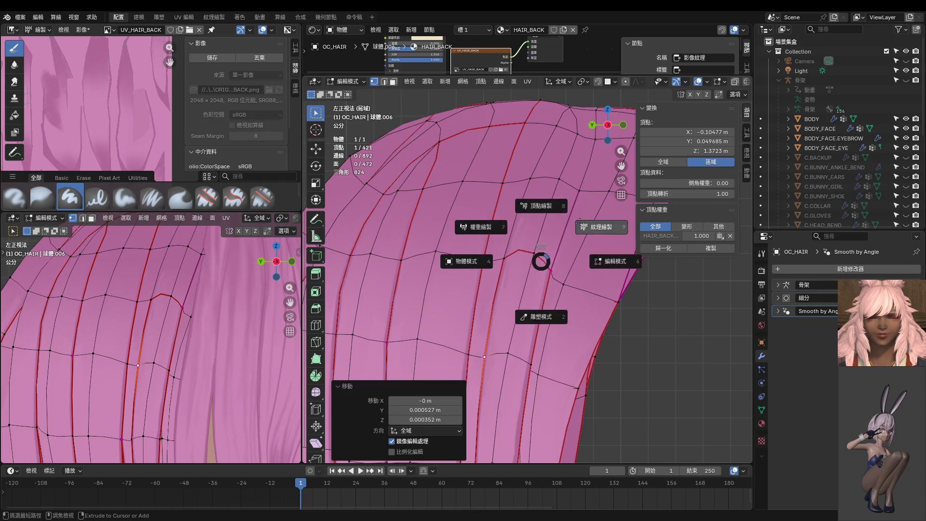
pyautogui.click(581, 221)
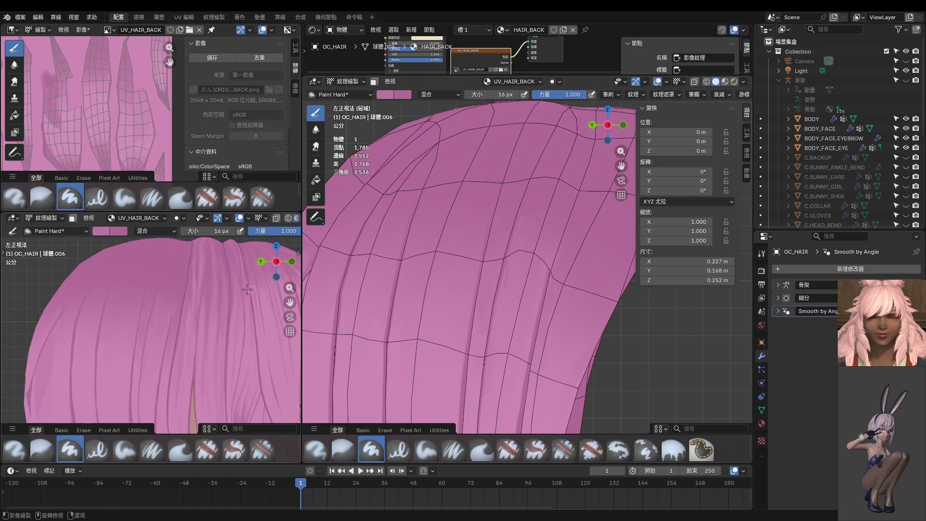
pyautogui.moveTo(247, 289); pyautogui.dragTo(212, 294, button='middle')
pyautogui.moveTo(549, 250); pyautogui.dragTo(571, 243, button='middle')
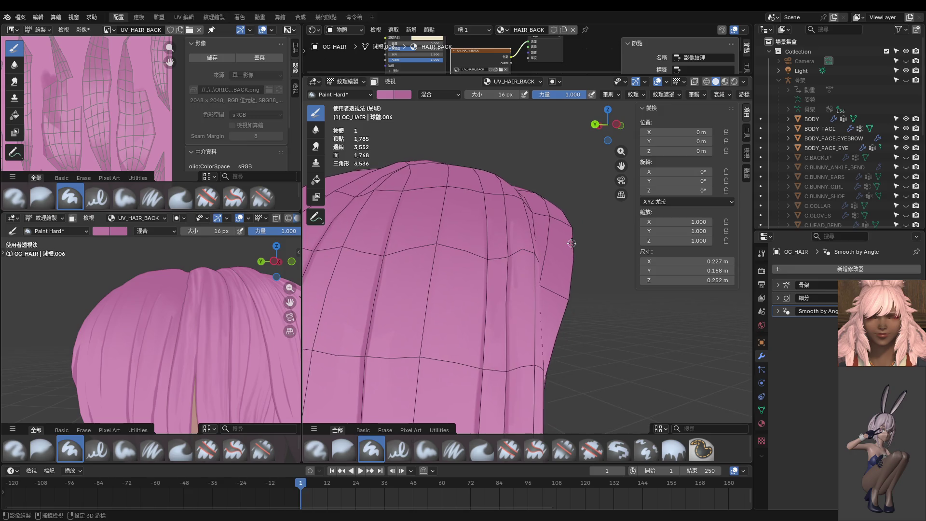
pyautogui.moveTo(202, 313)
pyautogui.mouseDown(button='middle')
pyautogui.moveTo(183, 316)
pyautogui.moveTo(222, 308)
pyautogui.moveTo(205, 312)
pyautogui.mouseUp(button='middle')
# Back in Edit Mode, move a vertex, then lower it with its top-edge neighbours along Z.
pyautogui.hotkey('ctrl', 'Tab')
pyautogui.click(571, 266)
pyautogui.scroll(-1, 530, 256)
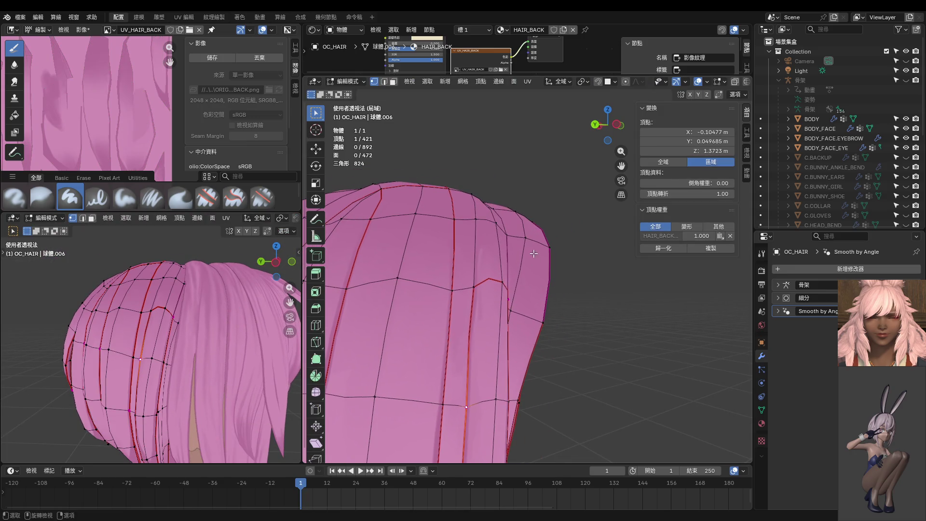
pyautogui.scroll(2, 149, 306)
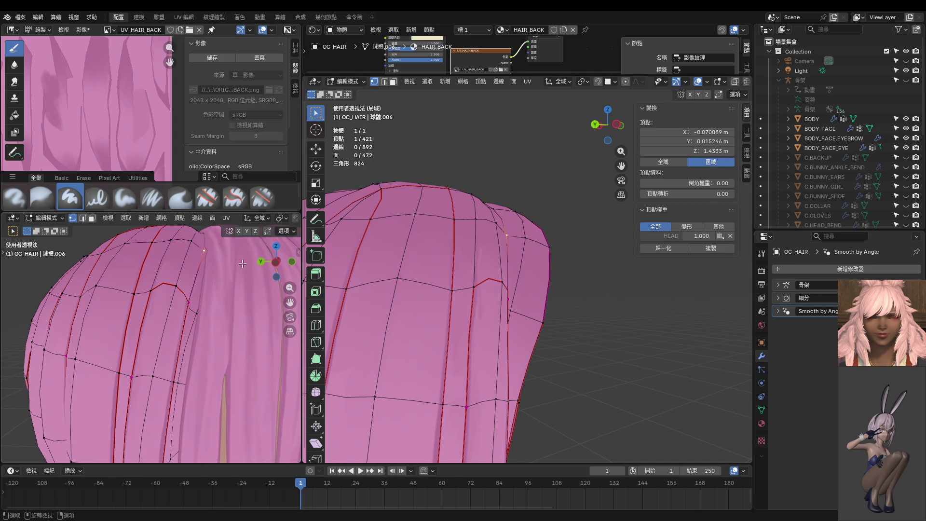
pyautogui.press('g')
pyautogui.click(541, 239)
pyautogui.keyDown('ctrl'); pyautogui.click(560, 241); pyautogui.keyUp('ctrl')
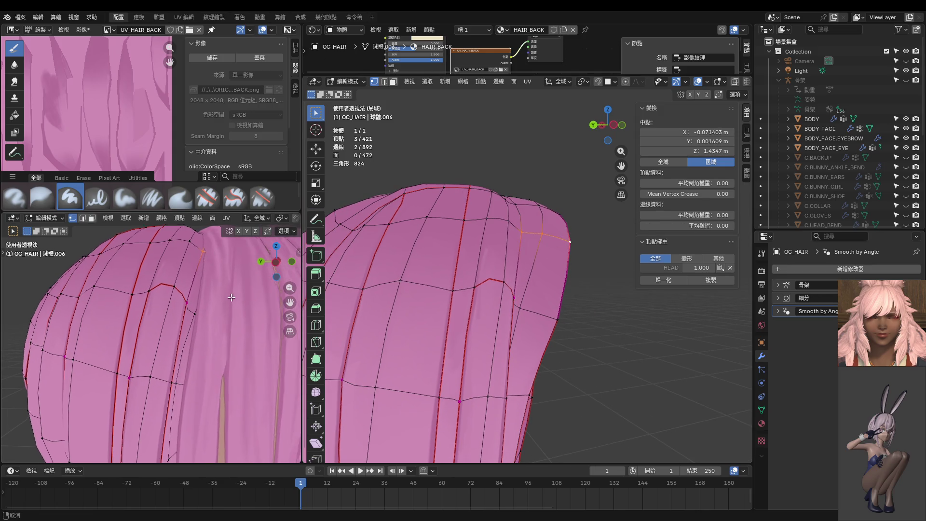
pyautogui.press('g')
pyautogui.press('z')
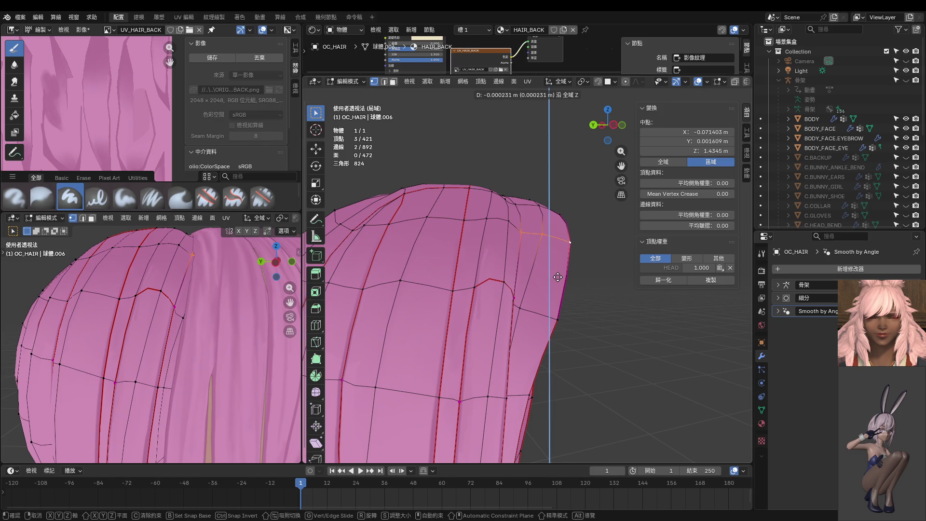
pyautogui.click(558, 278)
# Shift a single top-edge vertex along the Y axis.
pyautogui.click(522, 234)
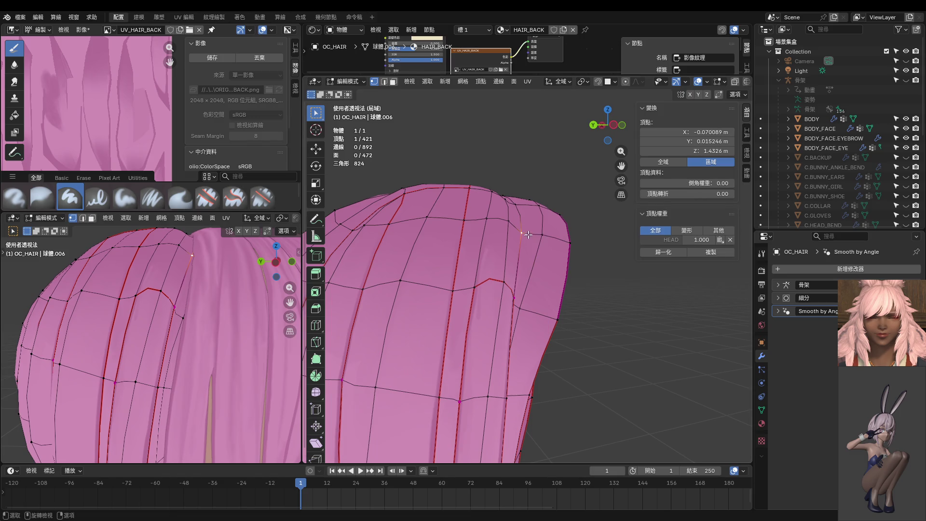
pyautogui.press('g')
pyautogui.press('y')
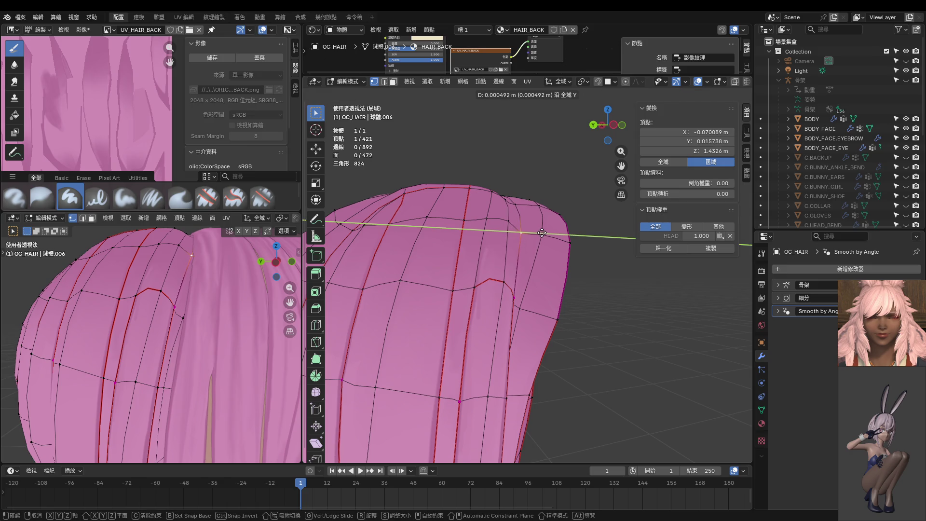
pyautogui.click(539, 233)
# Move a strand vertex 0.007963 m along X, set the small view to left side, then Object Mode.
pyautogui.moveTo(539, 233)
pyautogui.mouseDown(button='middle')
pyautogui.moveTo(441, 268)
pyautogui.moveTo(422, 298)
pyautogui.mouseUp(button='middle')
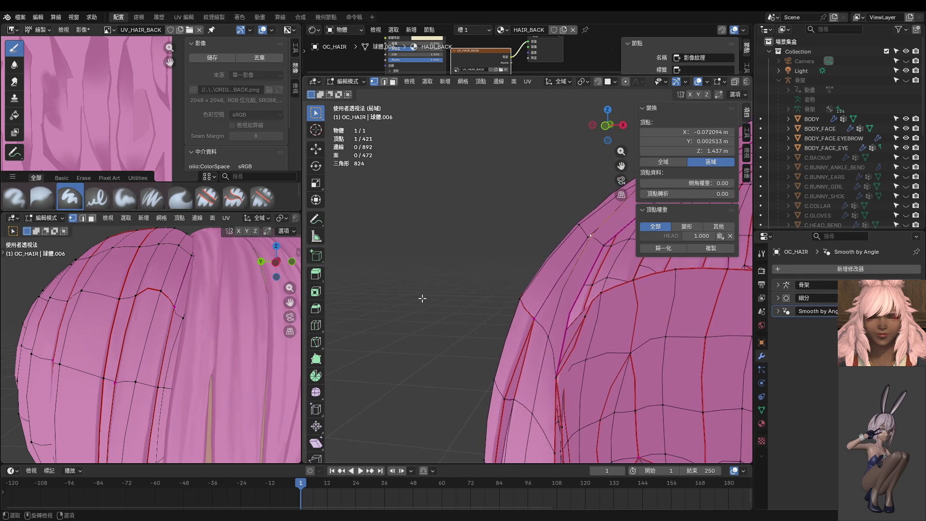
pyautogui.press('g')
pyautogui.press('x')
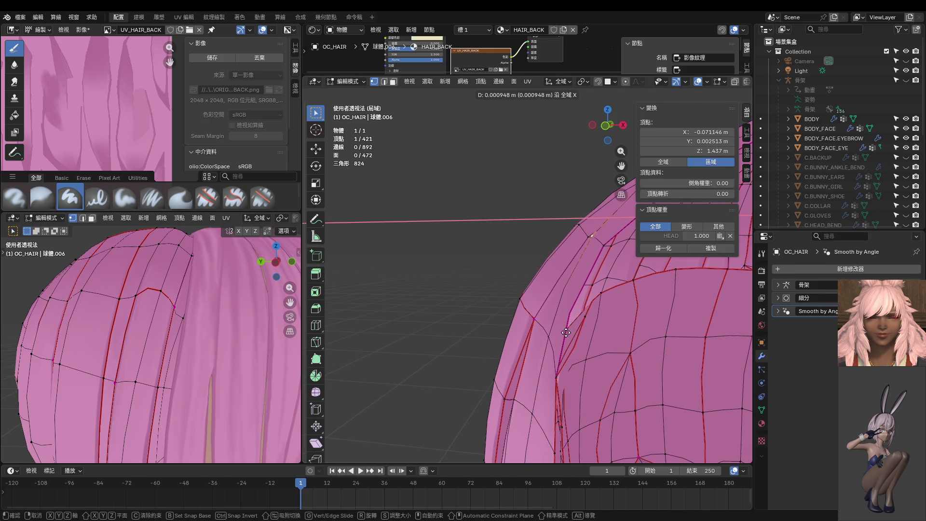
pyautogui.click(590, 338)
pyautogui.moveTo(207, 340)
pyautogui.mouseDown(button='middle')
pyautogui.moveTo(243, 311)
pyautogui.moveTo(281, 337)
pyautogui.moveTo(196, 348)
pyautogui.mouseUp(button='middle')
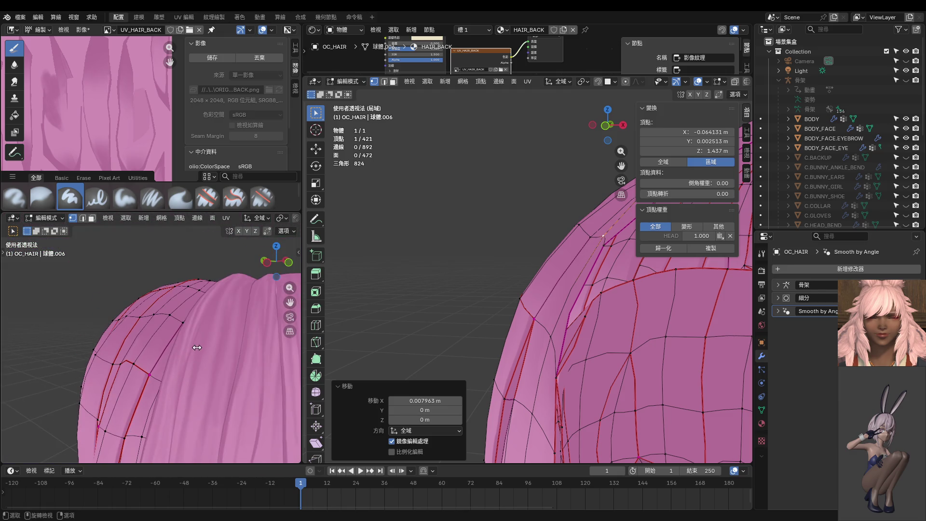
pyautogui.press('ctrl+KP_3')
pyautogui.press('Tab')
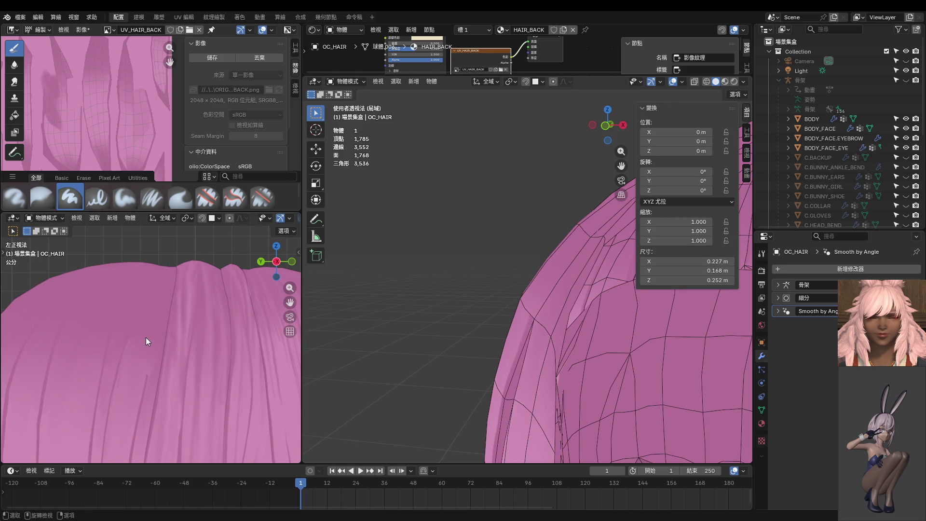
# Snap the main view to left side, enter Texture Paint, and set the Blur brush to 28 px.
pyautogui.scroll(5, 145, 337)
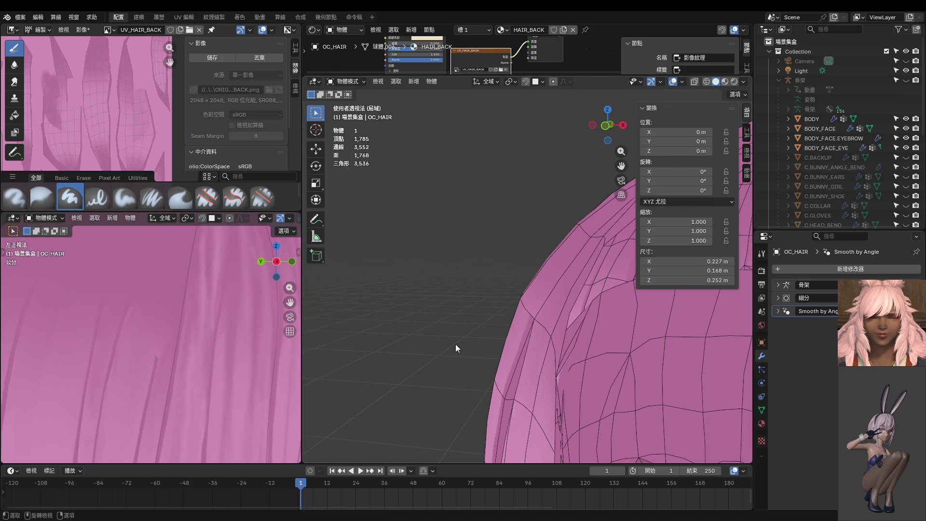
pyautogui.moveTo(519, 346); pyautogui.dragTo(605, 358, button='middle')
pyautogui.press('ctrl+KP_3')
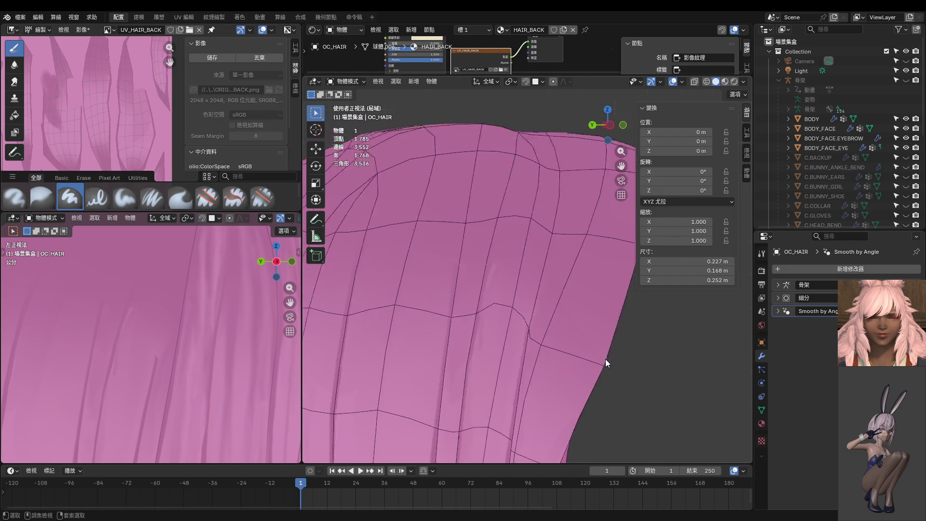
pyautogui.hotkey('ctrl', 'Tab')
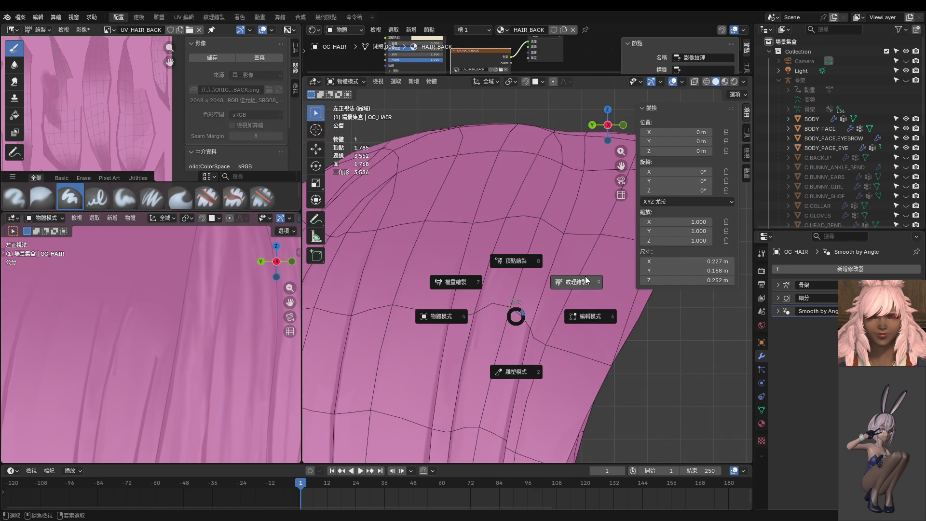
pyautogui.click(544, 275)
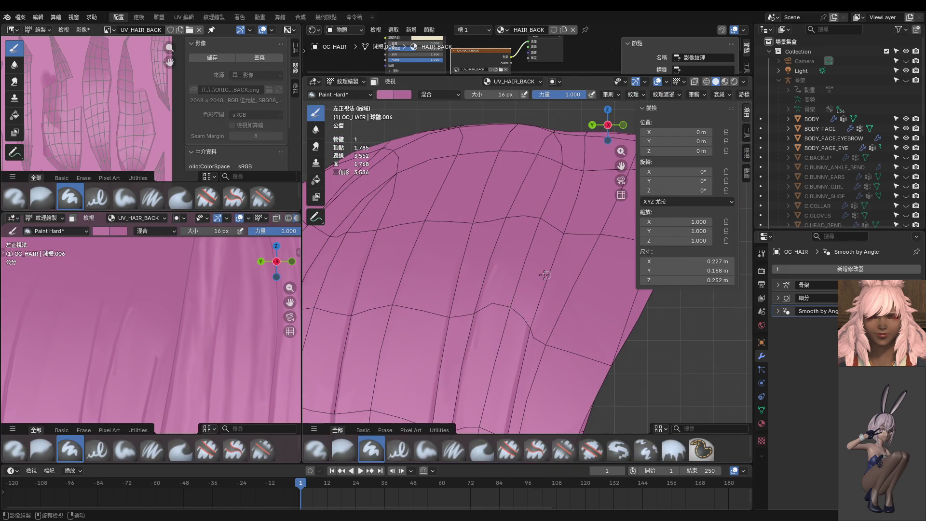
pyautogui.click(316, 129)
pyautogui.scroll(3, 463, 283)
pyautogui.press('f')
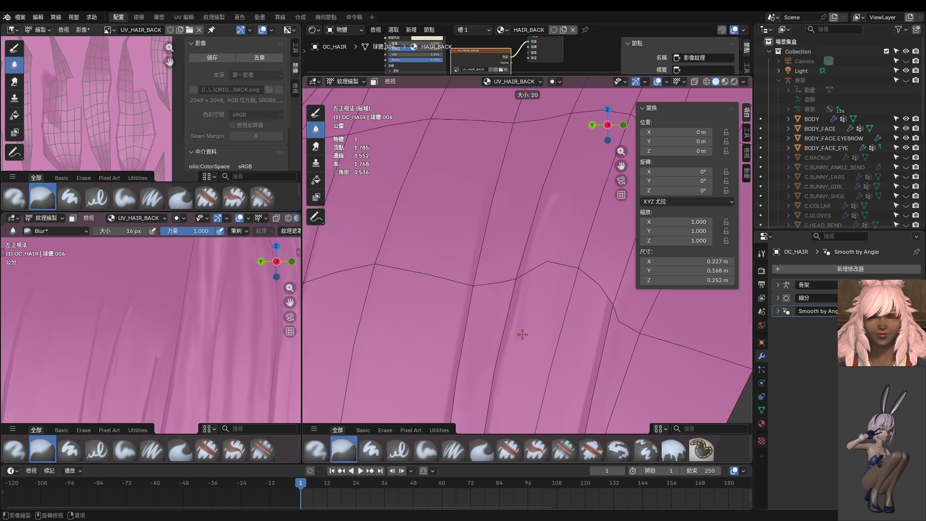
pyautogui.click(526, 288)
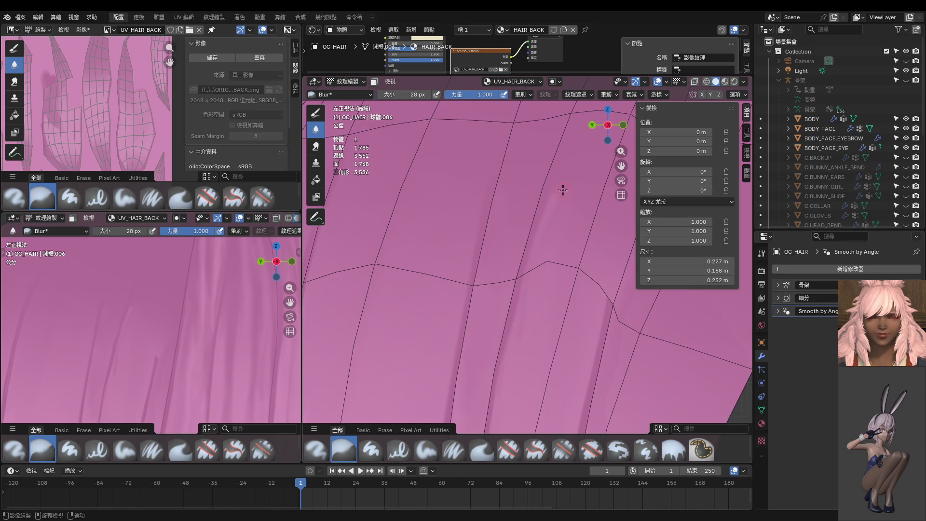
# Select the Paint Hard brush, then put the hair mesh into Edit Mode.
pyautogui.scroll(-6, 576, 215)
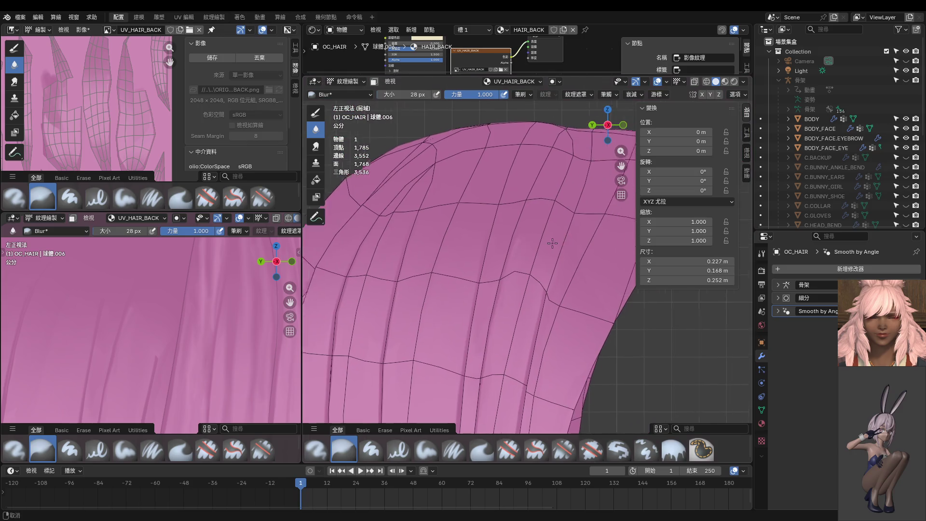
pyautogui.hotkey('ctrl', 'Tab')
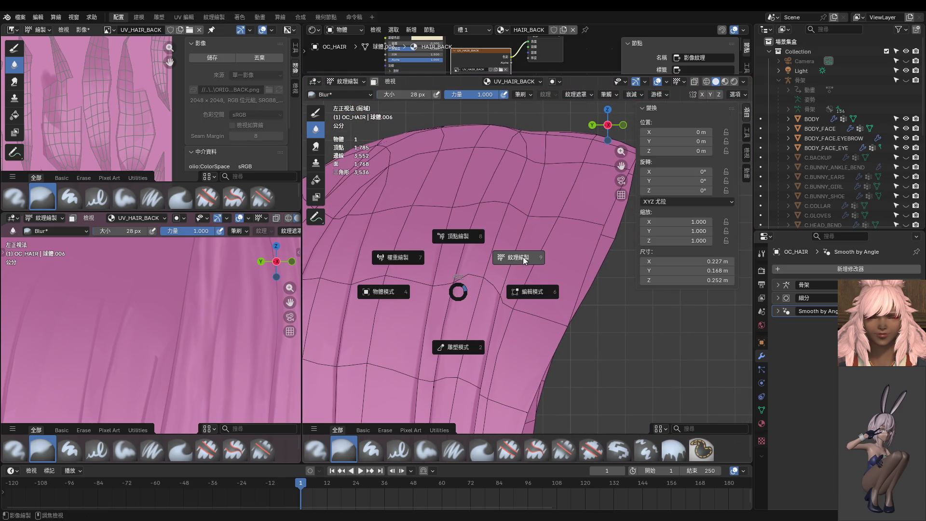
pyautogui.click(530, 259)
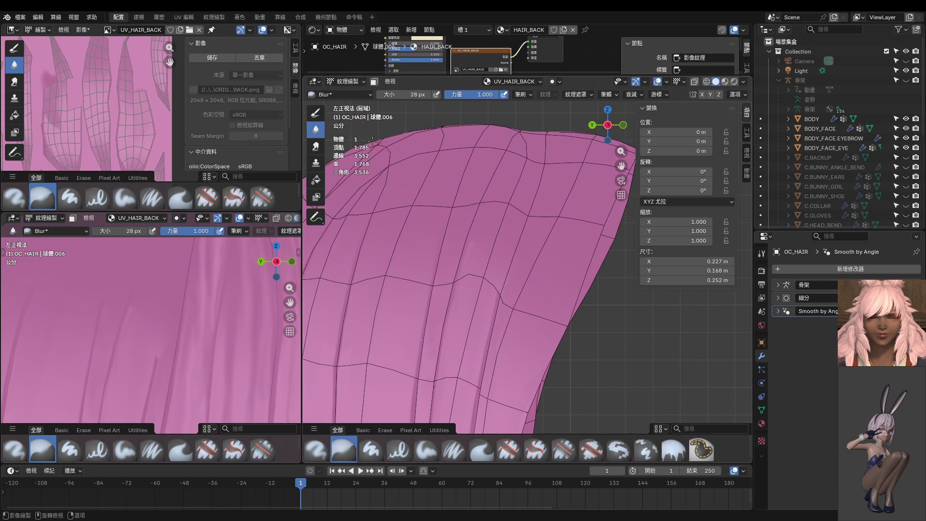
pyautogui.click(316, 112)
pyautogui.hotkey('ctrl', 'Tab')
pyautogui.click(597, 346)
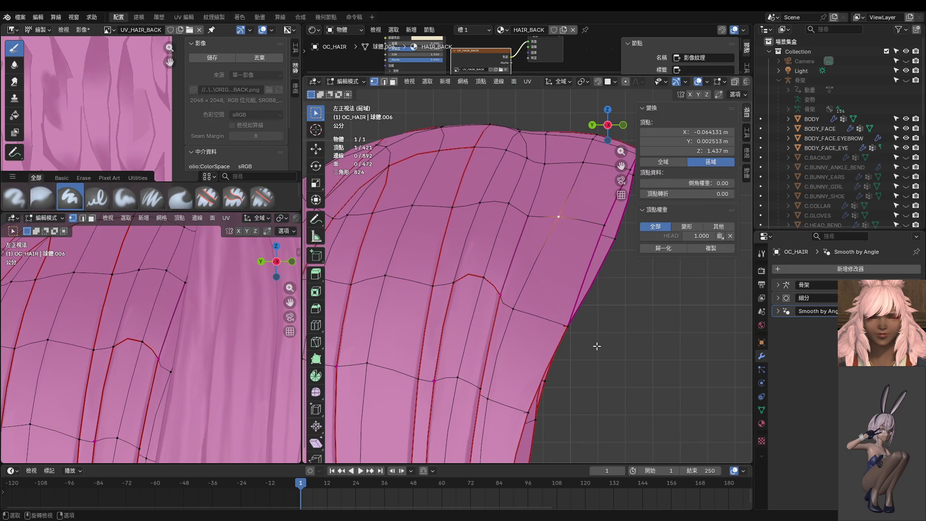
# Select one strand's linked faces and mask Texture Paint to that selection.
pyautogui.click(612, 369)
pyautogui.press('3')
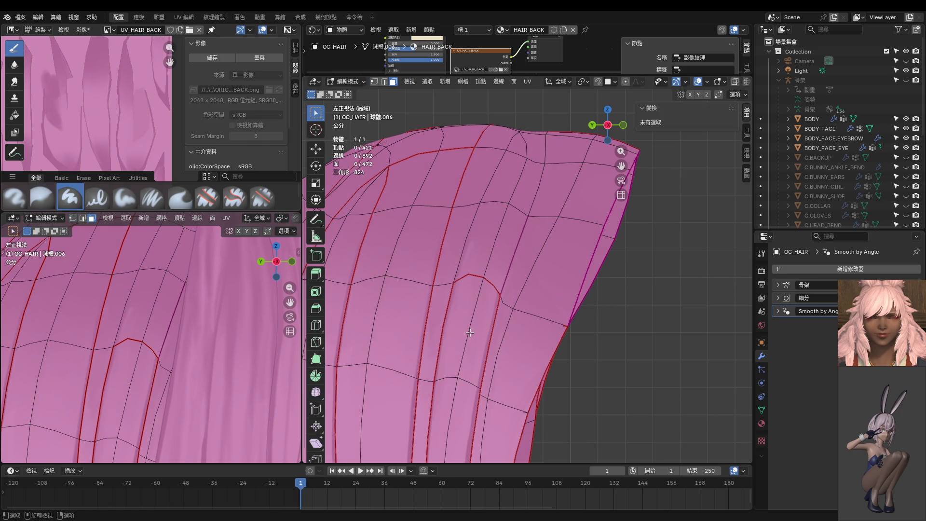
pyautogui.press('l')
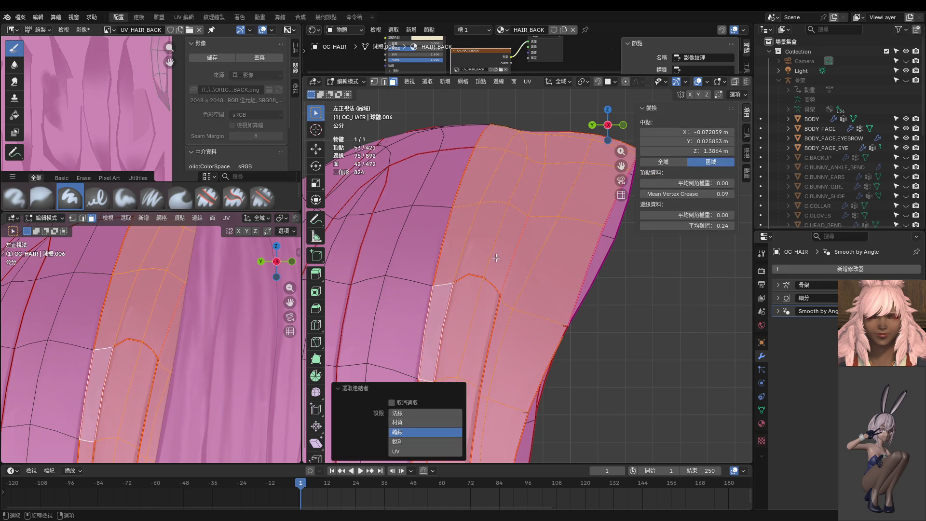
pyautogui.hotkey('ctrl', 'Tab')
pyautogui.click(487, 314)
pyautogui.scroll(-3, 487, 314)
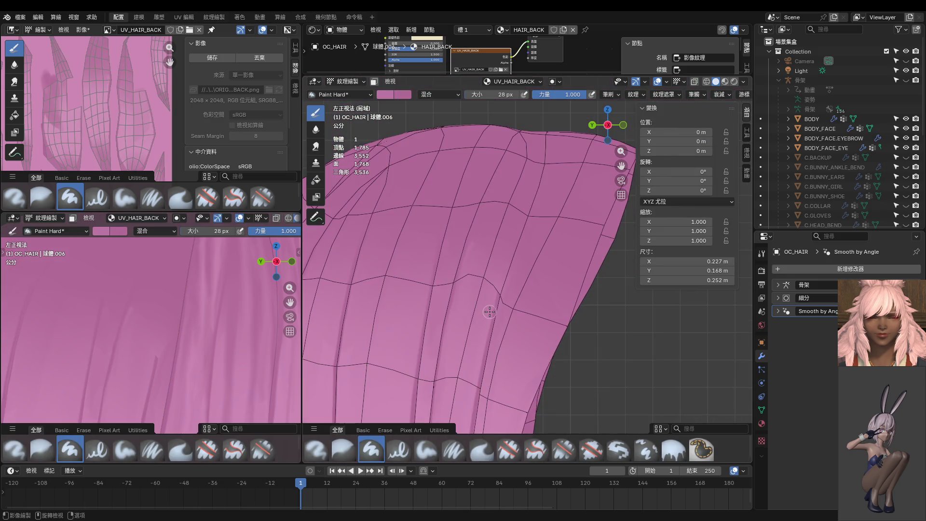
pyautogui.press('m')
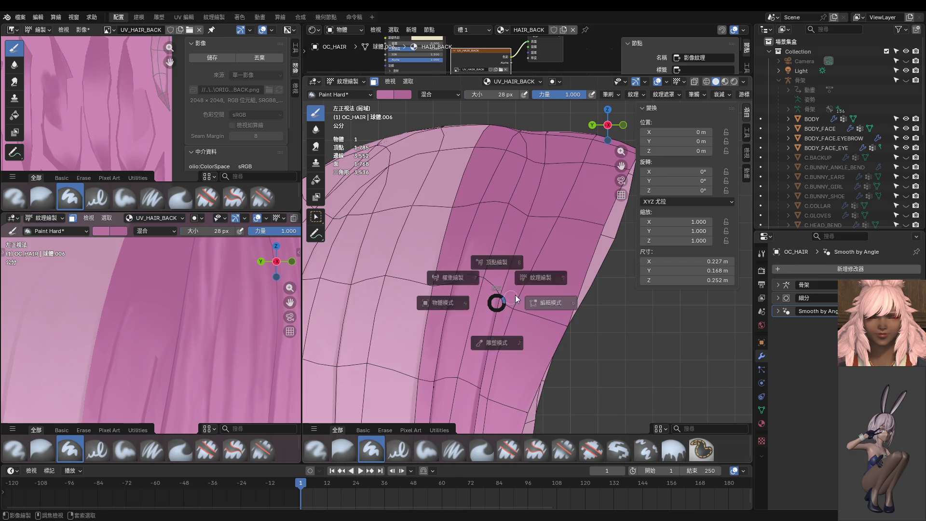
# Paint a faint darker streak up the strand with a 14 px brush in two passes.
pyautogui.scroll(3, 531, 278)
pyautogui.press('[')
pyautogui.press('[')
pyautogui.press('[')
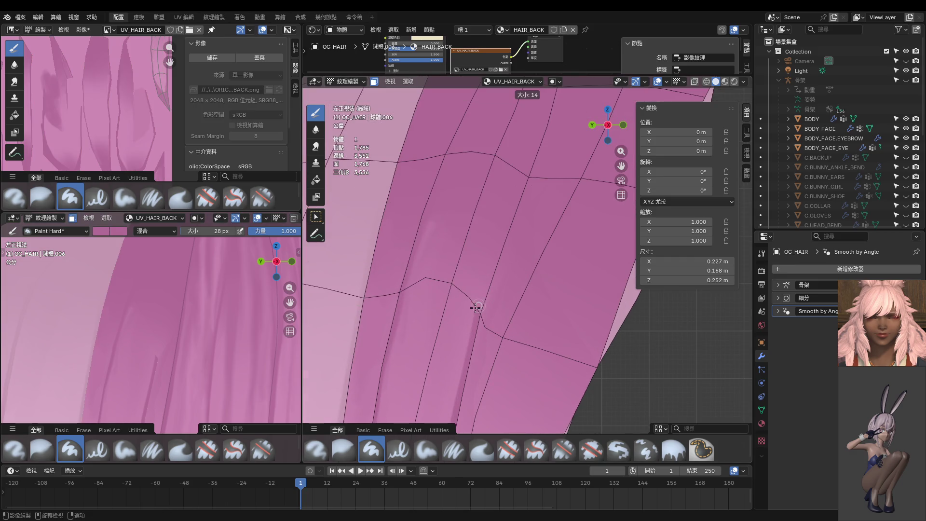
pyautogui.moveTo(478, 315); pyautogui.dragTo(499, 236)
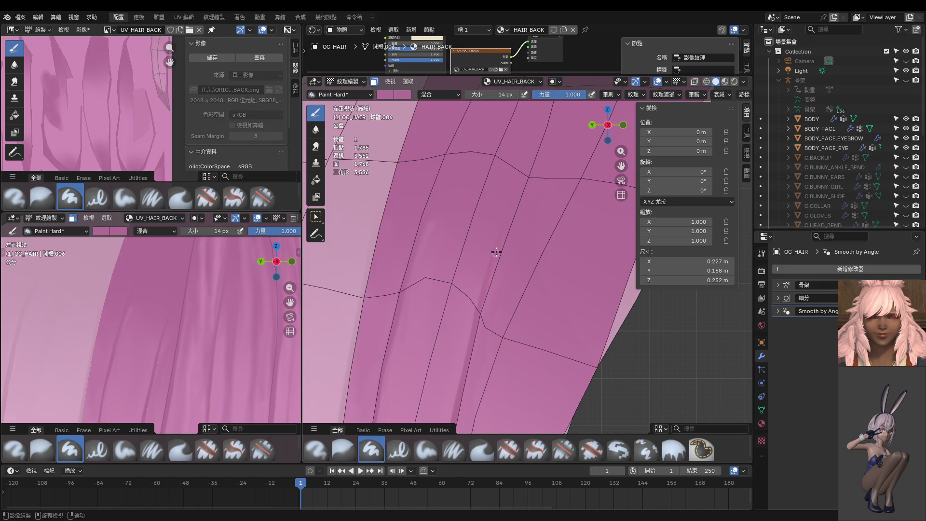
pyautogui.moveTo(477, 312); pyautogui.dragTo(481, 283)
pyautogui.scroll(-6, 525, 166)
pyautogui.scroll(-8, 225, 332)
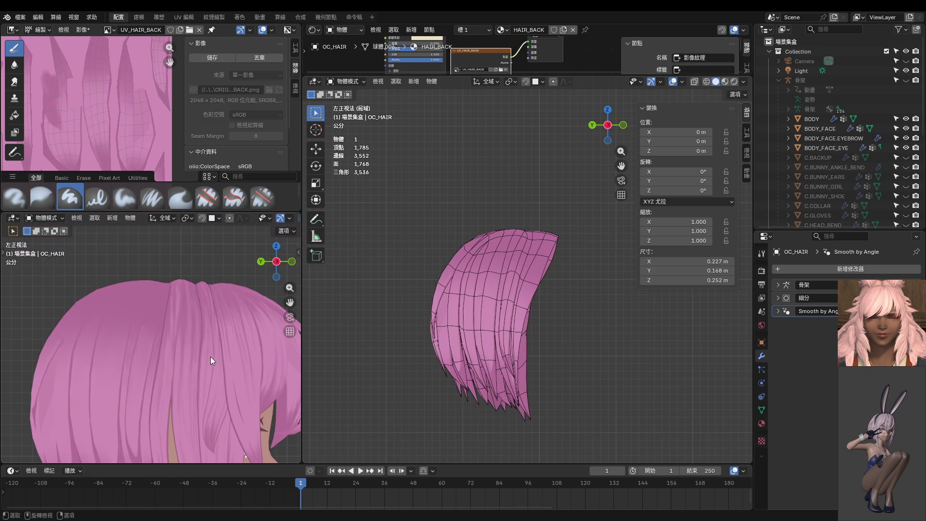
# Back in Texture Paint, paint a dark band up the back hair with Paint Hard.
pyautogui.hotkey('ctrl', 'Tab')
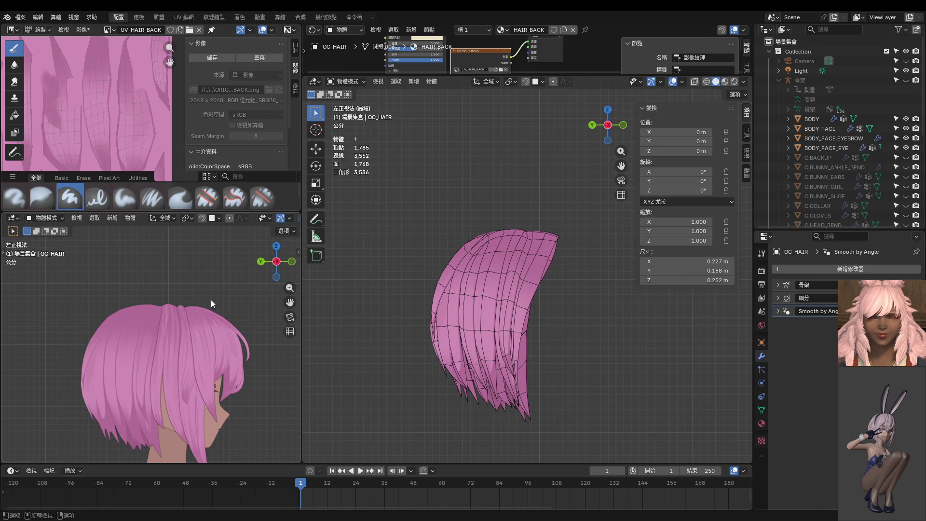
pyautogui.hotkey('ctrl', 'Tab')
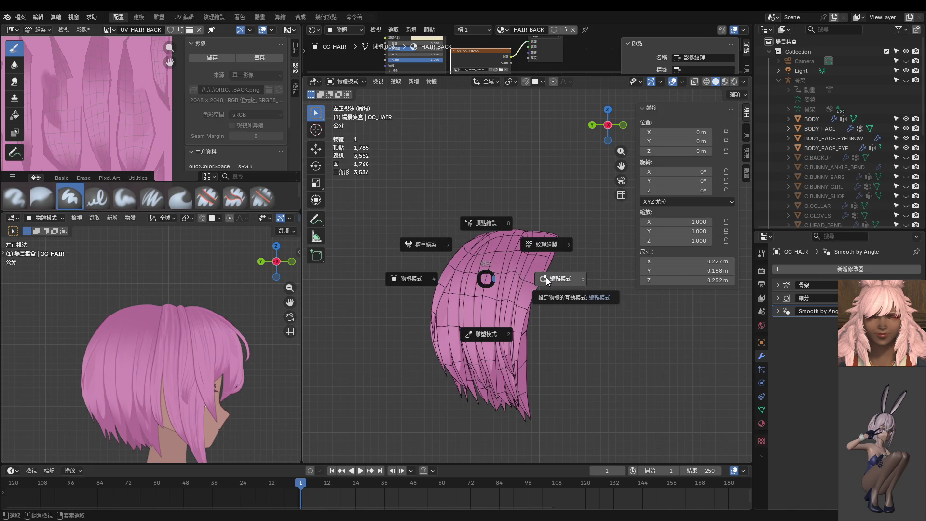
pyautogui.click(546, 244)
pyautogui.scroll(8, 502, 300)
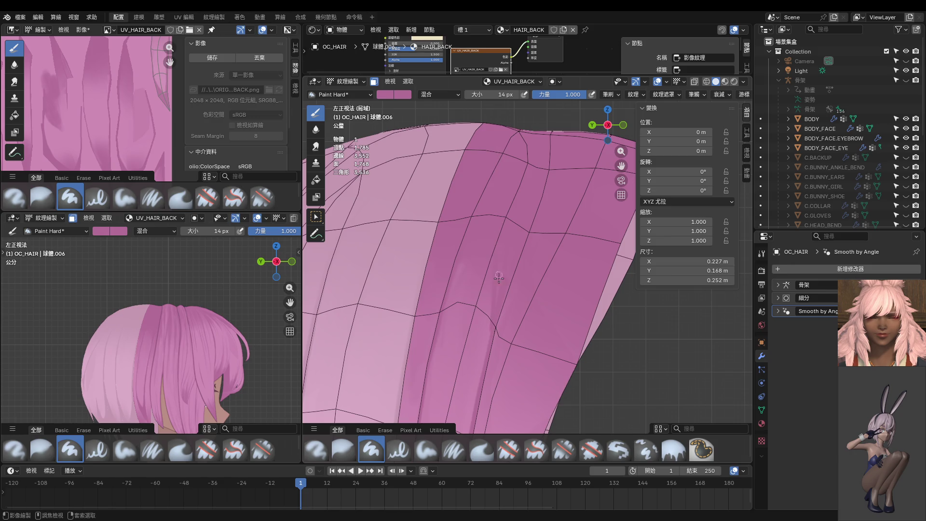
pyautogui.moveTo(492, 336); pyautogui.dragTo(489, 295)
pyautogui.scroll(5, 277, 286)
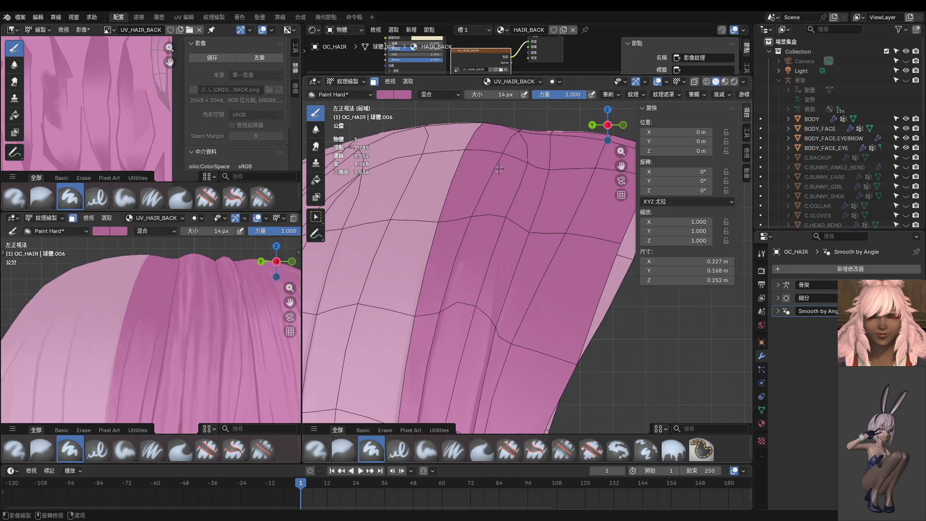
pyautogui.keyDown('ctrl'); pyautogui.moveTo(499, 171); pyautogui.dragTo(507, 274, button='middle'); pyautogui.keyUp('ctrl')
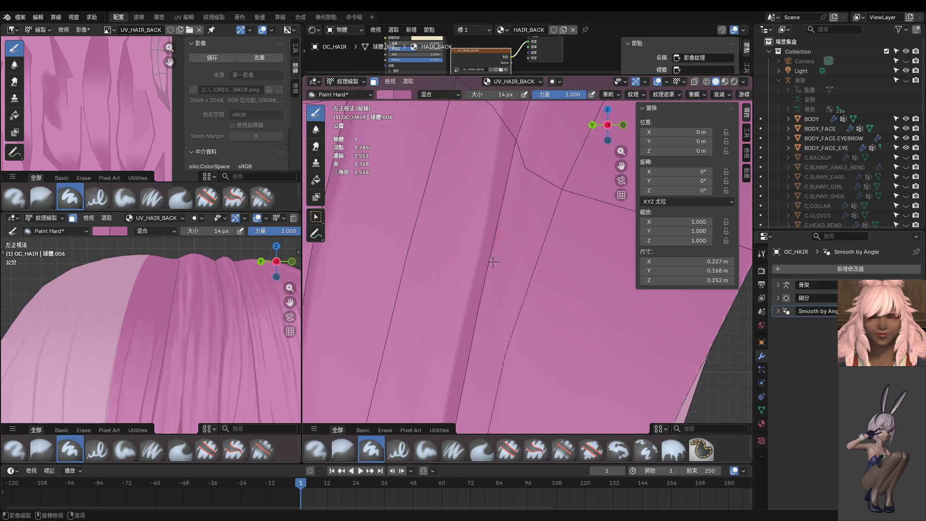
pyautogui.scroll(-2, 490, 295)
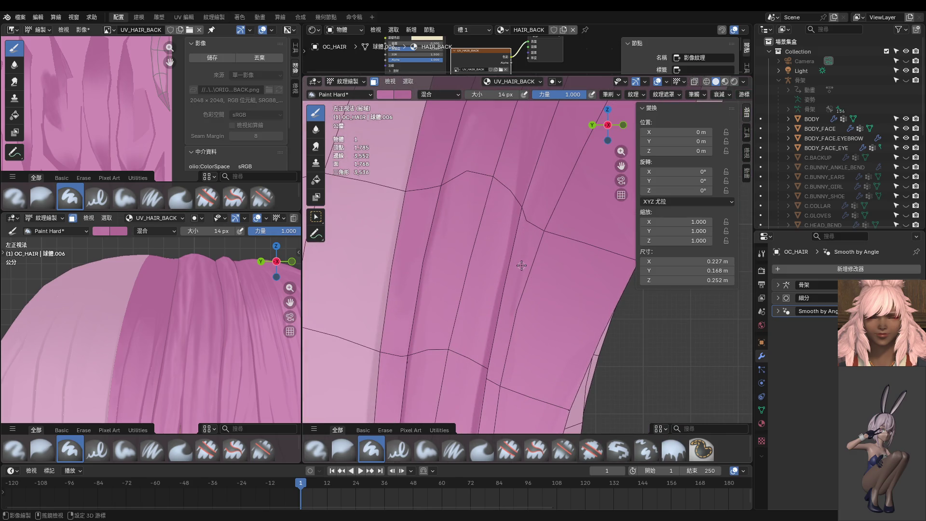
# Soften the band with the Blur brush at 48 px, then return to Object Mode.
pyautogui.press(']')
pyautogui.press(']')
pyautogui.press(']')
pyautogui.hotkey('shift', '2')
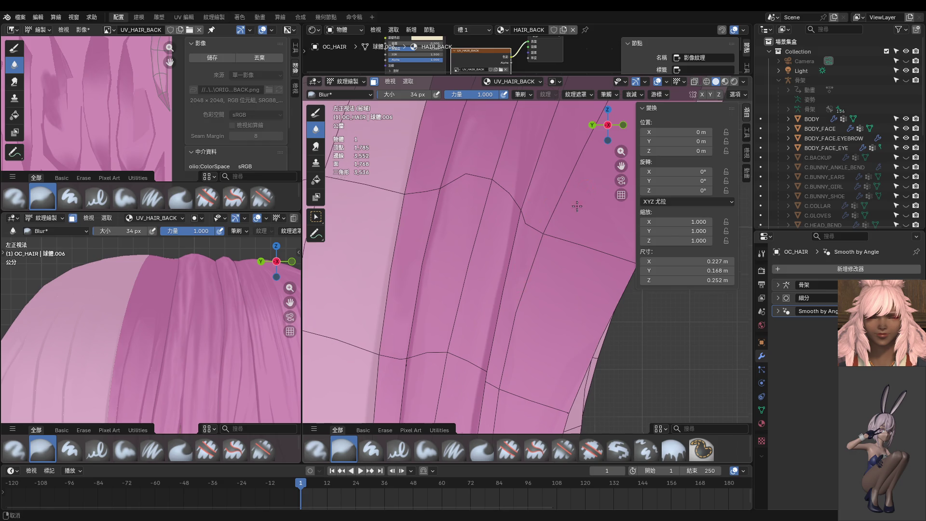
pyautogui.keyDown('shift'); pyautogui.moveTo(579, 207); pyautogui.dragTo(554, 284, button='middle'); pyautogui.keyUp('shift')
pyautogui.press('f')
pyautogui.click(570, 311)
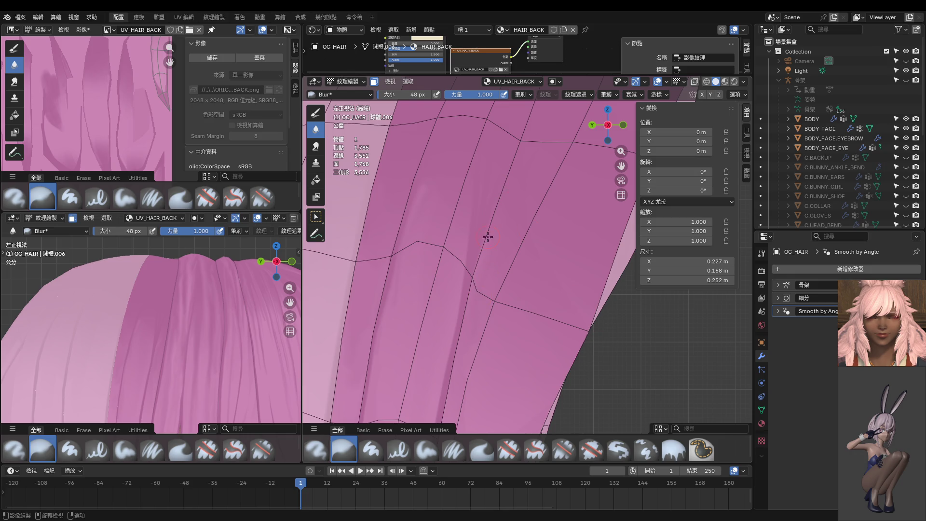
pyautogui.scroll(-5, 482, 224)
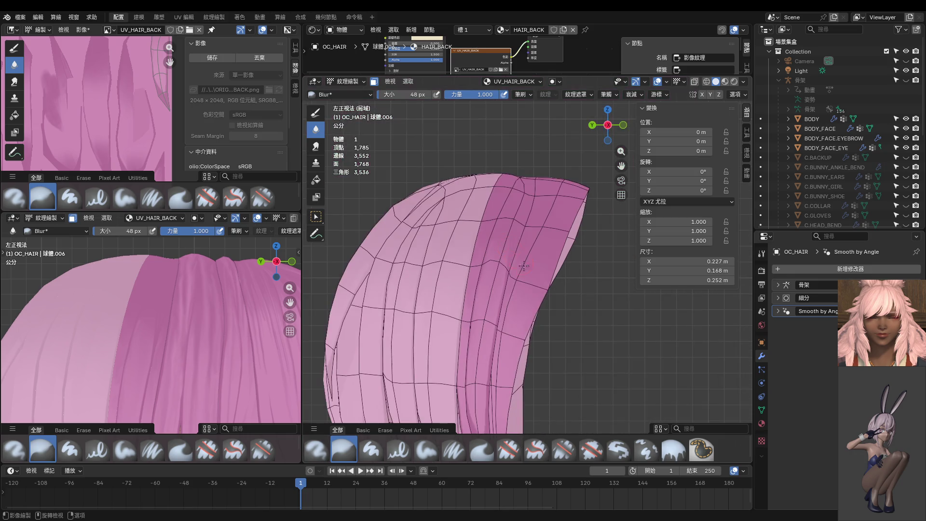
pyautogui.hotkey('ctrl', 'Tab')
pyautogui.scroll(-5, 190, 331)
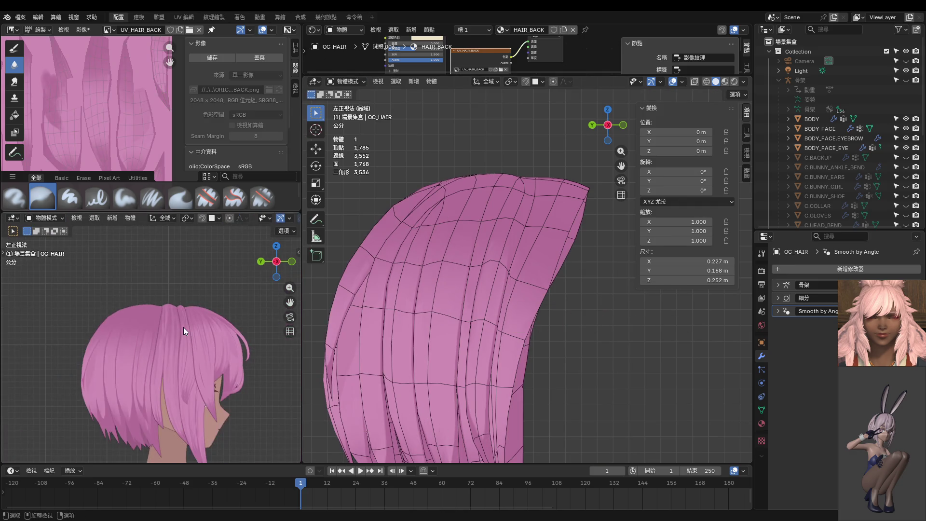
# In Texture Paint, add a short darker stroke on the band with Paint Hard at 16 px.
pyautogui.scroll(3, 530, 286)
pyautogui.hotkey('ctrl', 'Tab')
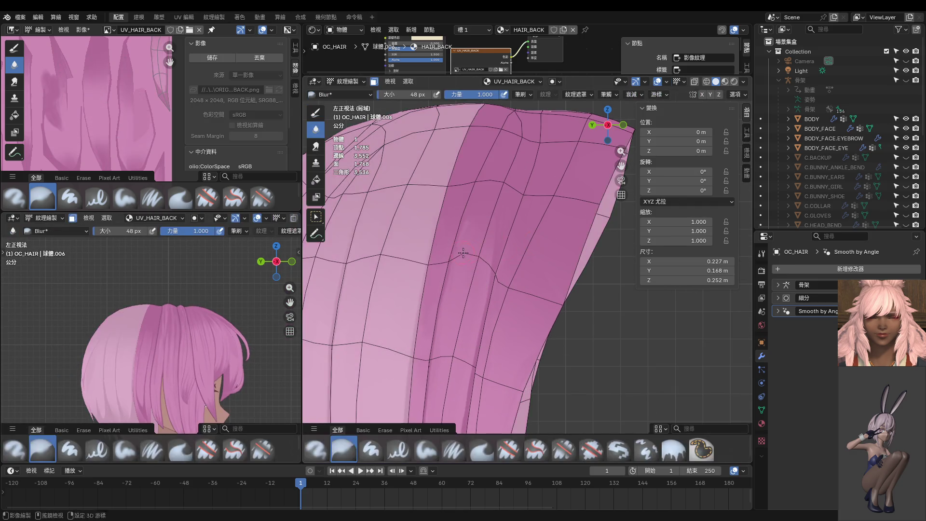
pyautogui.scroll(2, 496, 236)
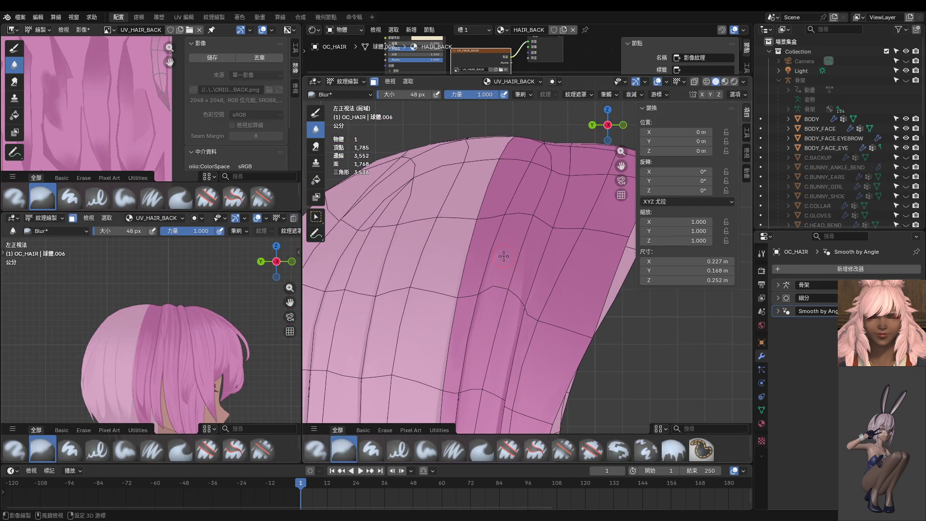
pyautogui.click(316, 112)
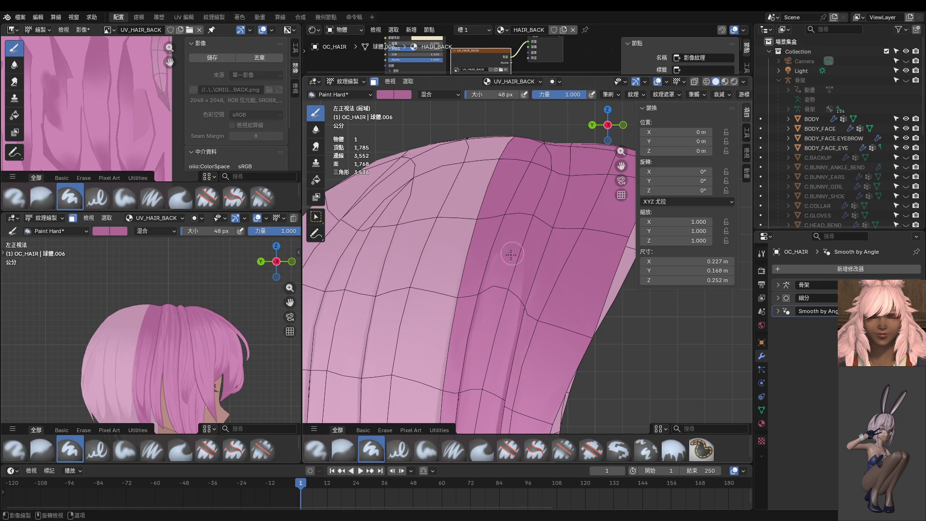
pyautogui.scroll(3, 492, 273)
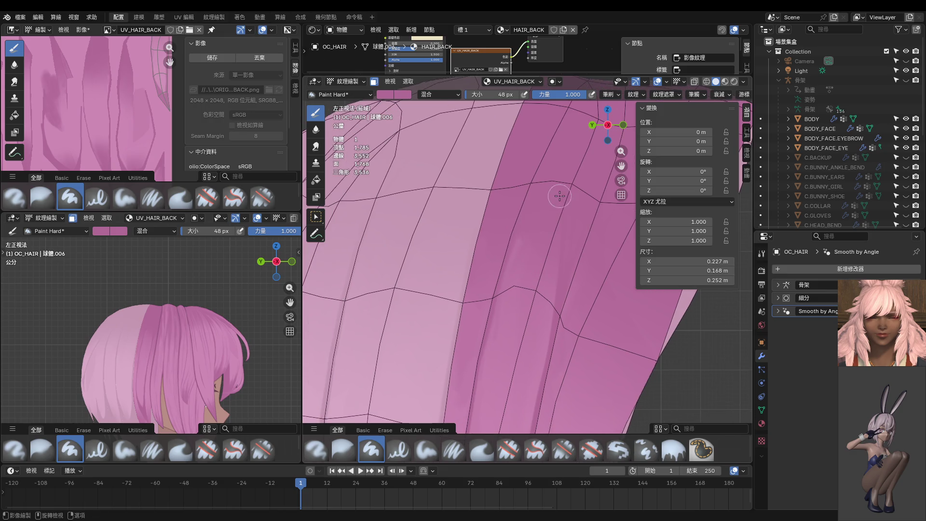
pyautogui.press('f')
pyautogui.click(499, 285)
pyautogui.moveTo(494, 306); pyautogui.dragTo(505, 268)
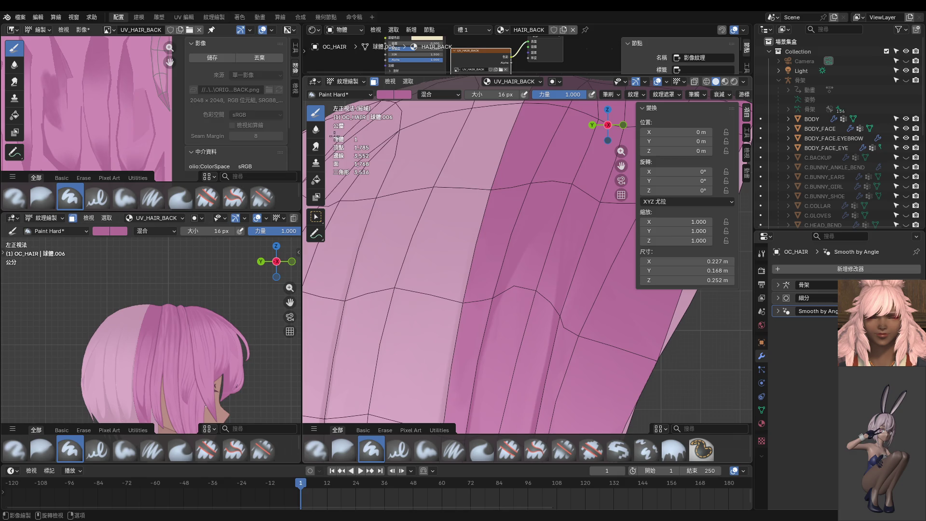
# Blend the stroke with the Blur brush at 46 px, return to Object Mode, and orbit the side view.
pyautogui.click(317, 130)
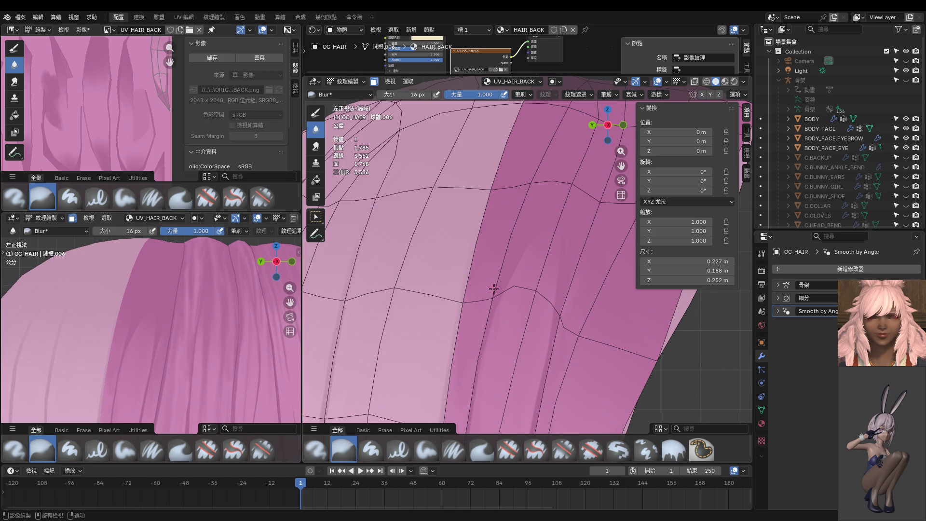
pyautogui.press('f')
pyautogui.click(542, 223)
pyautogui.scroll(-5, 547, 347)
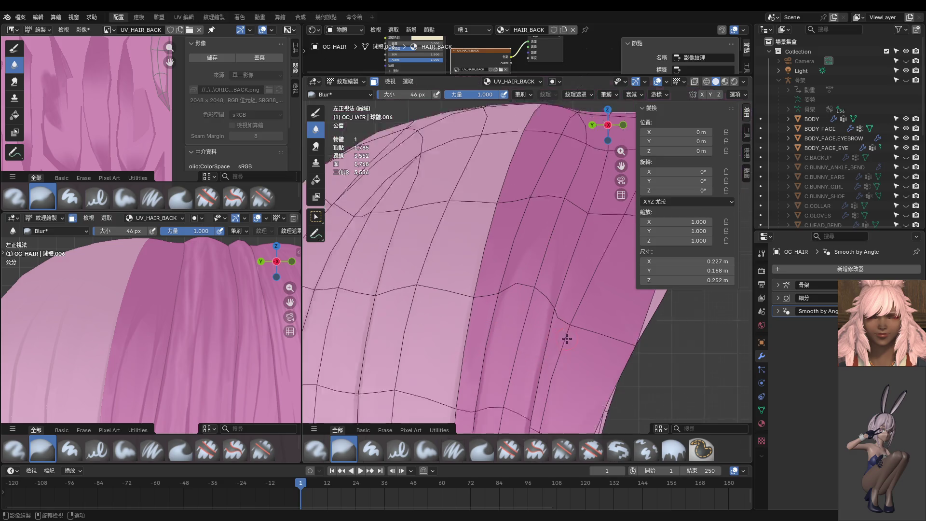
pyautogui.scroll(-5, 182, 326)
pyautogui.scroll(2, 183, 327)
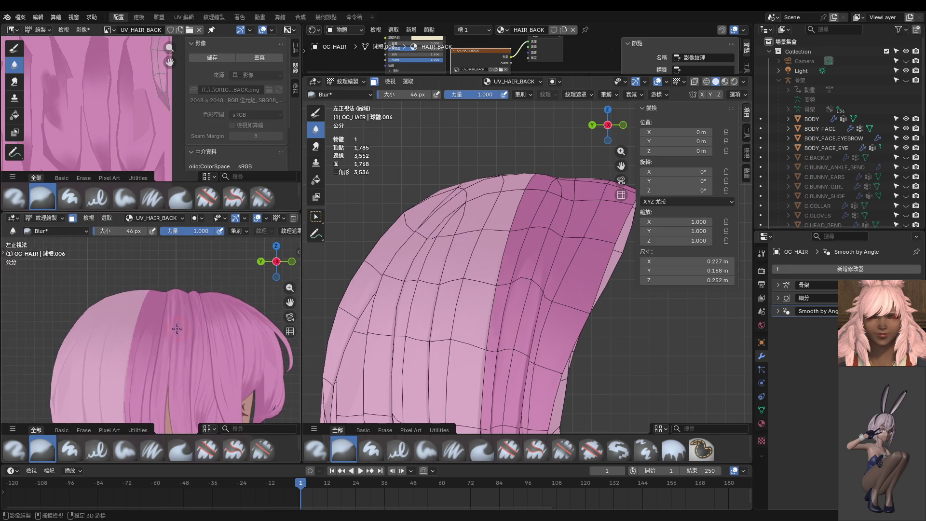
pyautogui.hotkey('ctrl', 'Tab')
pyautogui.scroll(-3, 154, 325)
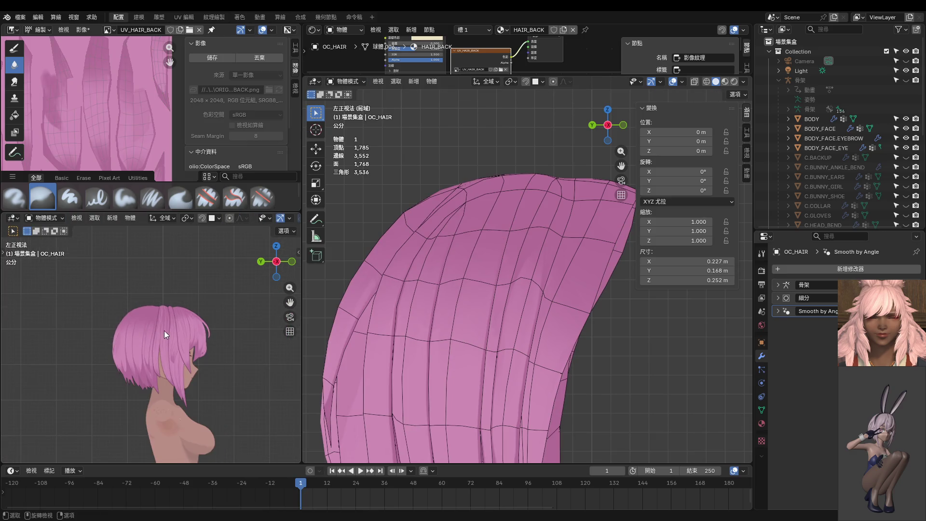
pyautogui.moveTo(164, 331)
pyautogui.mouseDown(button='middle')
pyautogui.moveTo(242, 334)
pyautogui.moveTo(255, 371)
pyautogui.moveTo(191, 350)
pyautogui.mouseUp(button='middle')
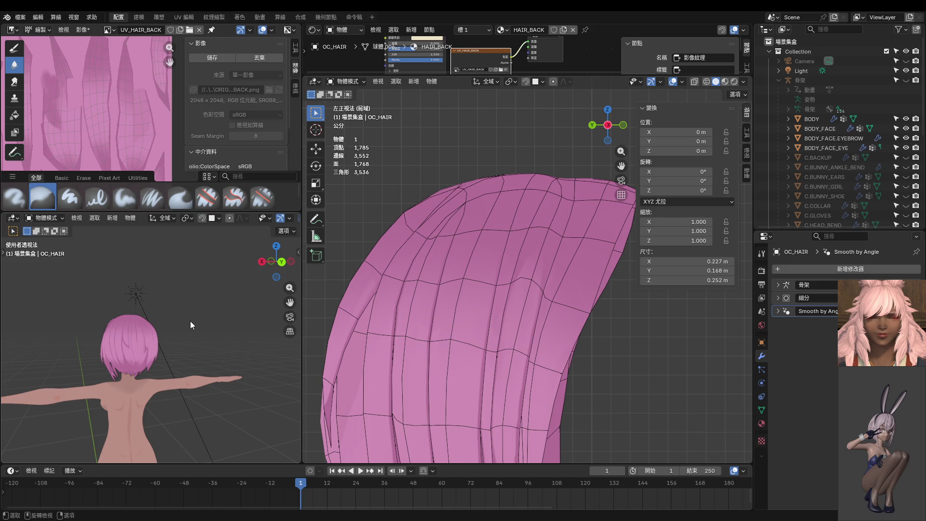
# Save the painted UV_HAIR_BACK.png texture and orbit to the back of the hair.
pyautogui.click(196, 55)
pyautogui.scroll(-3, 421, 299)
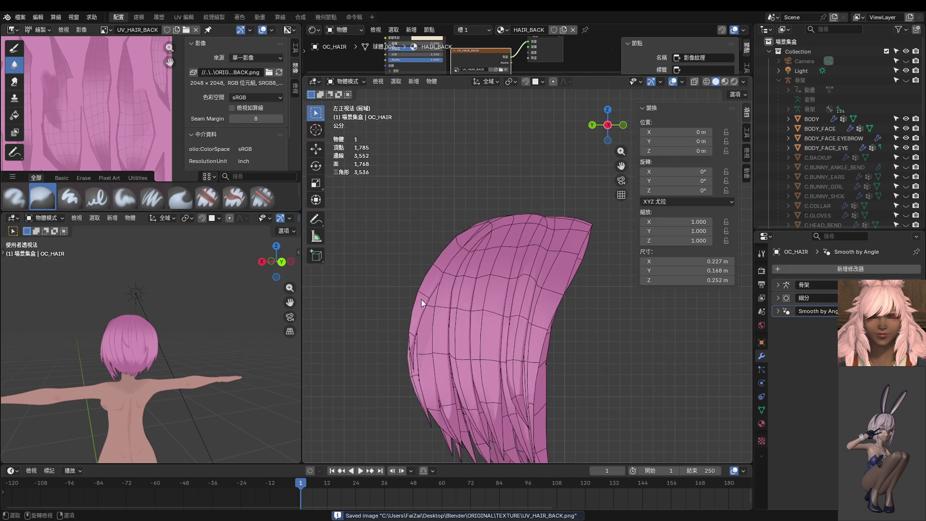
pyautogui.moveTo(421, 299)
pyautogui.mouseDown(button='middle')
pyautogui.moveTo(418, 355)
pyautogui.moveTo(465, 305)
pyautogui.moveTo(450, 269)
pyautogui.mouseUp(button='middle')
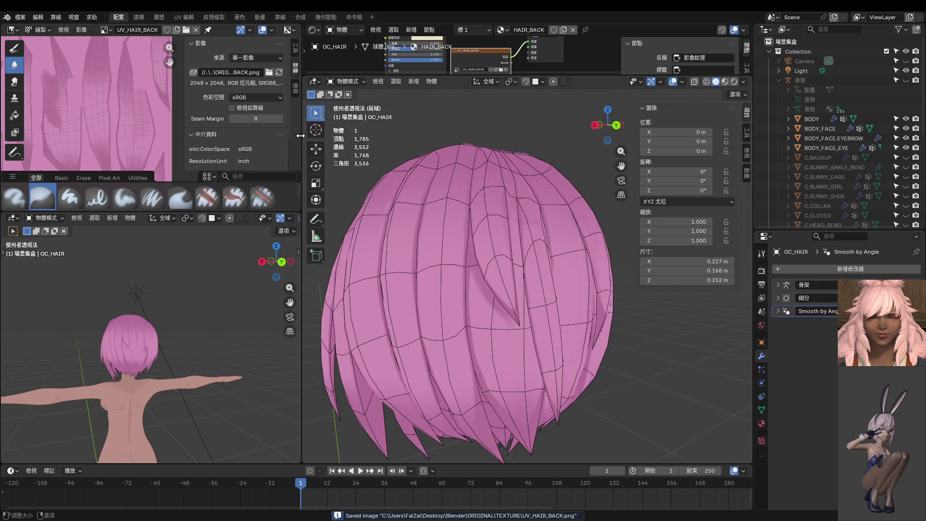
# Switch the back-hair mesh through Texture Paint into Edit Mode.
pyautogui.hotkey('ctrl', 'Tab')
pyautogui.scroll(-2, 483, 245)
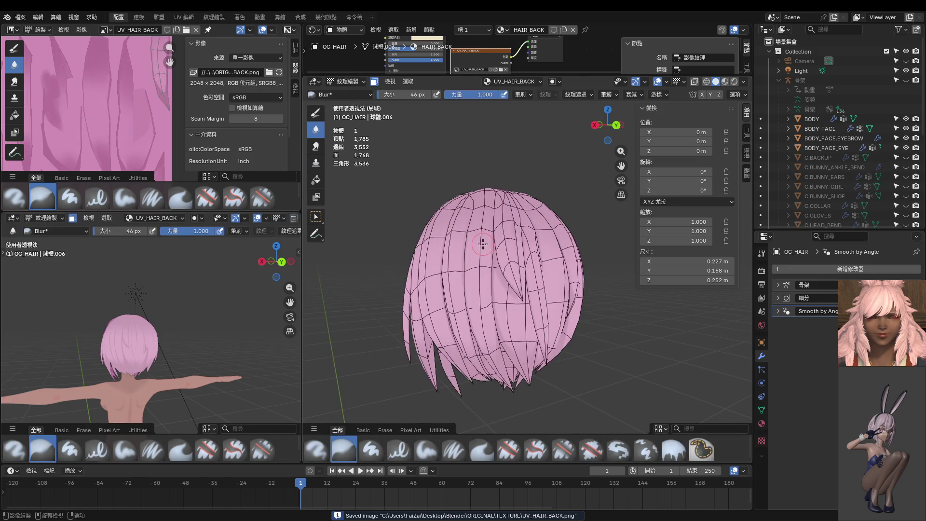
pyautogui.press('Tab')
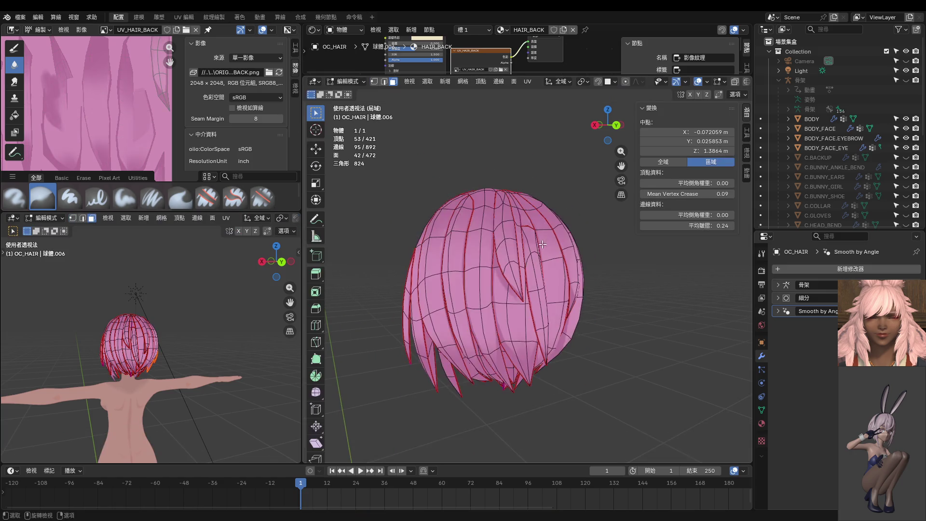
# Add seam-bounded strand islands to the selection while orbiting around the hair.
pyautogui.moveTo(542, 244); pyautogui.dragTo(492, 241, button='middle')
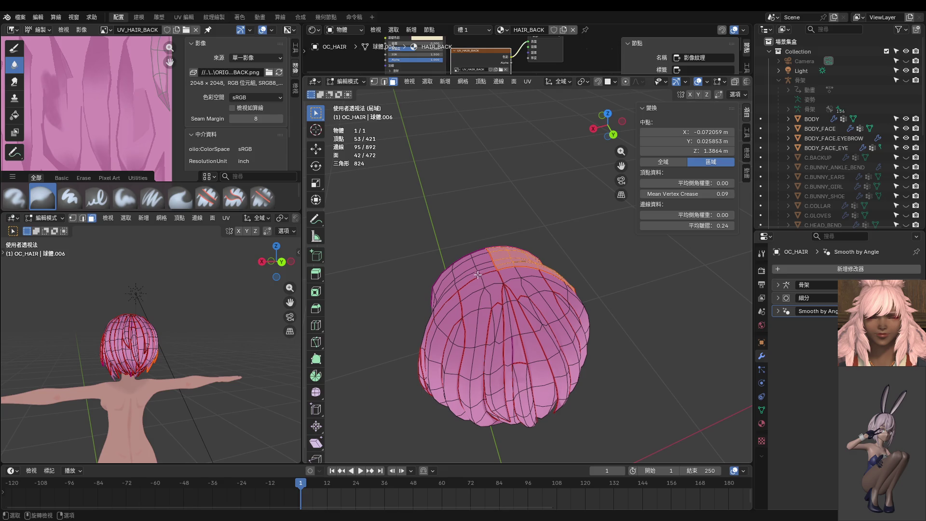
pyautogui.press('l')
pyautogui.press('l')
pyautogui.press('l')
pyautogui.press('l')
pyautogui.press('l')
pyautogui.press('l')
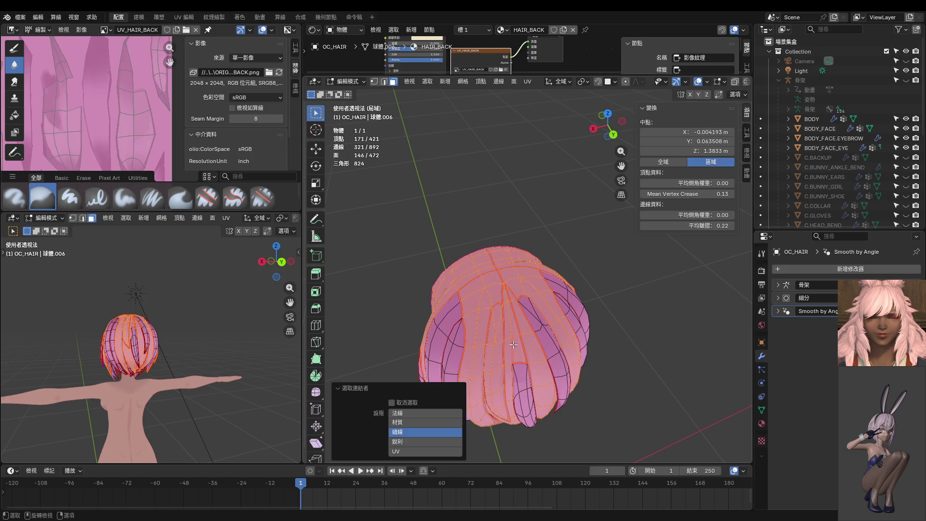
pyautogui.moveTo(512, 364)
pyautogui.mouseDown(button='middle')
pyautogui.moveTo(514, 311)
pyautogui.moveTo(578, 279)
pyautogui.moveTo(436, 302)
pyautogui.moveTo(544, 323)
pyautogui.mouseUp(button='middle')
pyautogui.press('l')
pyautogui.press('l')
pyautogui.press('l')
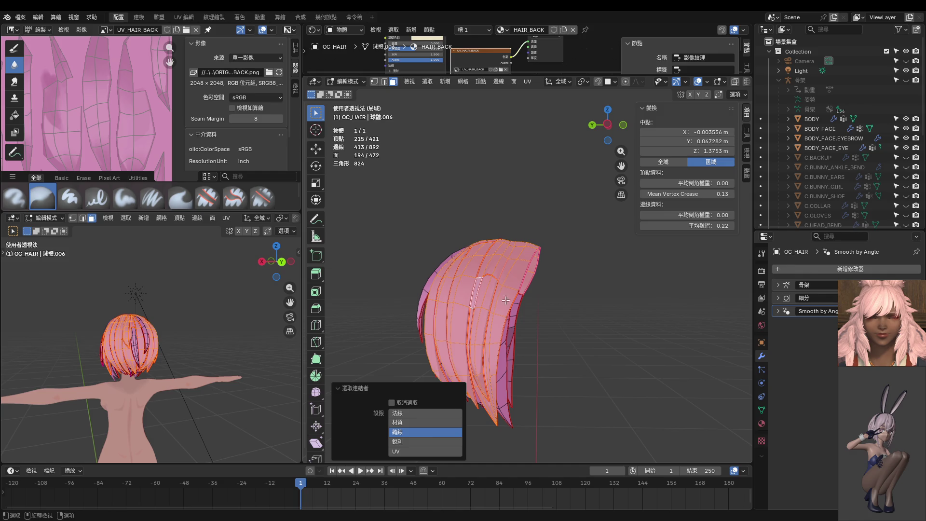
# Clear the selection, pick several linked strand islands (about 197 vertices), and switch to Texture Paint.
pyautogui.hotkey('alt', 'a')
pyautogui.moveTo(564, 275); pyautogui.dragTo(546, 393, button='middle')
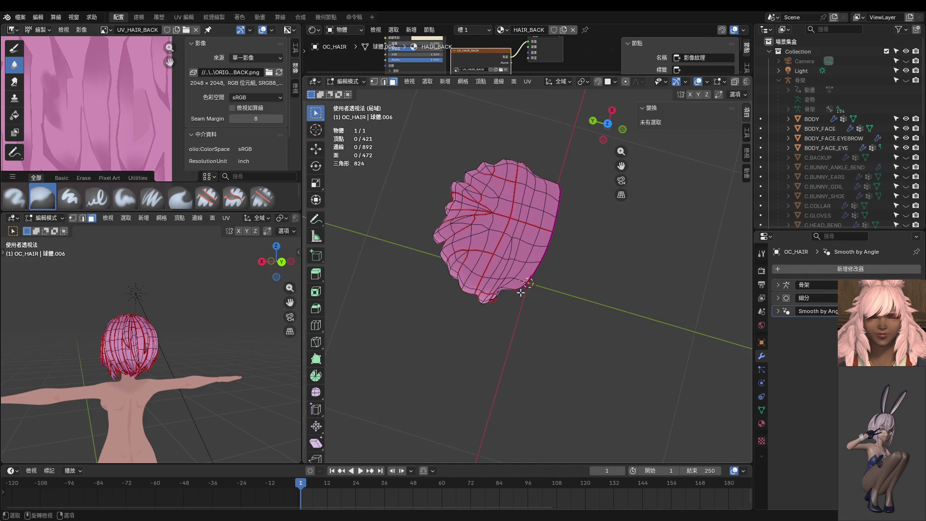
pyautogui.press('l')
pyautogui.press('l')
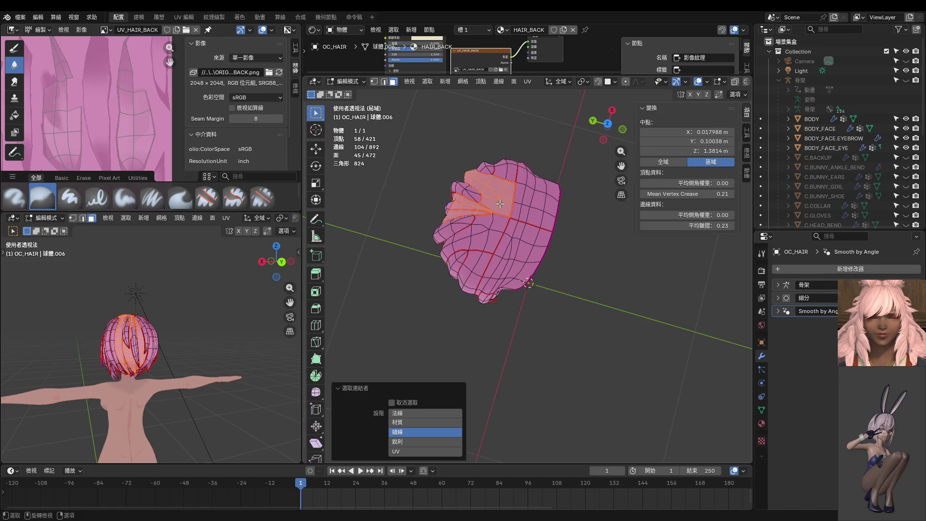
pyautogui.press('l')
pyautogui.press('l')
pyautogui.press('l')
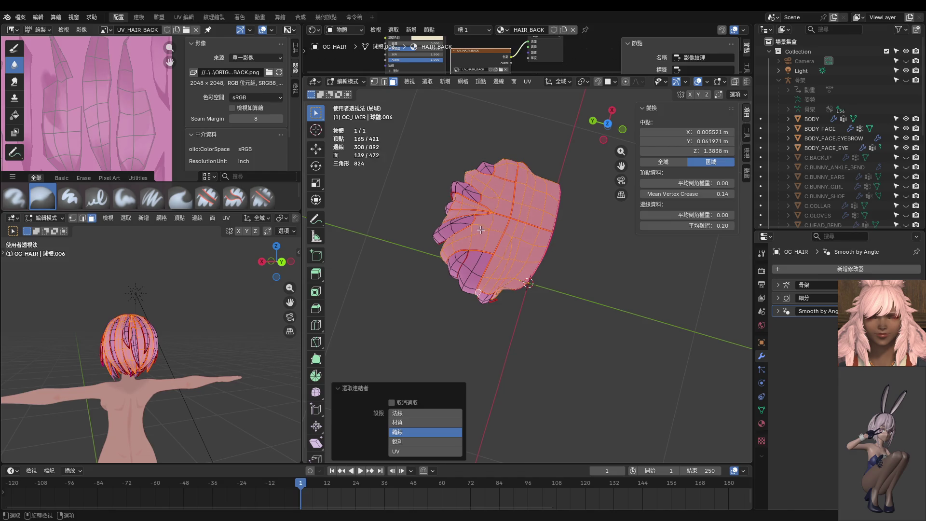
pyautogui.moveTo(480, 230)
pyautogui.mouseDown(button='middle')
pyautogui.moveTo(585, 206)
pyautogui.moveTo(428, 279)
pyautogui.moveTo(497, 275)
pyautogui.moveTo(468, 332)
pyautogui.mouseUp(button='middle')
pyautogui.press('l')
pyautogui.press('l')
pyautogui.press('l')
pyautogui.hotkey('ctrl', 'Tab')
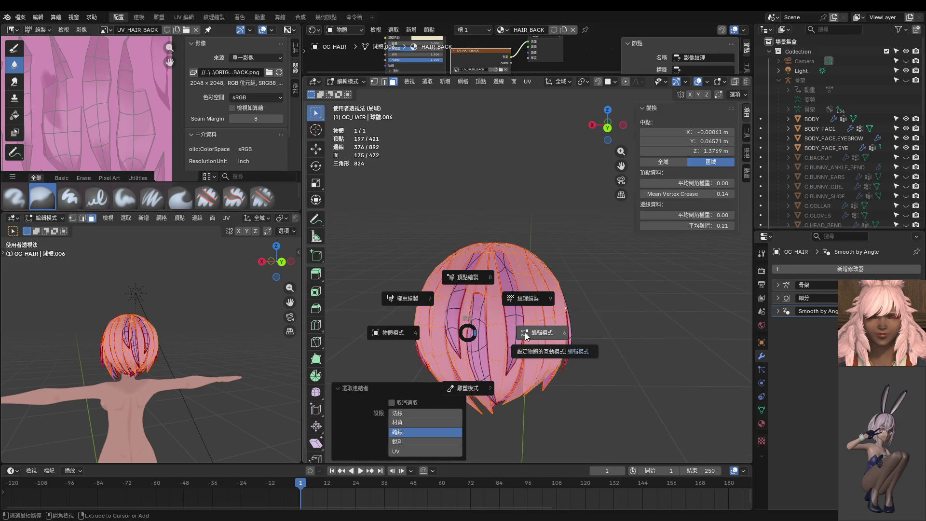
pyautogui.click(528, 299)
# Pick the Paint Hard draw brush and set its size to 120 px.
pyautogui.moveTo(528, 299); pyautogui.dragTo(403, 201, button='middle')
pyautogui.click(316, 146)
pyautogui.scroll(3, 488, 254)
pyautogui.moveTo(487, 254)
pyautogui.mouseDown(button='middle')
pyautogui.moveTo(531, 247)
pyautogui.moveTo(540, 257)
pyautogui.mouseUp(button='middle')
pyautogui.click(316, 113)
pyautogui.press('f')
pyautogui.click(540, 257)
# Paint a first stroke on the hair texture, then orbit to a side-back view.
pyautogui.moveTo(554, 270); pyautogui.dragTo(620, 329)
pyautogui.moveTo(621, 329); pyautogui.dragTo(569, 300, button='middle')
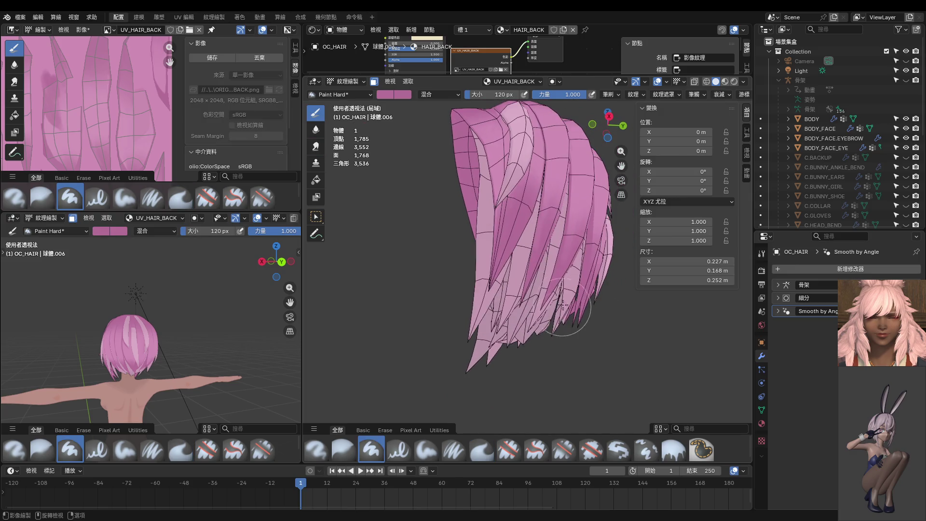
pyautogui.moveTo(397, 255); pyautogui.dragTo(400, 276, button='middle')
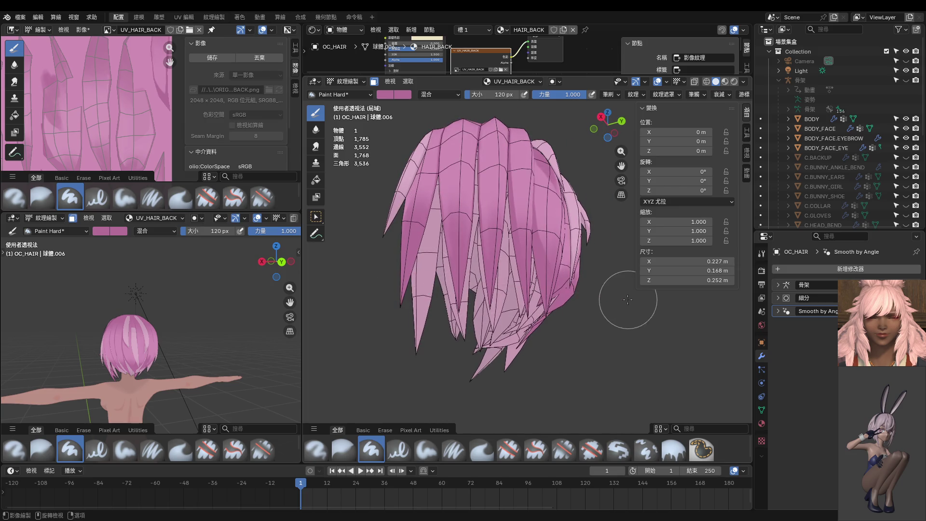
pyautogui.moveTo(630, 290); pyautogui.dragTo(537, 300, button='middle')
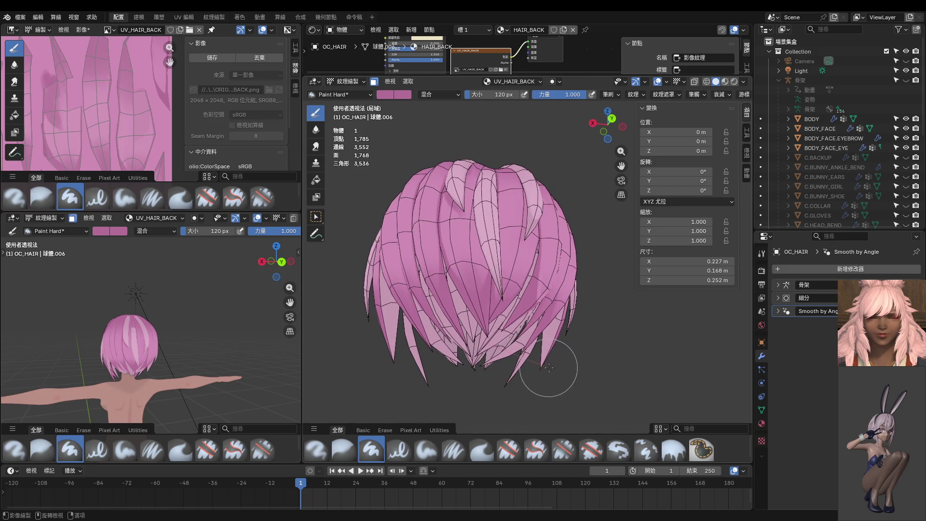
pyautogui.moveTo(567, 350); pyautogui.dragTo(463, 368, button='middle')
pyautogui.scroll(10, 559, 275)
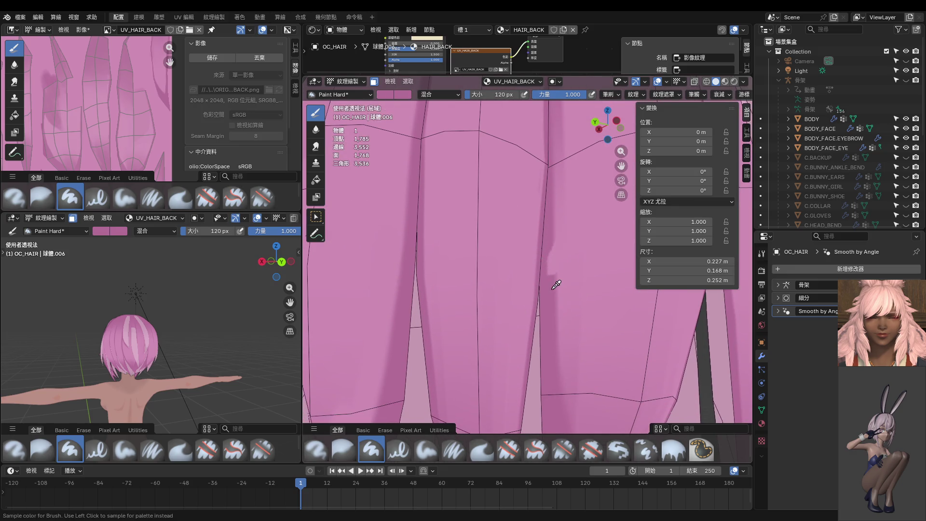
# Shrink the brush to 32 px, paint a darker streak along the strand crease, and select Smear.
pyautogui.press('f')
pyautogui.click(527, 285)
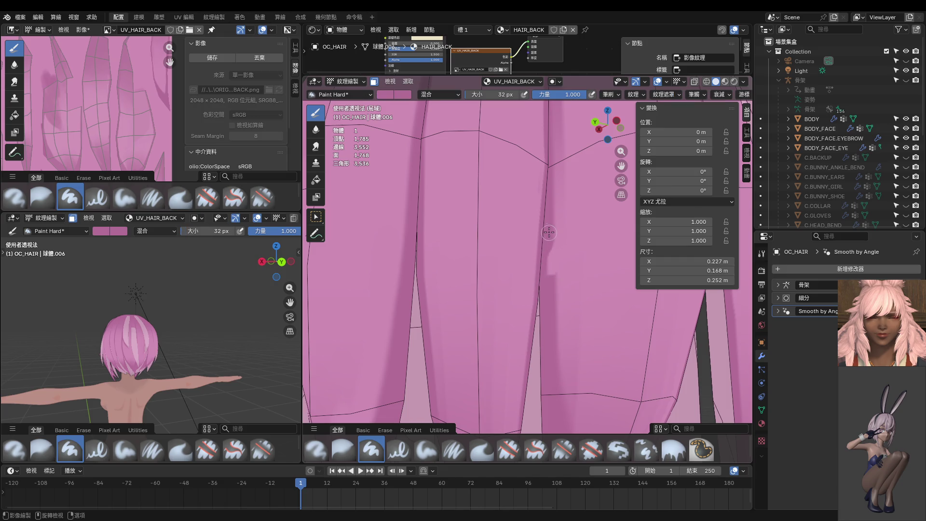
pyautogui.moveTo(547, 323); pyautogui.dragTo(550, 306, button='middle')
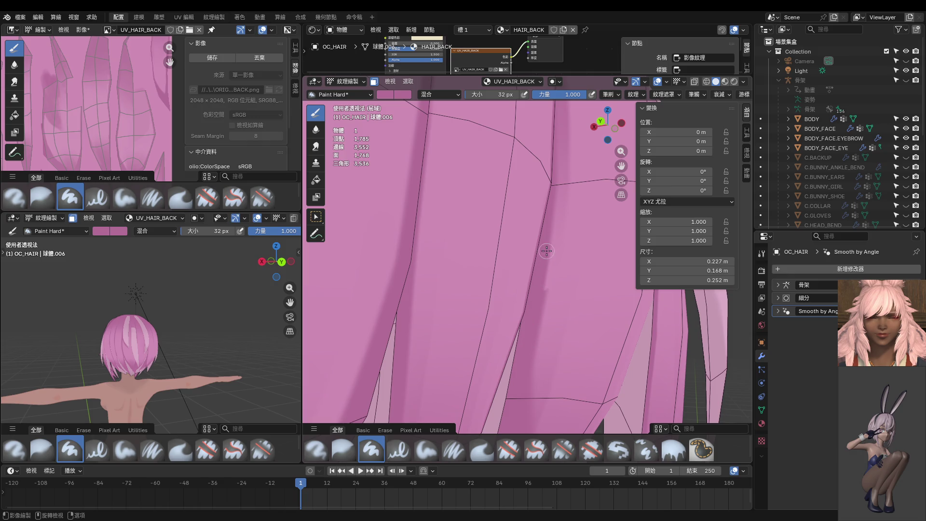
pyautogui.moveTo(547, 251); pyautogui.dragTo(532, 341)
pyautogui.moveTo(533, 310)
pyautogui.mouseDown(button='middle')
pyautogui.moveTo(507, 246)
pyautogui.moveTo(500, 268)
pyautogui.mouseUp(button='middle')
pyautogui.click(316, 146)
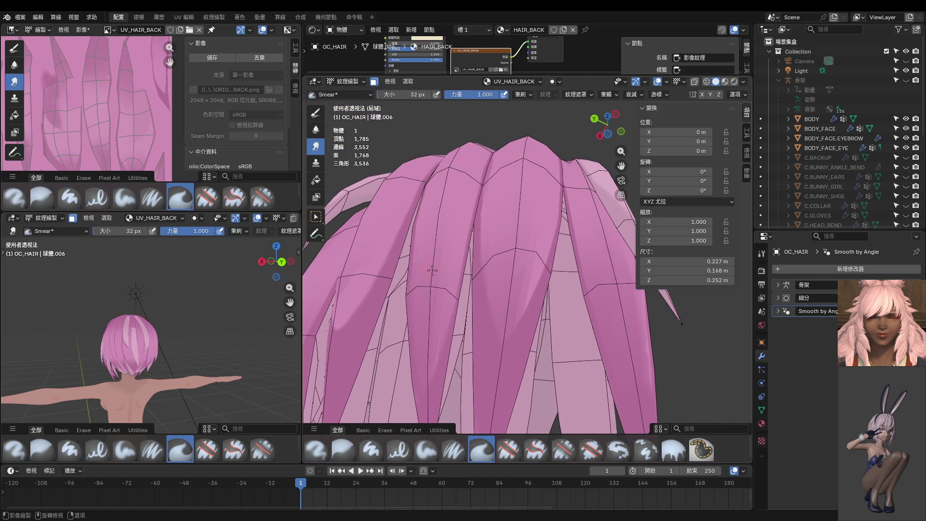
# Smear darker streaks up a back strand and blend the lower-left strand shading.
pyautogui.moveTo(517, 178); pyautogui.dragTo(550, 265, button='middle')
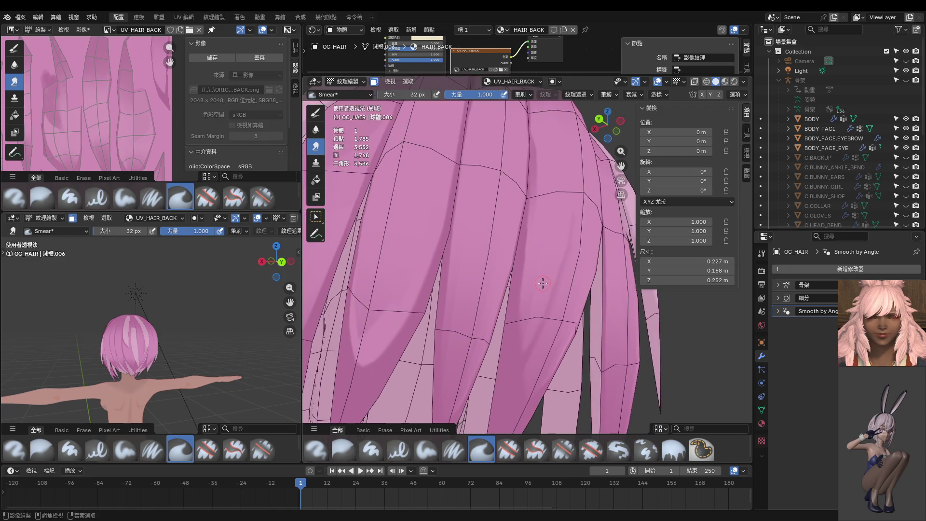
pyautogui.scroll(-3, 427, 256)
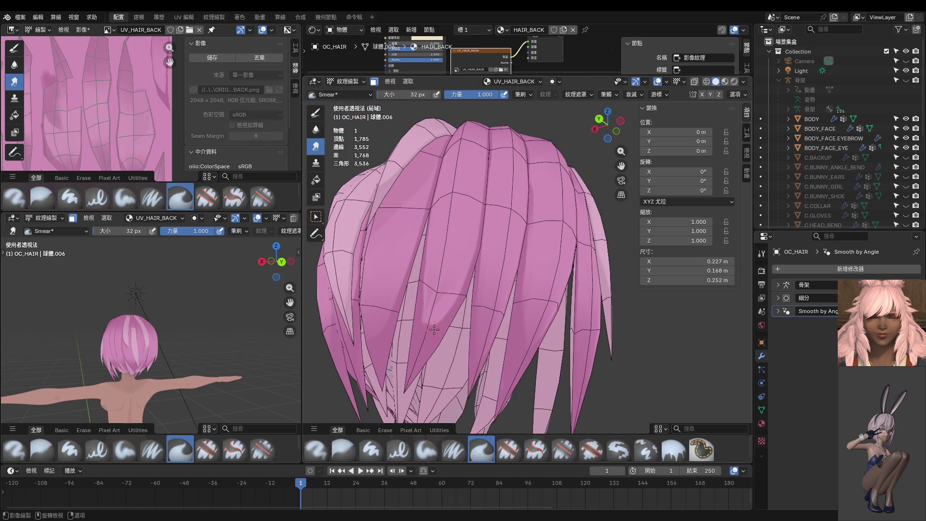
pyautogui.moveTo(432, 330); pyautogui.dragTo(461, 217)
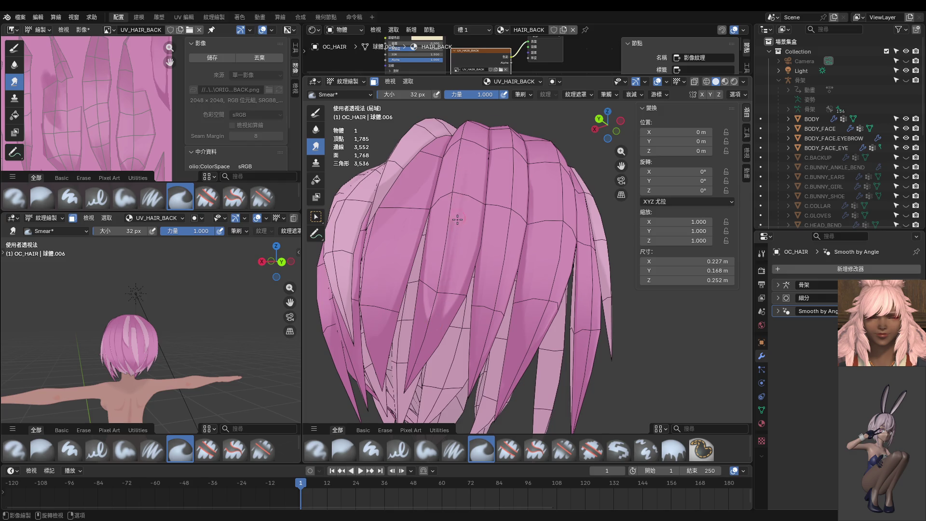
pyautogui.moveTo(457, 219); pyautogui.dragTo(446, 282, button='middle')
pyautogui.moveTo(436, 331)
pyautogui.mouseDown()
pyautogui.moveTo(451, 230)
pyautogui.moveTo(436, 356)
pyautogui.moveTo(443, 313)
pyautogui.moveTo(433, 343)
pyautogui.mouseUp()
pyautogui.scroll(3, 433, 344)
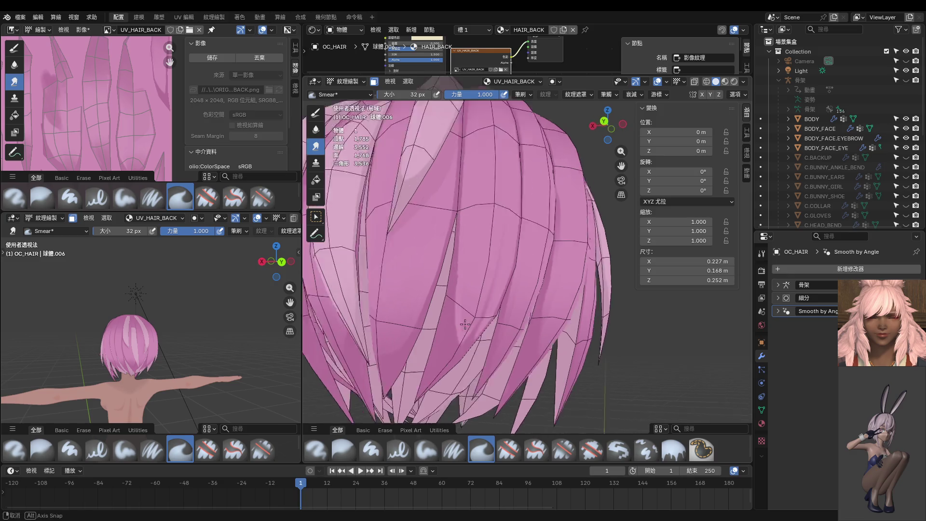
pyautogui.moveTo(472, 307); pyautogui.dragTo(518, 167)
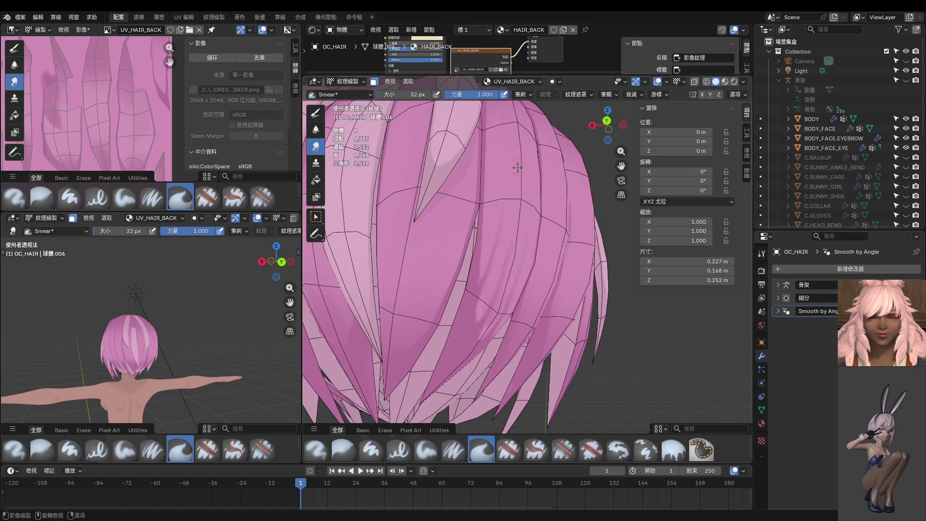
pyautogui.moveTo(485, 256); pyautogui.dragTo(459, 348)
pyautogui.moveTo(484, 300); pyautogui.dragTo(440, 387)
pyautogui.moveTo(477, 315); pyautogui.dragTo(453, 369)
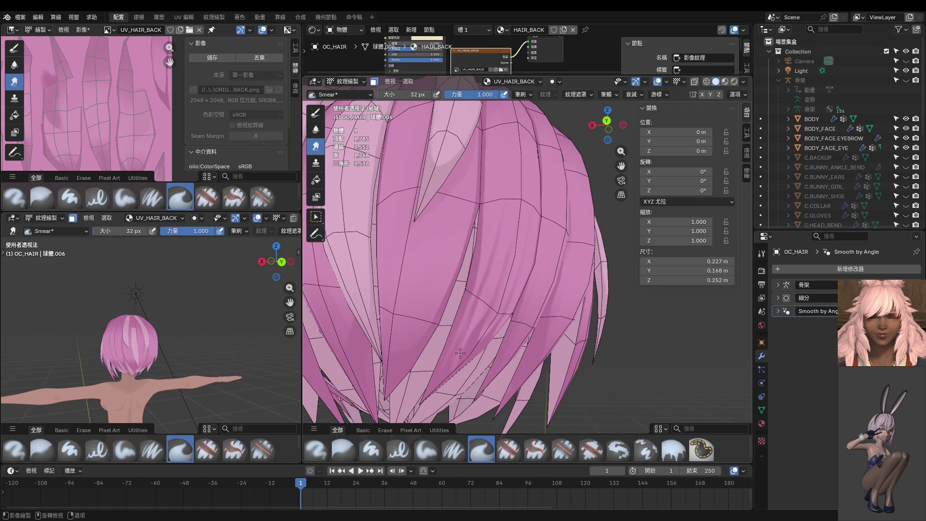
# Inspect the crown from several angles, smear two darker streaks, then undo them.
pyautogui.moveTo(460, 353); pyautogui.dragTo(446, 310, button='middle')
pyautogui.moveTo(441, 328); pyautogui.dragTo(462, 233)
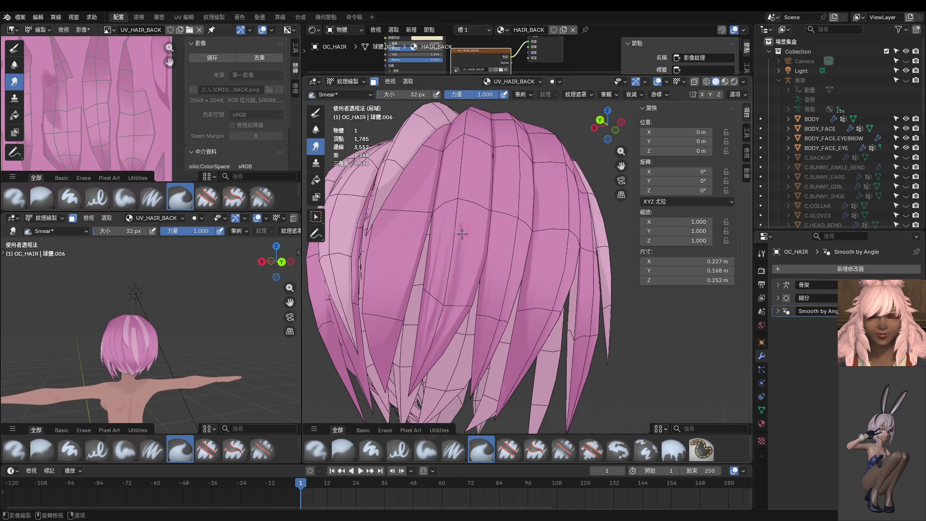
pyautogui.moveTo(465, 264); pyautogui.dragTo(448, 325, button='middle')
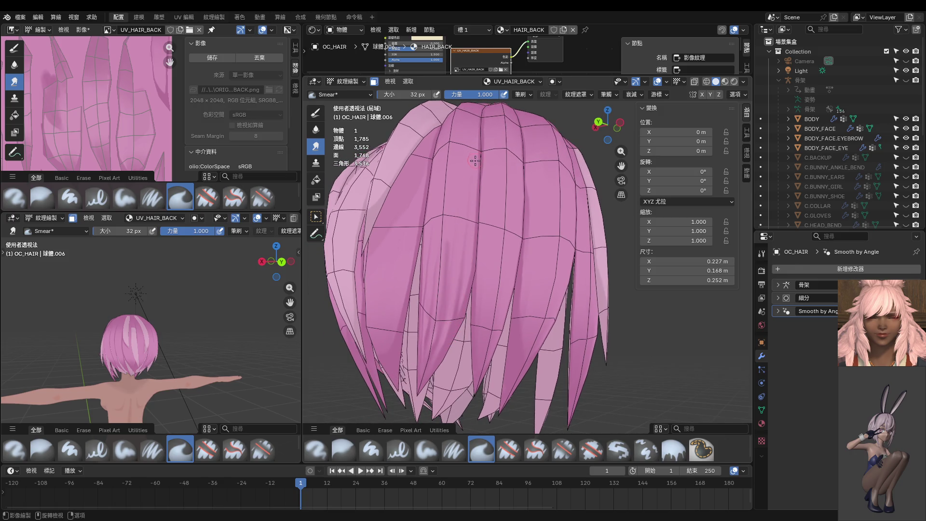
pyautogui.moveTo(464, 197)
pyautogui.mouseDown(button='middle')
pyautogui.moveTo(463, 226)
pyautogui.moveTo(453, 231)
pyautogui.moveTo(482, 212)
pyautogui.moveTo(465, 199)
pyautogui.mouseUp(button='middle')
pyautogui.moveTo(529, 208); pyautogui.dragTo(525, 210, button='middle')
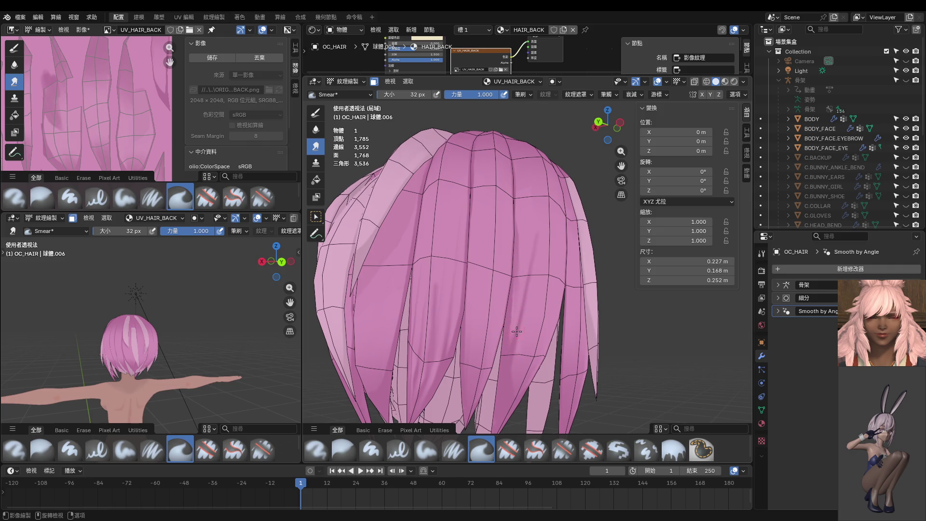
pyautogui.moveTo(543, 211); pyautogui.dragTo(505, 282, button='middle')
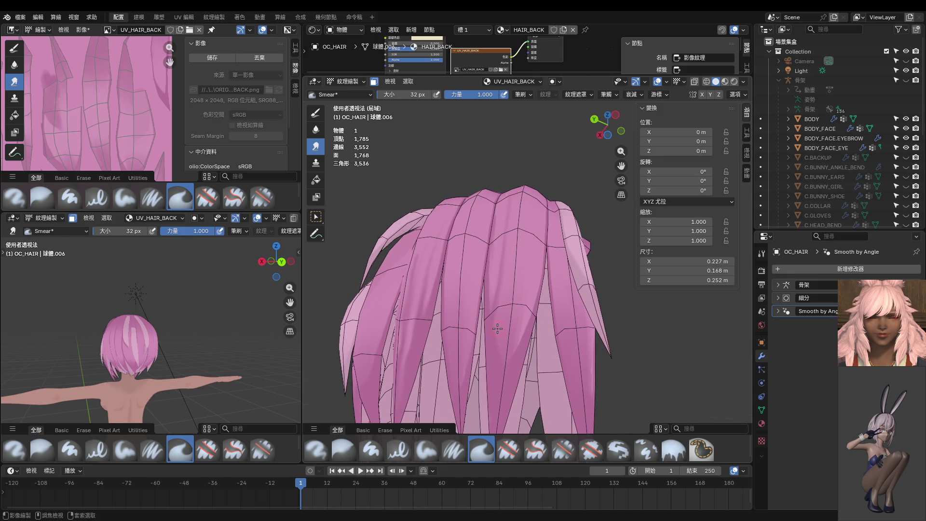
pyautogui.moveTo(502, 345)
pyautogui.mouseDown()
pyautogui.moveTo(513, 225)
pyautogui.moveTo(518, 272)
pyautogui.moveTo(525, 217)
pyautogui.mouseUp()
pyautogui.moveTo(524, 276)
pyautogui.mouseDown(button='middle')
pyautogui.moveTo(509, 217)
pyautogui.moveTo(503, 279)
pyautogui.mouseUp(button='middle')
pyautogui.hotkey('ctrl', 'z')
pyautogui.hotkey('ctrl', 'z')
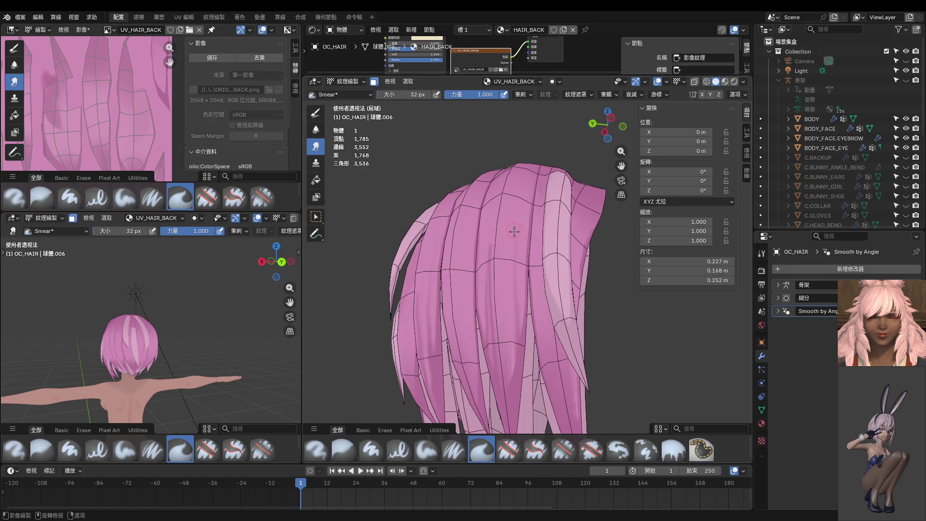
# Smear a new dark streak up the strand and along the central hair strand.
pyautogui.moveTo(519, 359); pyautogui.dragTo(496, 237)
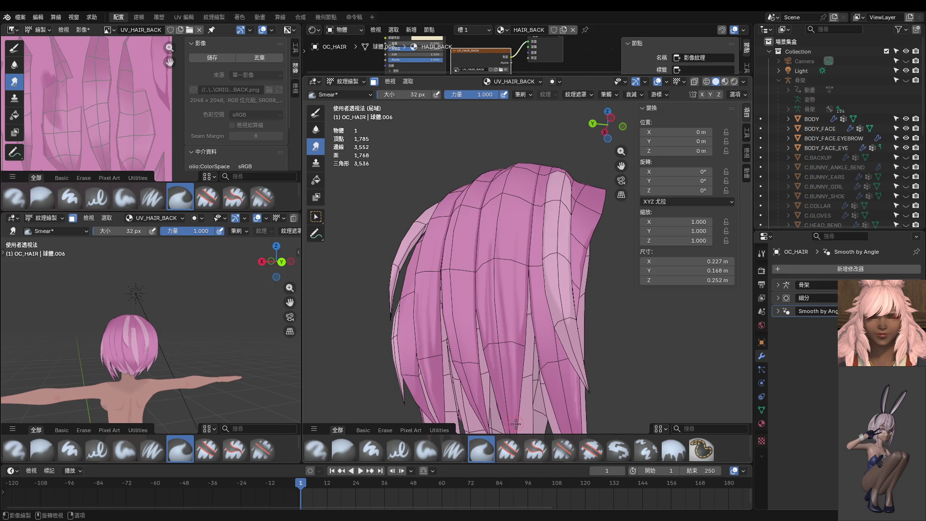
pyautogui.keyDown('shift'); pyautogui.moveTo(508, 363); pyautogui.dragTo(508, 327, button='middle'); pyautogui.keyUp('shift')
pyautogui.moveTo(505, 368); pyautogui.dragTo(526, 341, button='middle')
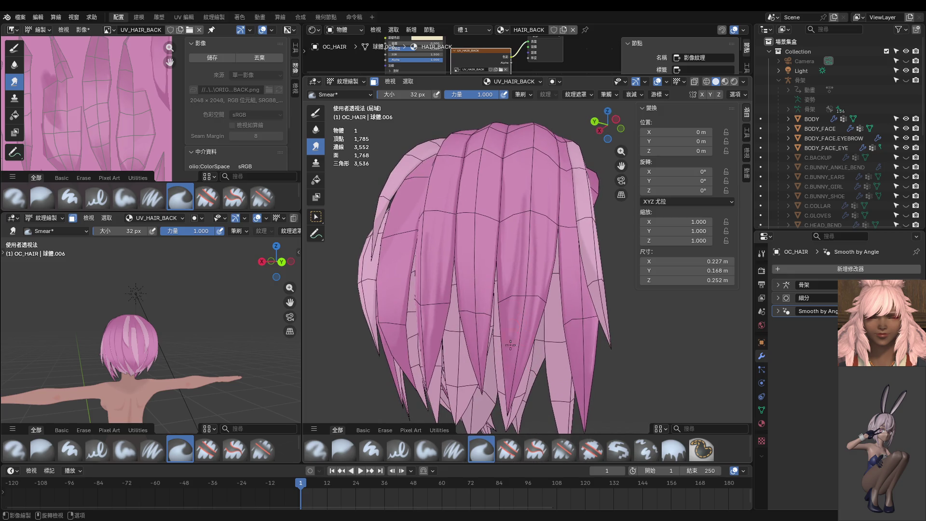
pyautogui.moveTo(506, 346); pyautogui.dragTo(505, 271)
pyautogui.moveTo(515, 312); pyautogui.dragTo(507, 251, button='middle')
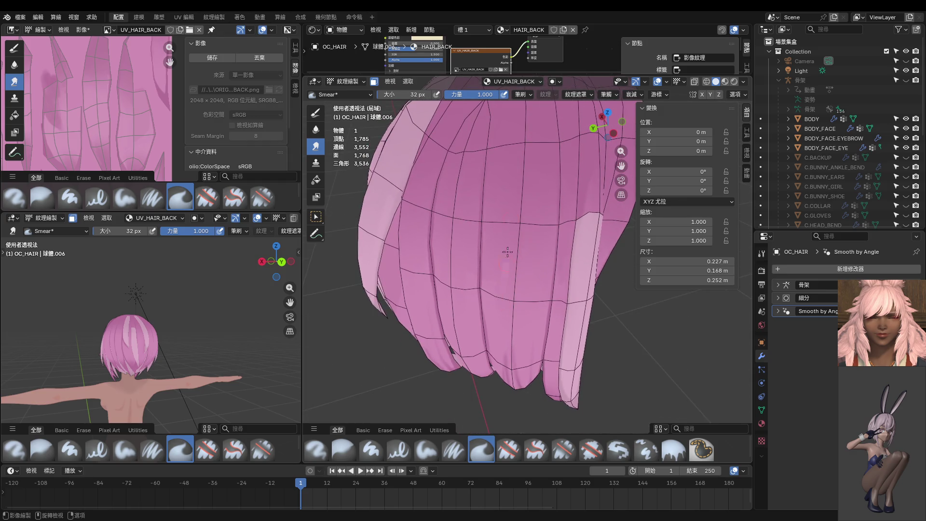
pyautogui.scroll(-3, 512, 185)
pyautogui.keyDown('shift'); pyautogui.moveTo(512, 185); pyautogui.dragTo(515, 212, button='middle'); pyautogui.keyUp('shift')
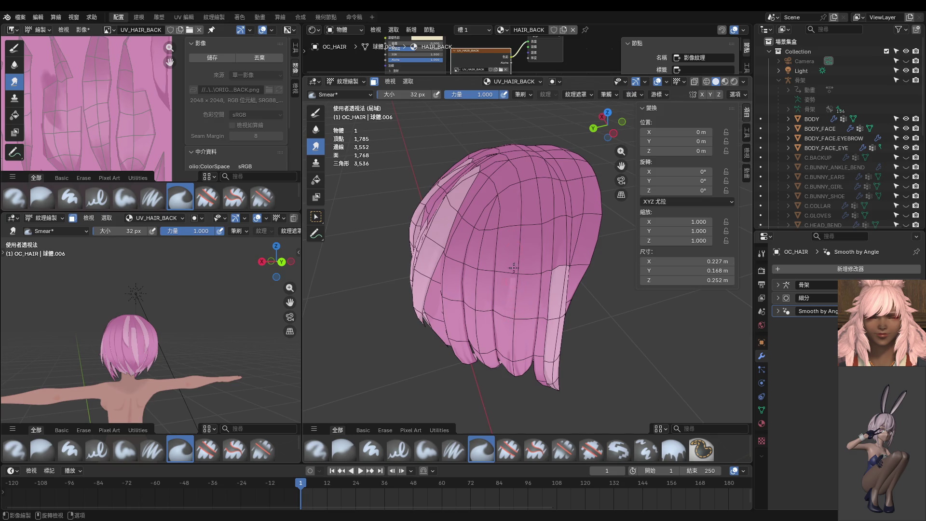
# Smear light streaks up the central strands to the hair top, redoing a bad stroke.
pyautogui.moveTo(513, 268); pyautogui.dragTo(511, 183)
pyautogui.moveTo(529, 296); pyautogui.dragTo(529, 228)
pyautogui.hotkey('ctrl', 'z')
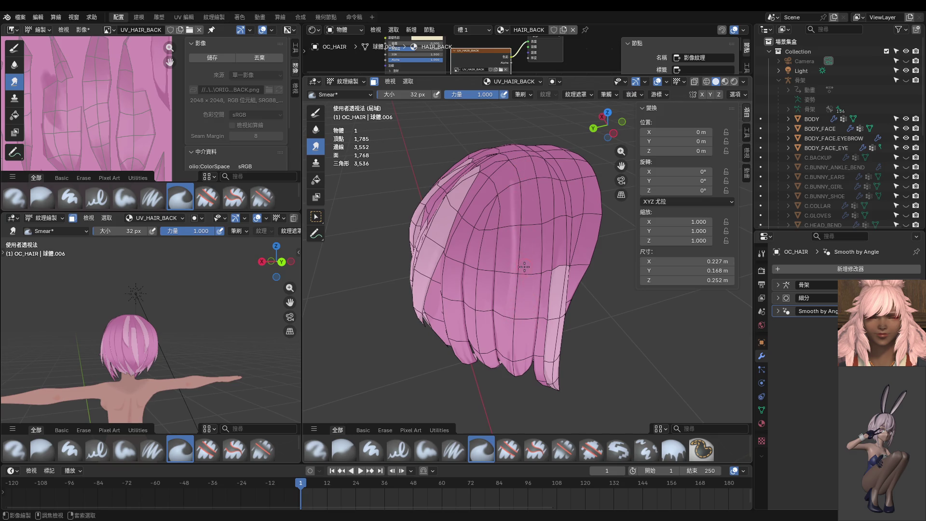
pyautogui.hotkey('ctrl', 'z')
pyautogui.moveTo(509, 314); pyautogui.dragTo(524, 171)
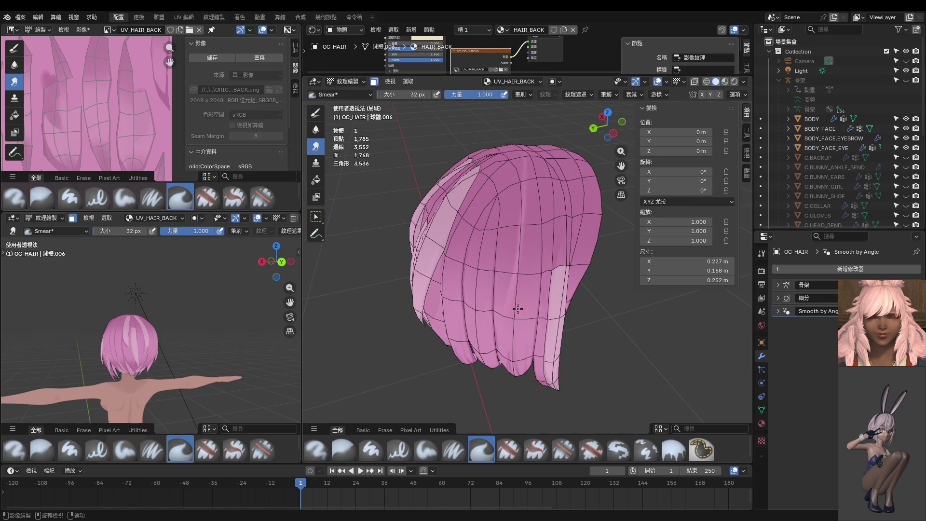
pyautogui.moveTo(527, 315); pyautogui.dragTo(525, 144)
pyautogui.moveTo(519, 250); pyautogui.dragTo(526, 263, button='middle')
# Set the smear brush to 18 px and orbit around the hair.
pyautogui.press('f')
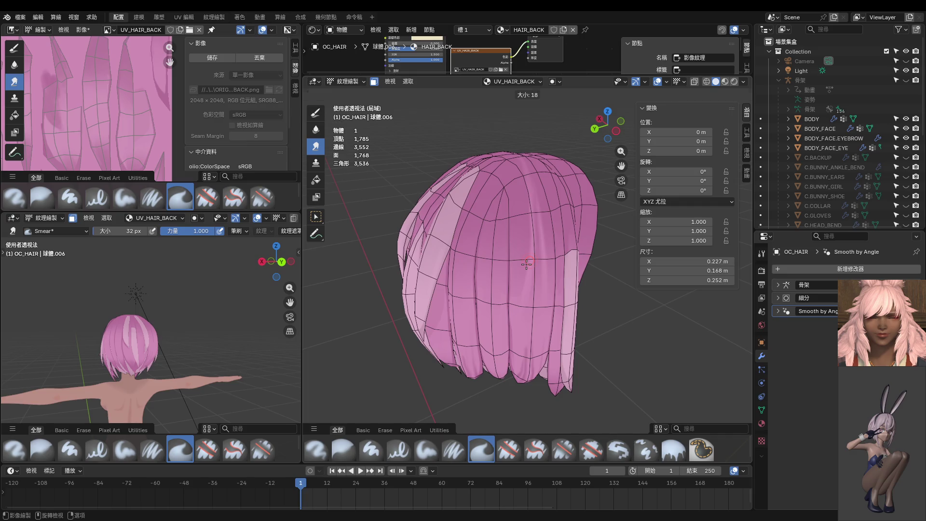
pyautogui.click(526, 264)
pyautogui.moveTo(515, 339); pyautogui.dragTo(544, 289, button='middle')
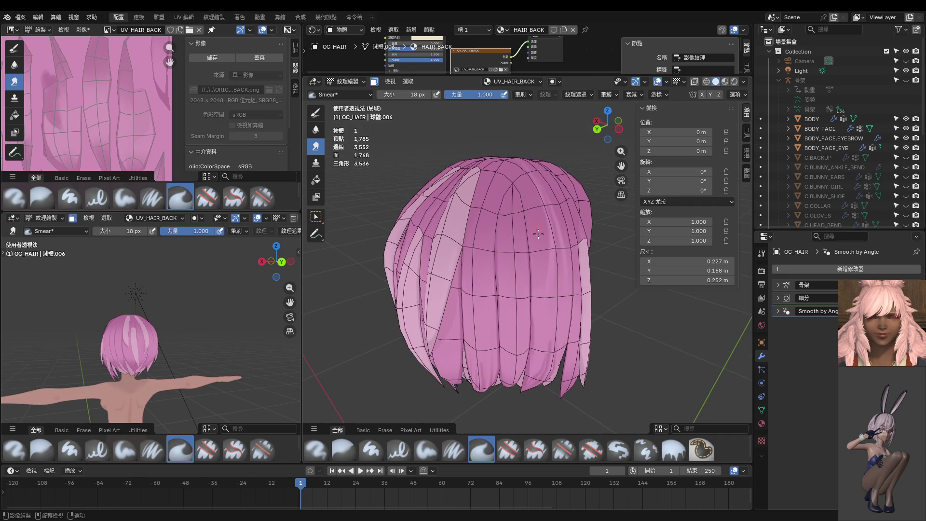
pyautogui.moveTo(538, 234); pyautogui.dragTo(536, 232, button='middle')
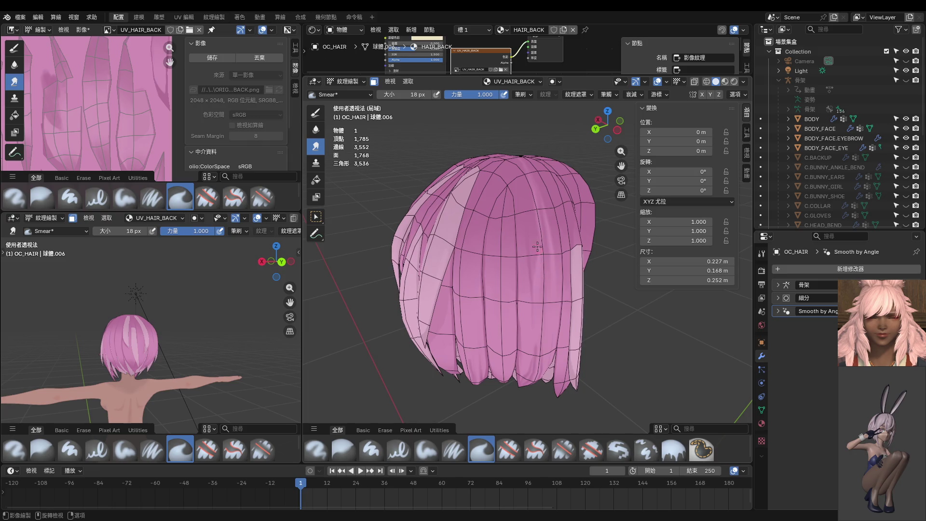
pyautogui.press('ctrl')
pyautogui.moveTo(538, 251); pyautogui.dragTo(514, 217, button='middle')
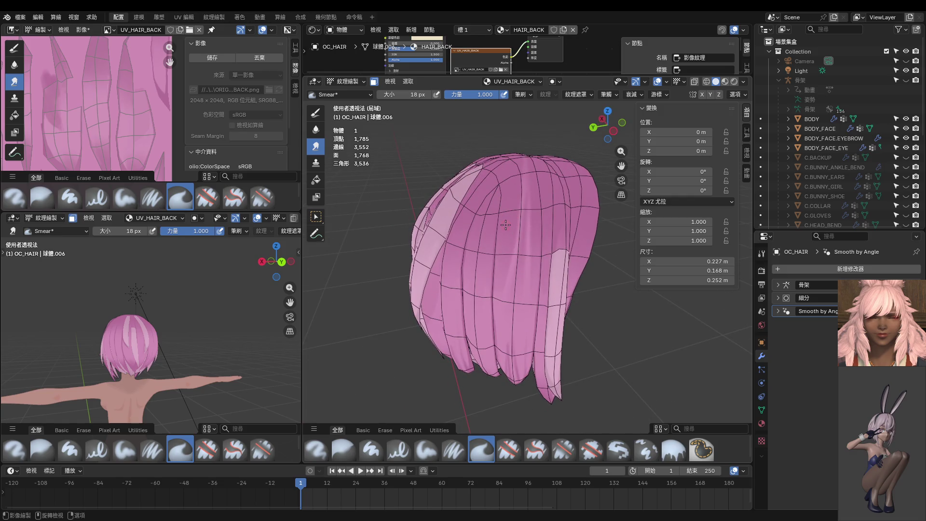
pyautogui.press('ctrl')
pyautogui.moveTo(530, 334)
pyautogui.mouseDown(button='middle')
pyautogui.moveTo(522, 311)
pyautogui.moveTo(537, 273)
pyautogui.mouseUp(button='middle')
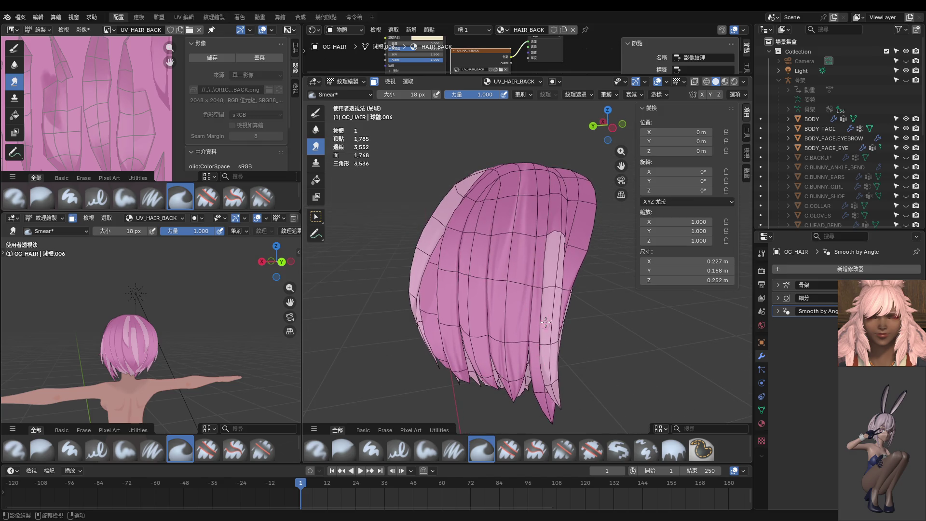
pyautogui.moveTo(546, 323)
pyautogui.mouseDown(button='middle')
pyautogui.moveTo(545, 278)
pyautogui.moveTo(526, 249)
pyautogui.moveTo(510, 247)
pyautogui.mouseUp(button='middle')
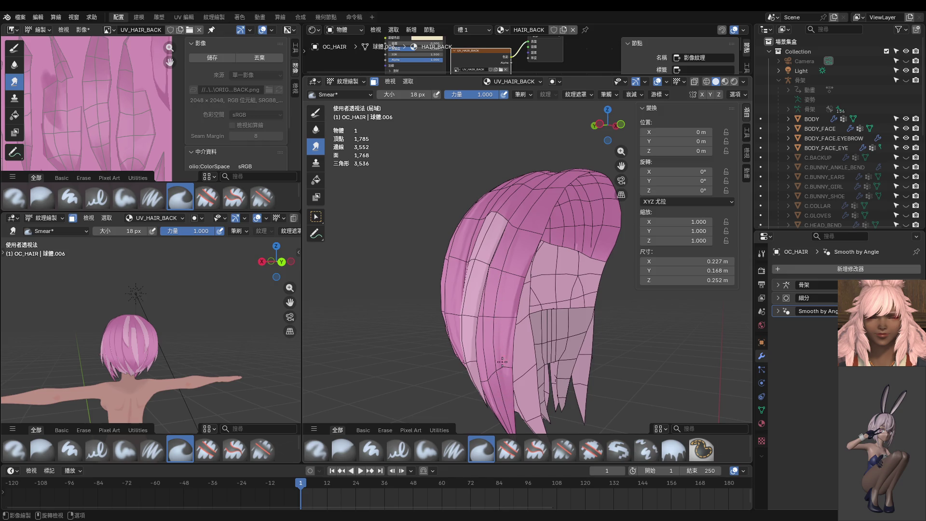
# Smear a faint blend along a lower back-hair strand.
pyautogui.moveTo(547, 205)
pyautogui.mouseDown(button='middle')
pyautogui.moveTo(563, 183)
pyautogui.moveTo(519, 294)
pyautogui.mouseUp(button='middle')
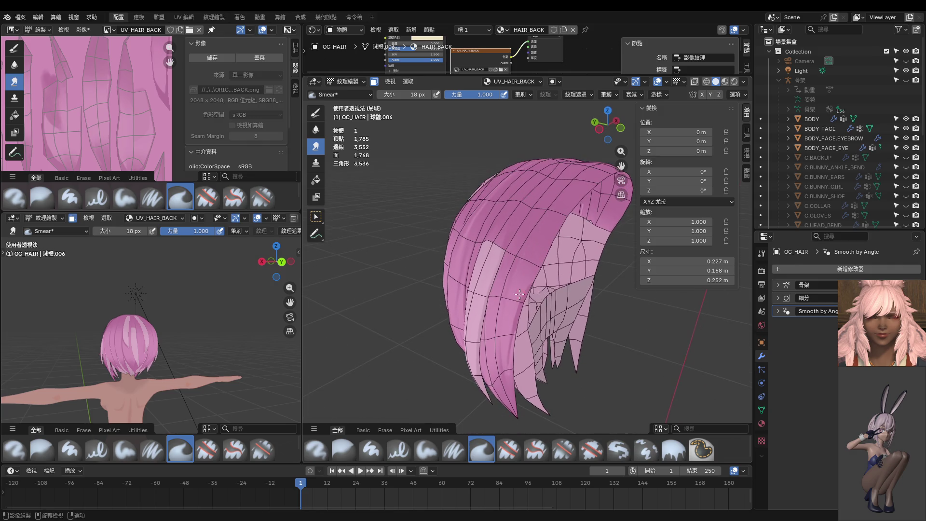
pyautogui.moveTo(556, 211)
pyautogui.mouseDown()
pyautogui.moveTo(515, 300)
pyautogui.moveTo(511, 256)
pyautogui.moveTo(497, 345)
pyautogui.mouseUp()
pyautogui.moveTo(501, 360); pyautogui.dragTo(487, 361, button='middle')
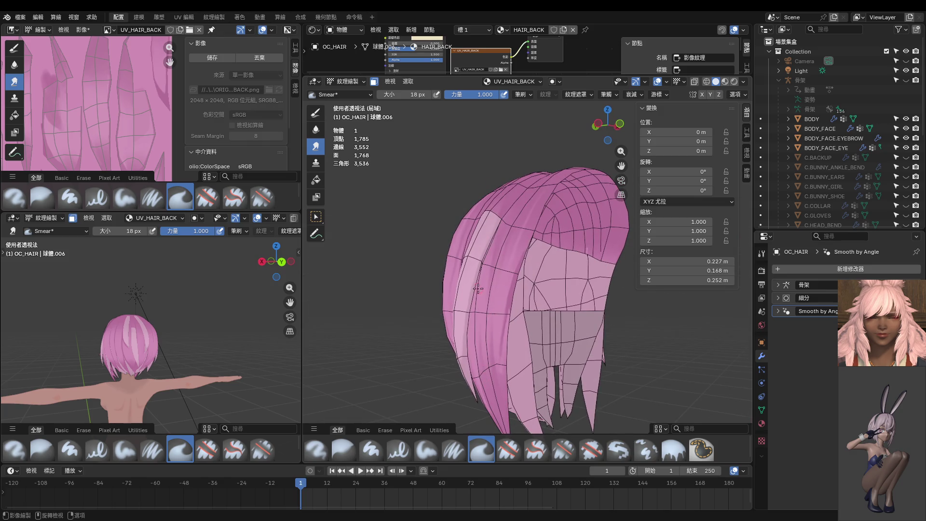
pyautogui.moveTo(487, 389)
pyautogui.mouseDown()
pyautogui.moveTo(484, 336)
pyautogui.moveTo(514, 385)
pyautogui.moveTo(507, 364)
pyautogui.mouseUp()
pyautogui.moveTo(512, 387); pyautogui.dragTo(487, 287, button='middle')
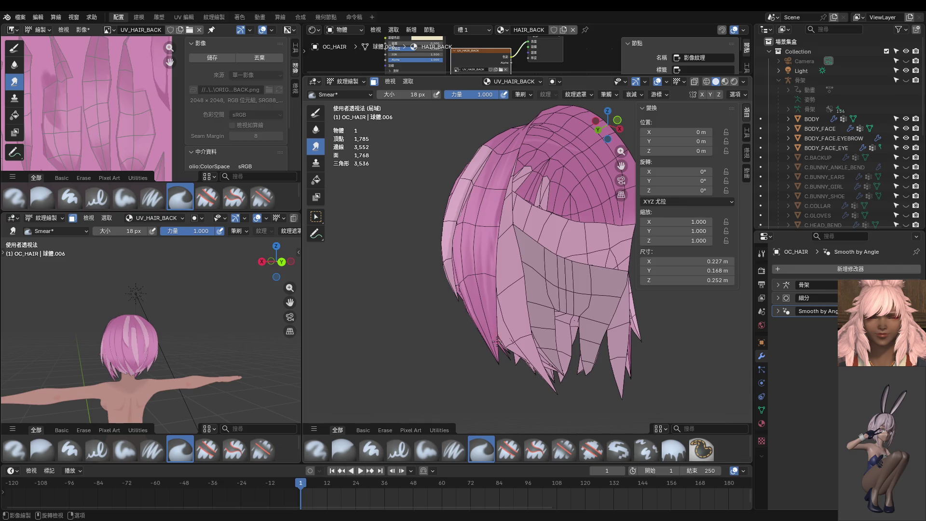
pyautogui.moveTo(504, 351)
pyautogui.mouseDown(button='middle')
pyautogui.moveTo(574, 246)
pyautogui.moveTo(571, 211)
pyautogui.mouseUp(button='middle')
# Enlarge the smear brush to 28 px and inspect the hair from several angles in both views.
pyautogui.press(']')
pyautogui.press(']')
pyautogui.moveTo(584, 283)
pyautogui.mouseDown(button='middle')
pyautogui.moveTo(550, 164)
pyautogui.moveTo(533, 266)
pyautogui.mouseUp(button='middle')
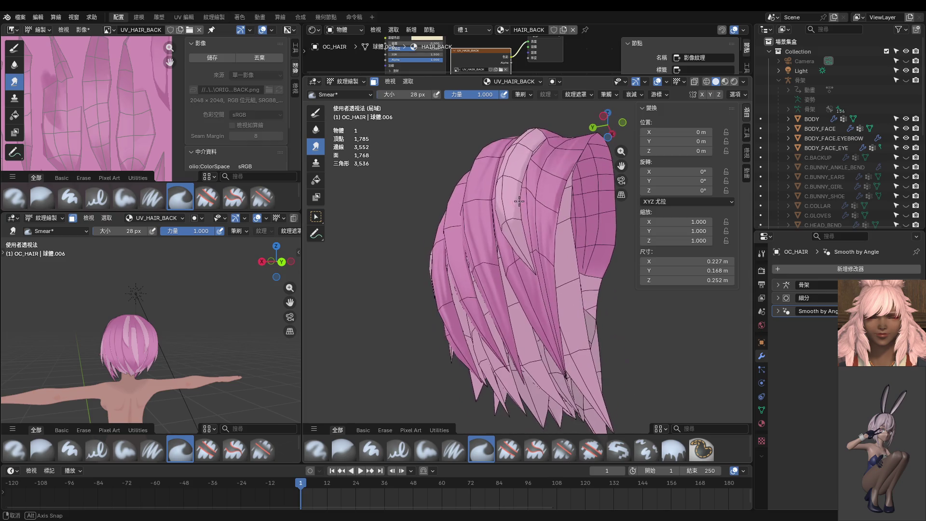
pyautogui.moveTo(527, 235); pyautogui.dragTo(507, 248, button='middle')
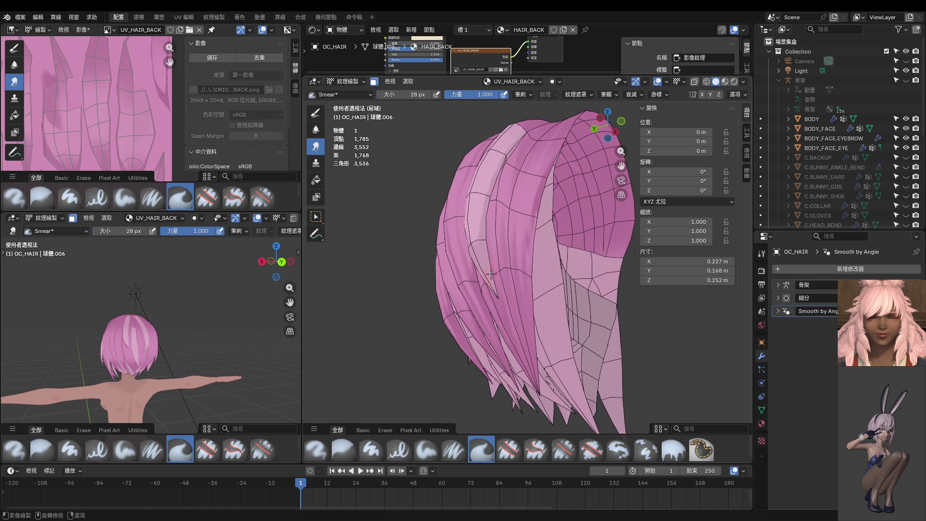
pyautogui.moveTo(485, 193); pyautogui.dragTo(478, 275, button='middle')
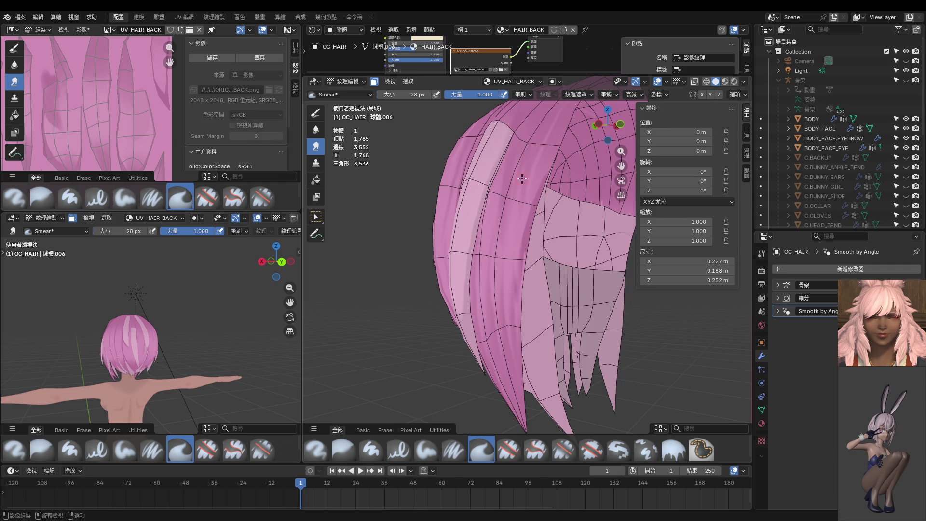
pyautogui.moveTo(517, 163)
pyautogui.mouseDown(button='middle')
pyautogui.moveTo(510, 183)
pyautogui.moveTo(540, 182)
pyautogui.moveTo(539, 280)
pyautogui.mouseUp(button='middle')
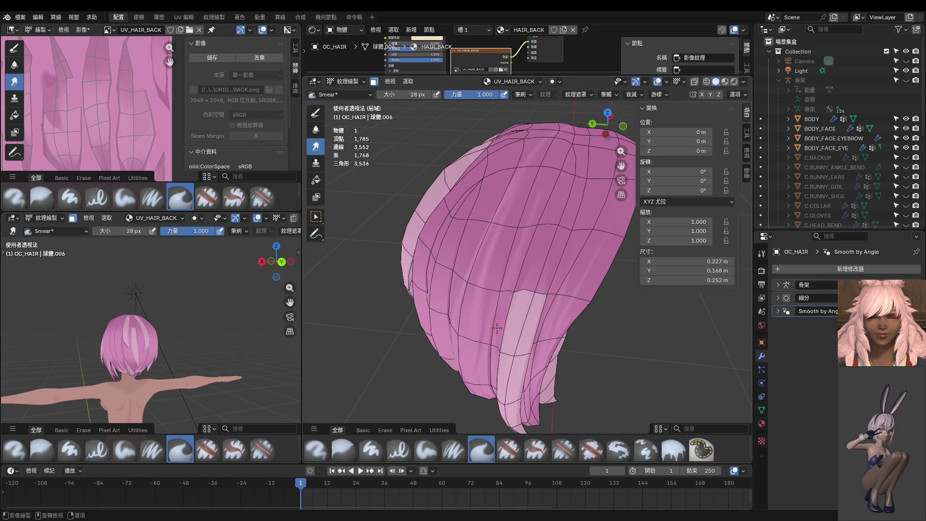
pyautogui.moveTo(513, 278); pyautogui.dragTo(535, 270, button='middle')
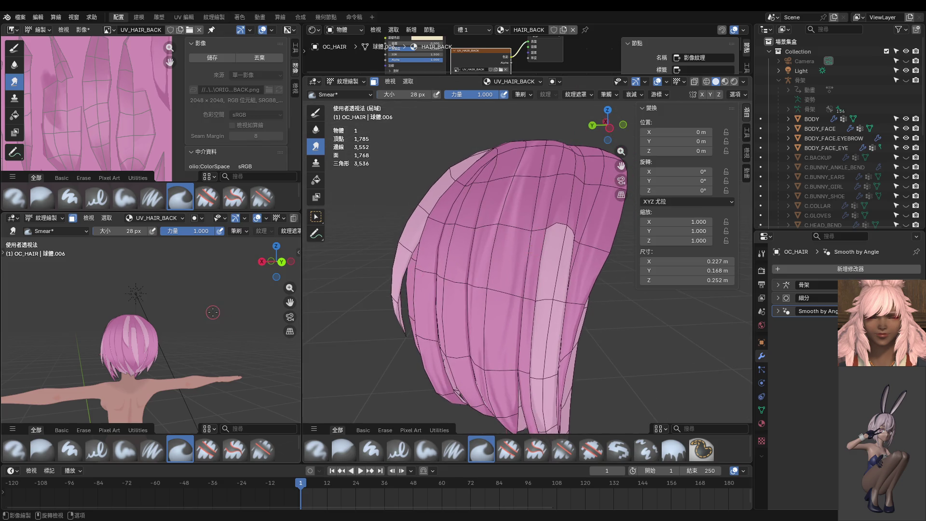
pyautogui.moveTo(135, 337)
pyautogui.mouseDown(button='middle')
pyautogui.moveTo(156, 336)
pyautogui.moveTo(143, 322)
pyautogui.mouseUp(button='middle')
pyautogui.scroll(5, 156, 336)
pyautogui.scroll(-5, 140, 327)
pyautogui.scroll(6, 139, 324)
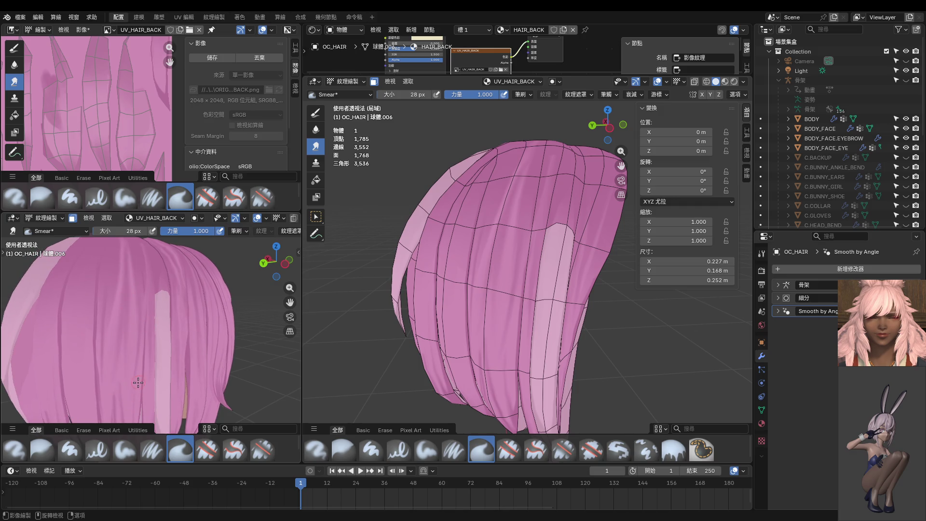
# Set the smear brush to 20 px and orbit the secondary view around the head.
pyautogui.keyDown('shift'); pyautogui.moveTo(138, 383); pyautogui.dragTo(140, 321, button='middle'); pyautogui.keyUp('shift')
pyautogui.press('f')
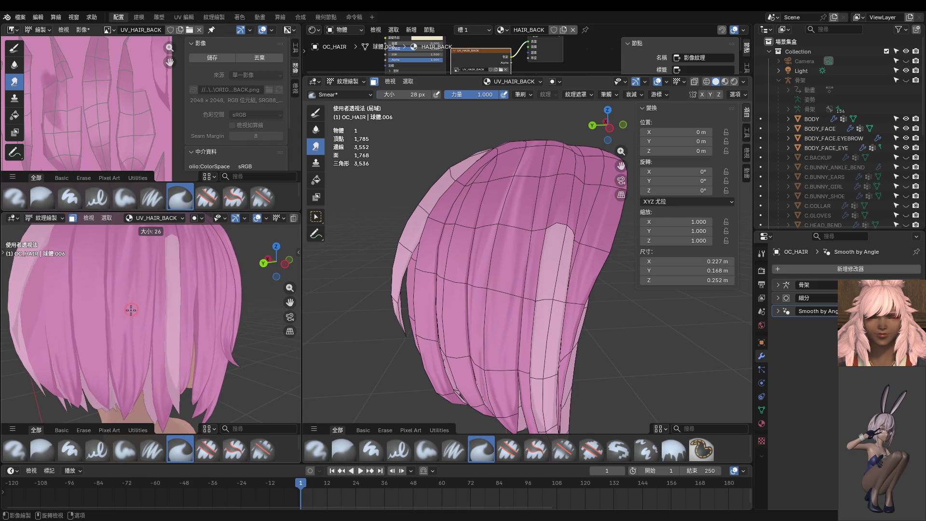
pyautogui.click(131, 320)
pyautogui.press('ctrl')
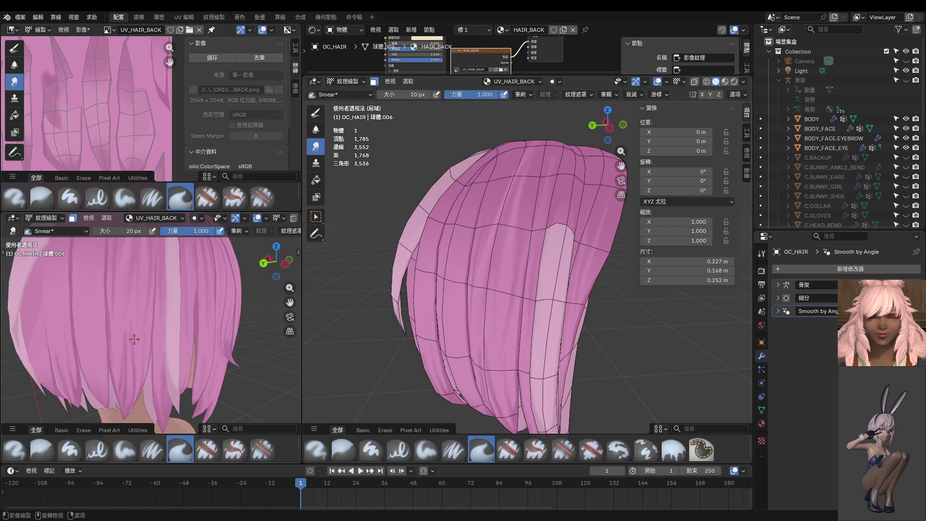
pyautogui.scroll(3, 134, 332)
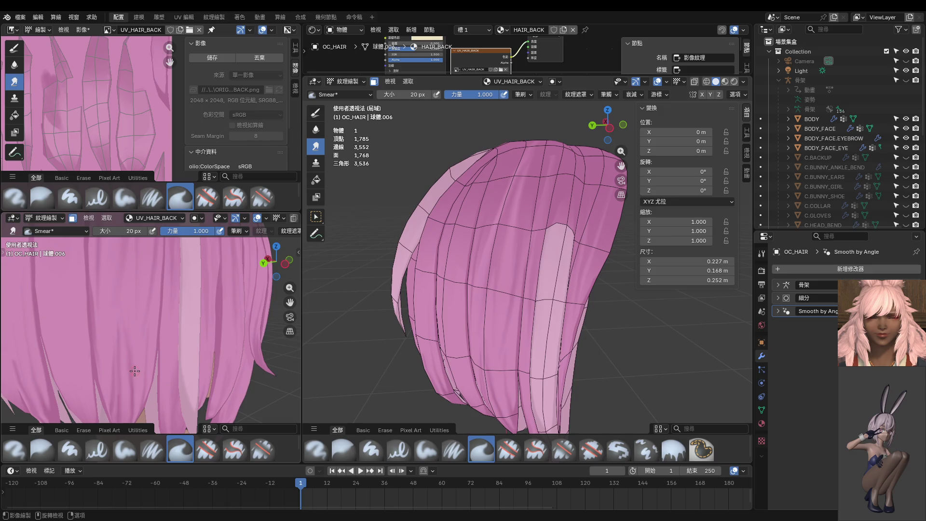
pyautogui.scroll(-5, 126, 328)
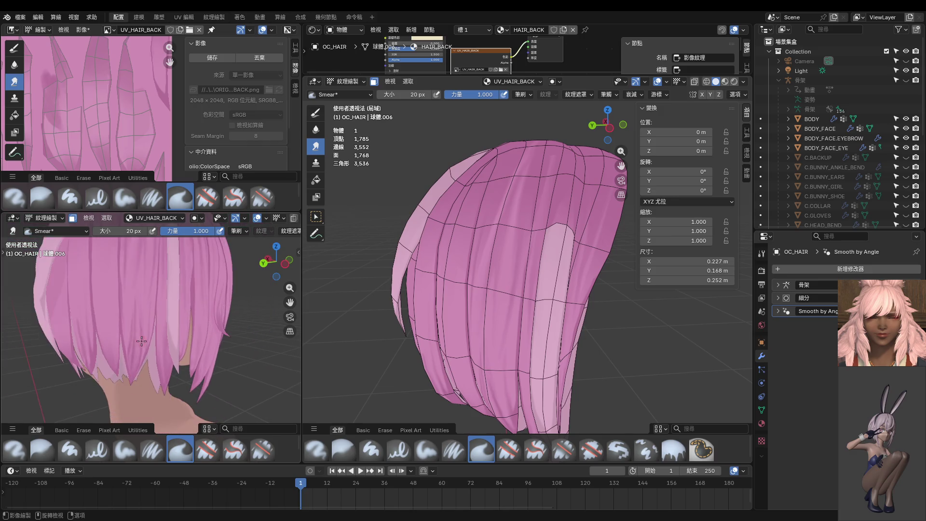
pyautogui.moveTo(135, 321); pyautogui.dragTo(143, 311, button='middle')
pyautogui.scroll(5, 139, 289)
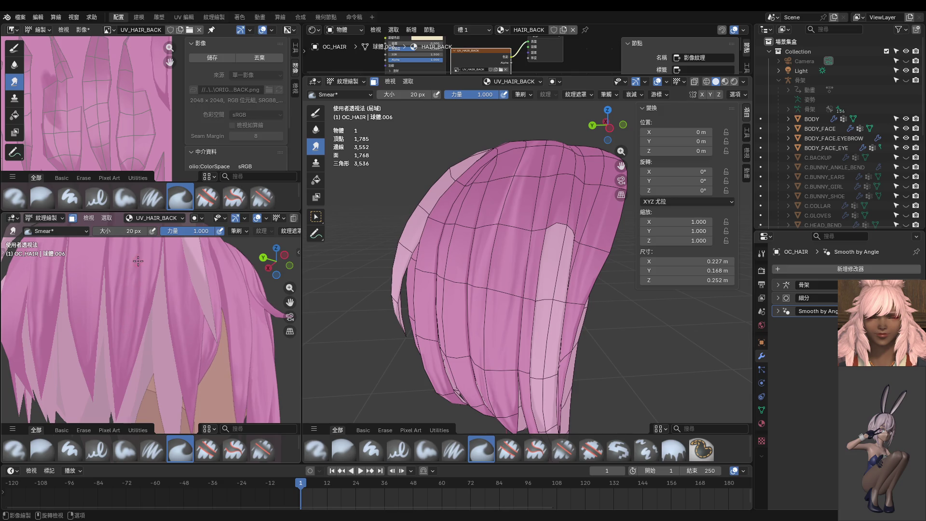
pyautogui.scroll(3, 135, 262)
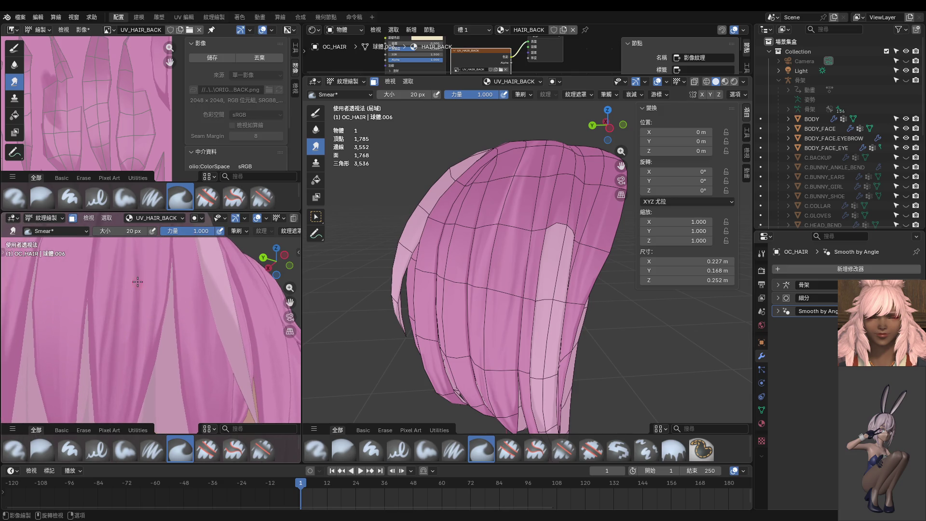
# Enlarge the brush to 42 px and try a short smear stroke, undoing it.
pyautogui.moveTo(132, 231); pyautogui.dragTo(158, 231)
pyautogui.moveTo(133, 328); pyautogui.dragTo(134, 324, button='middle')
pyautogui.scroll(-5, 145, 333)
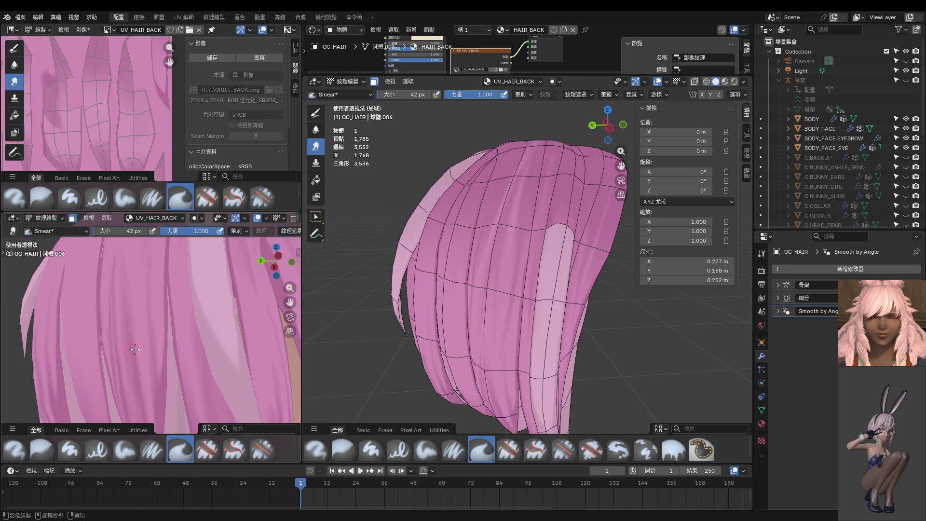
pyautogui.moveTo(137, 328); pyautogui.dragTo(171, 322, button='middle')
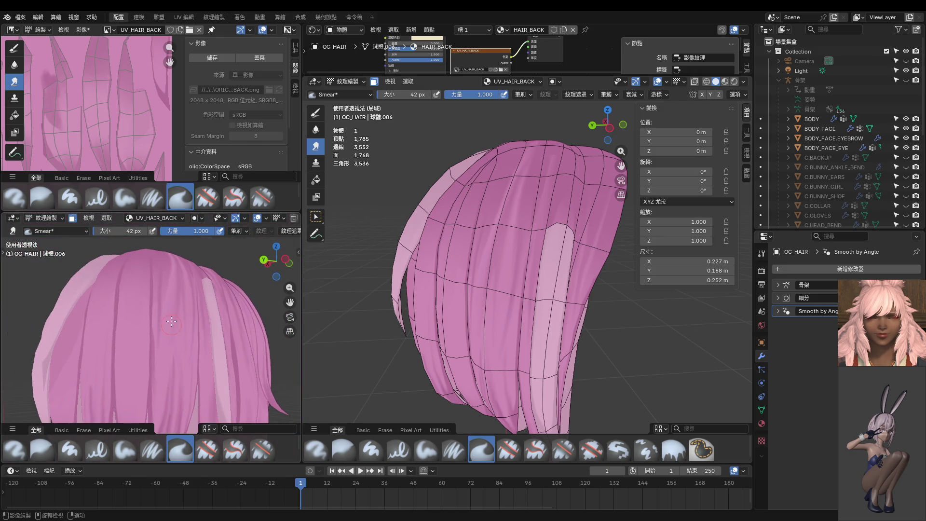
pyautogui.moveTo(162, 288); pyautogui.dragTo(161, 360)
pyautogui.hotkey('ctrl', 'z')
pyautogui.moveTo(162, 268); pyautogui.dragTo(170, 294, button='middle')
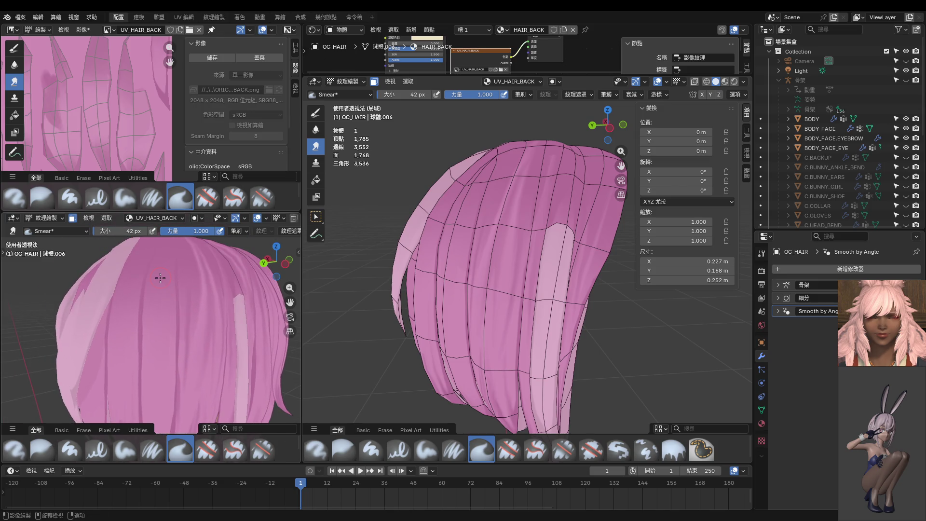
pyautogui.scroll(6, 154, 309)
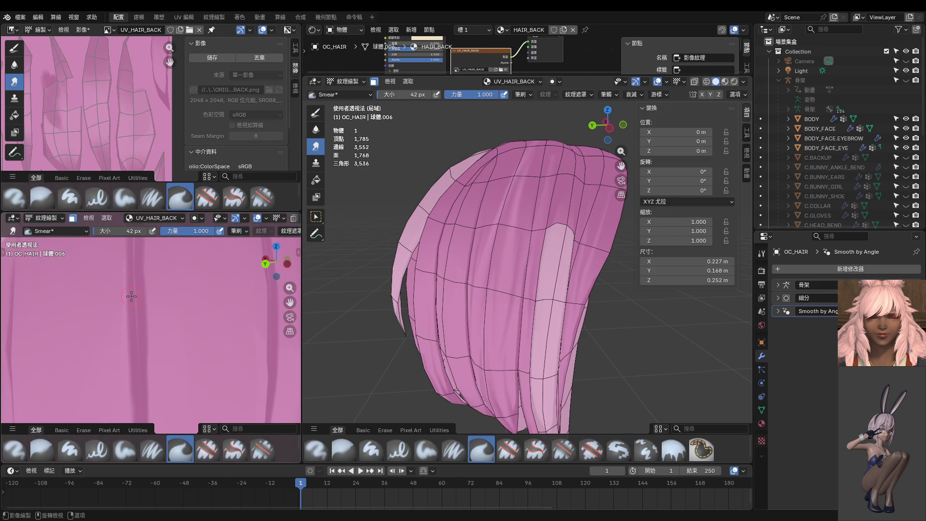
# Resize the smear brush through 22 and 34 px, settling on 26 px.
pyautogui.press('[')
pyautogui.press('[')
pyautogui.press('[')
pyautogui.keyDown('shift'); pyautogui.moveTo(133, 296); pyautogui.dragTo(141, 281, button='middle'); pyautogui.keyUp('shift')
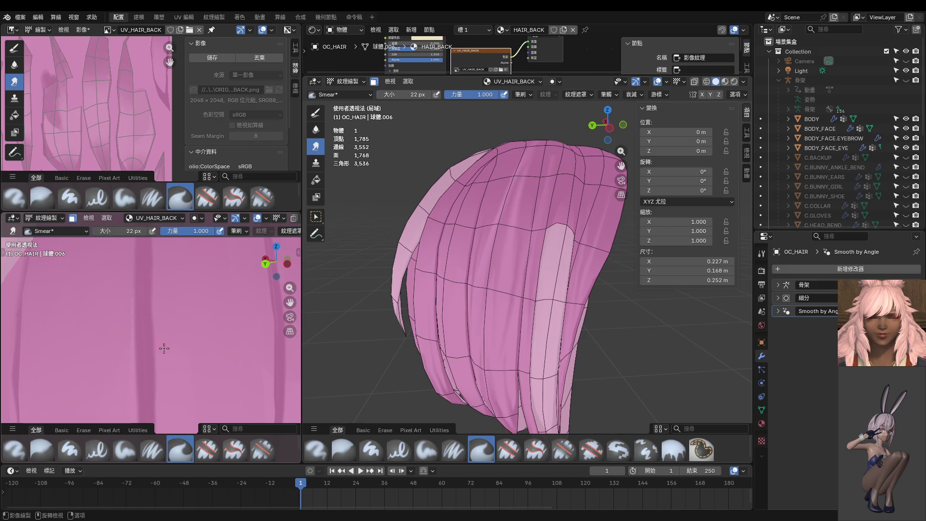
pyautogui.scroll(-6, 155, 340)
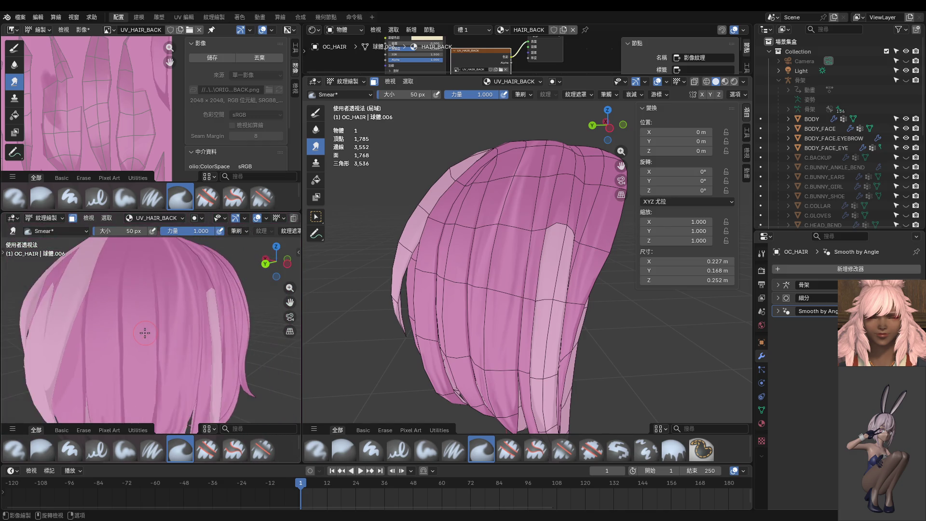
pyautogui.moveTo(145, 332); pyautogui.dragTo(155, 311, button='middle')
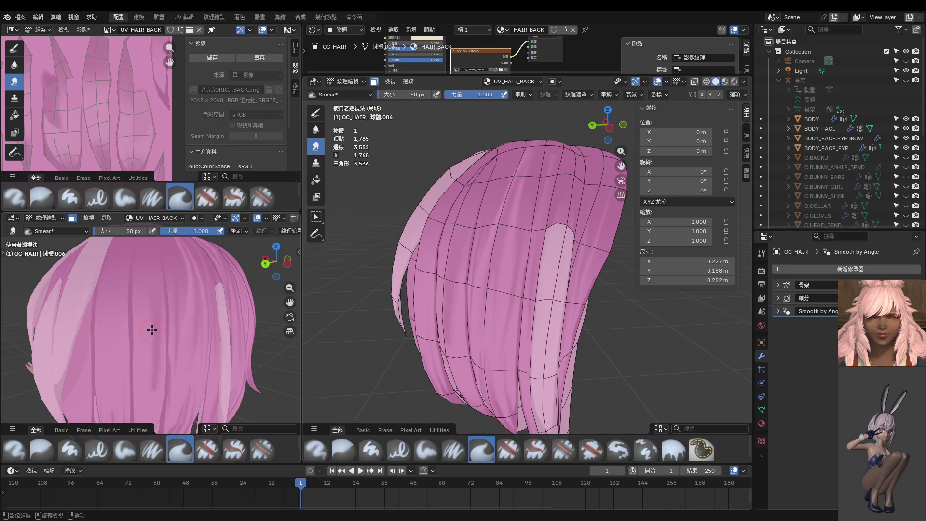
pyautogui.press('f')
pyautogui.click(157, 315)
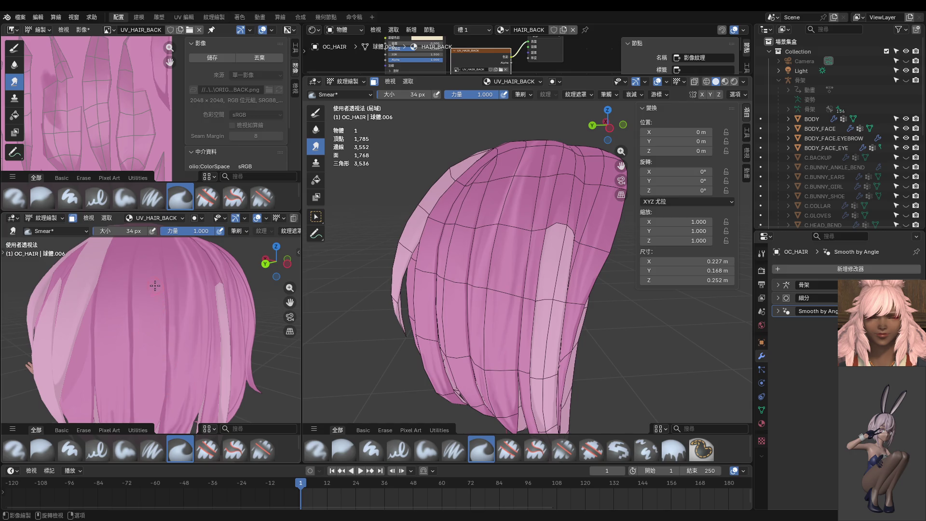
pyautogui.press('f')
pyautogui.click(154, 317)
# Enlarge the Image Editor over the lower view and zoom out to the whole texture.
pyautogui.moveTo(162, 357)
pyautogui.mouseDown(button='middle')
pyautogui.moveTo(186, 335)
pyautogui.moveTo(162, 323)
pyautogui.moveTo(190, 361)
pyautogui.mouseUp(button='middle')
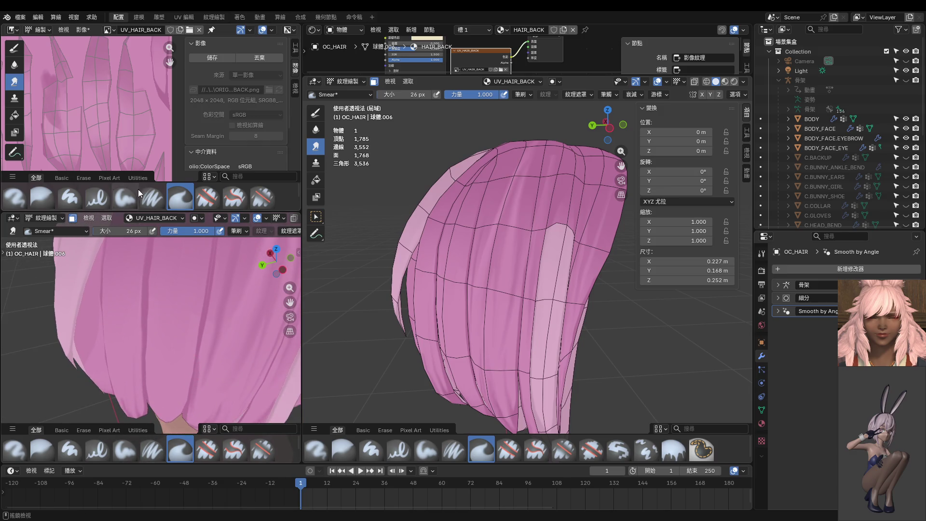
pyautogui.moveTo(139, 214); pyautogui.dragTo(125, 340)
pyautogui.scroll(-5, 116, 253)
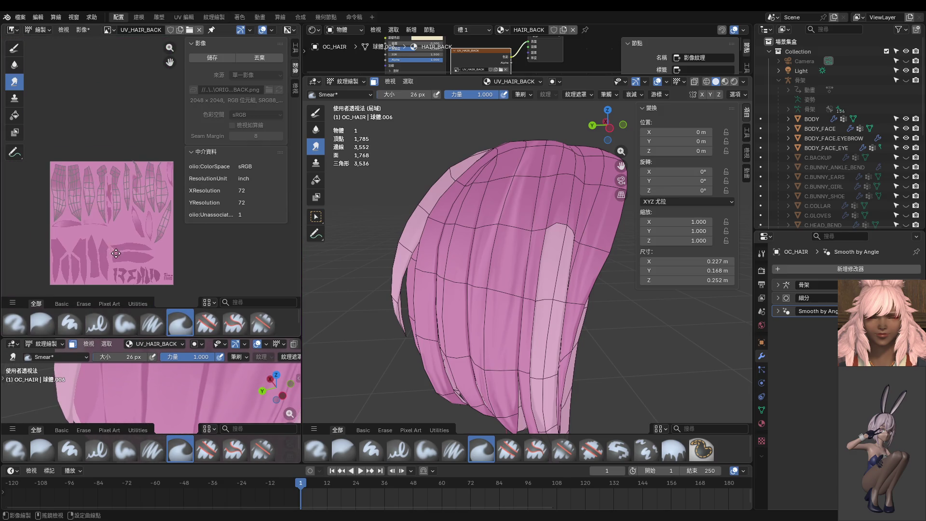
# Pan the Image Editor to another group of UV islands and orbit the main view to the back.
pyautogui.scroll(8, 115, 253)
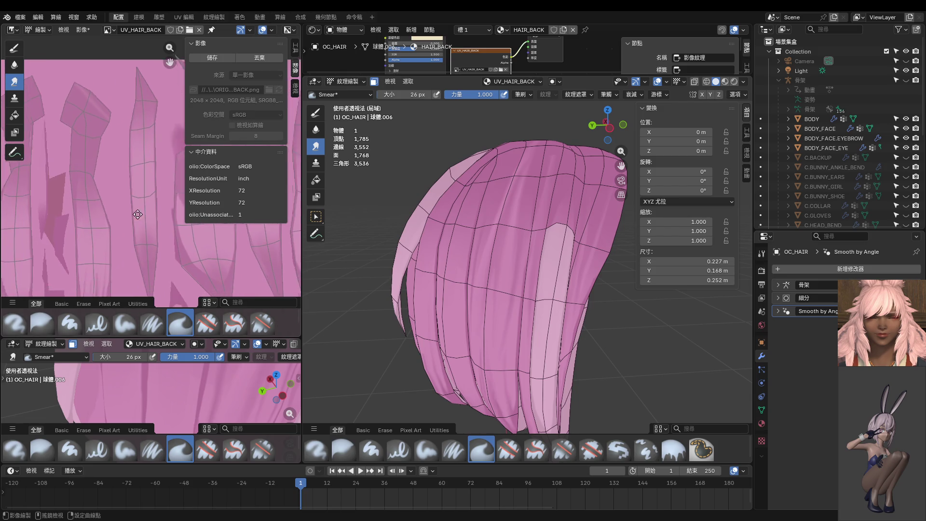
pyautogui.moveTo(138, 215); pyautogui.dragTo(149, 224, button='middle')
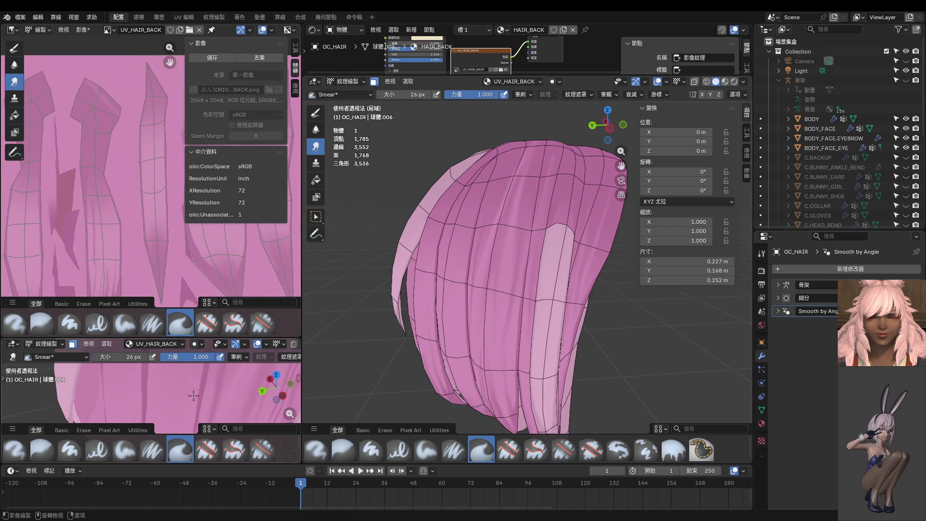
pyautogui.scroll(-5, 194, 395)
pyautogui.moveTo(521, 314)
pyautogui.mouseDown(button='middle')
pyautogui.moveTo(592, 318)
pyautogui.moveTo(522, 321)
pyautogui.mouseUp(button='middle')
pyautogui.scroll(-5, 593, 317)
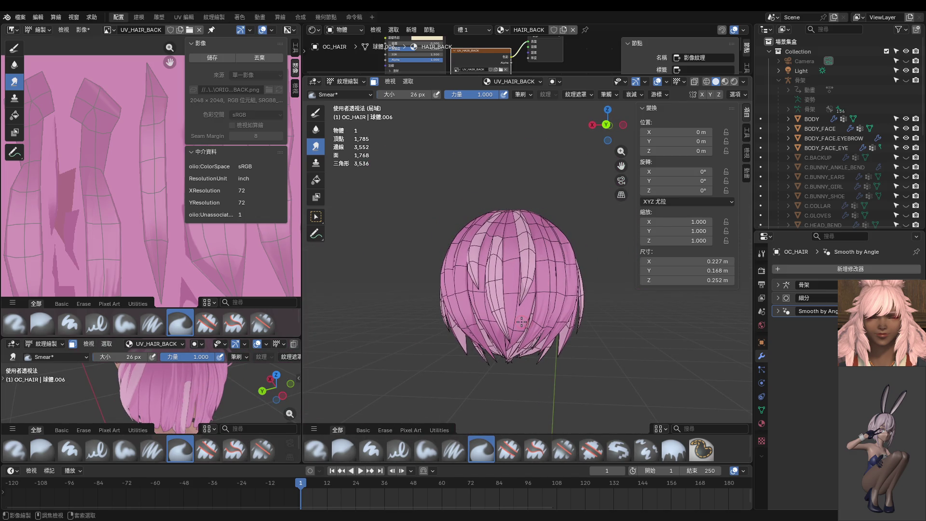
pyautogui.scroll(3, 116, 218)
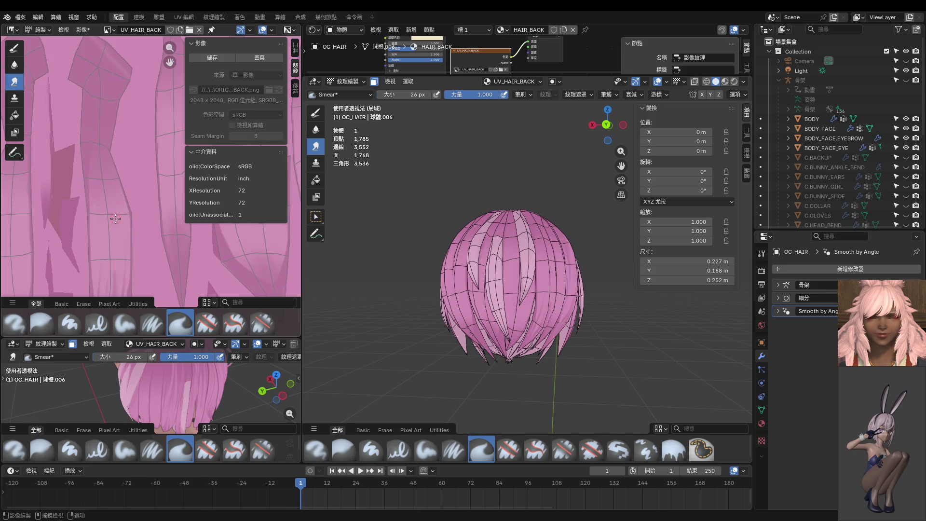
pyautogui.scroll(-4, 115, 214)
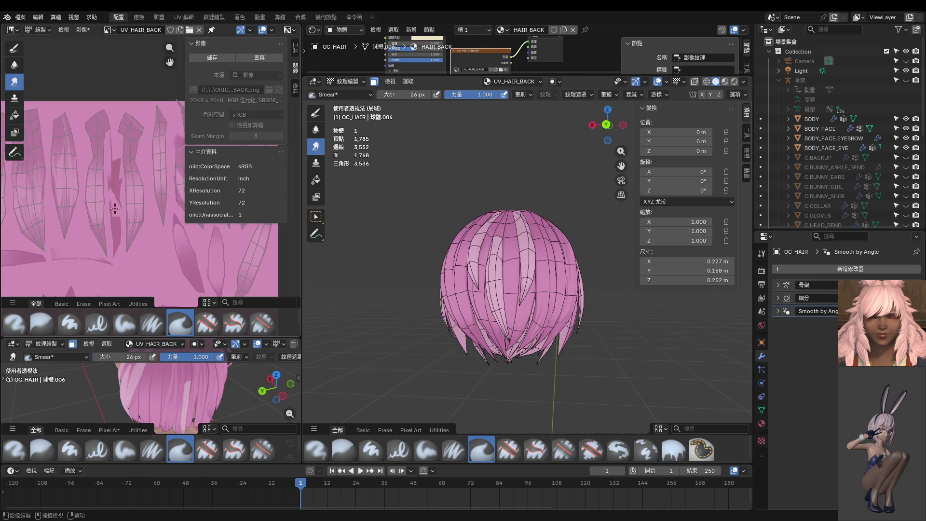
pyautogui.scroll(5, 130, 210)
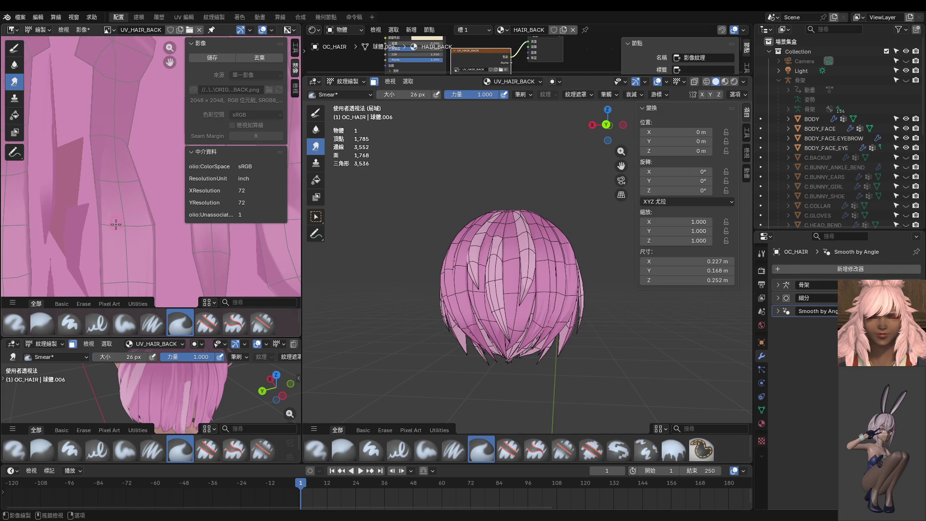
# Smear light and dark streaks up and down one hair strand in the texture.
pyautogui.moveTo(115, 244); pyautogui.dragTo(108, 157)
pyautogui.moveTo(120, 214); pyautogui.dragTo(103, 162)
pyautogui.moveTo(121, 197); pyautogui.dragTo(120, 256)
pyautogui.scroll(2, 488, 248)
pyautogui.moveTo(489, 247); pyautogui.dragTo(480, 212, button='middle')
pyautogui.scroll(5, 488, 248)
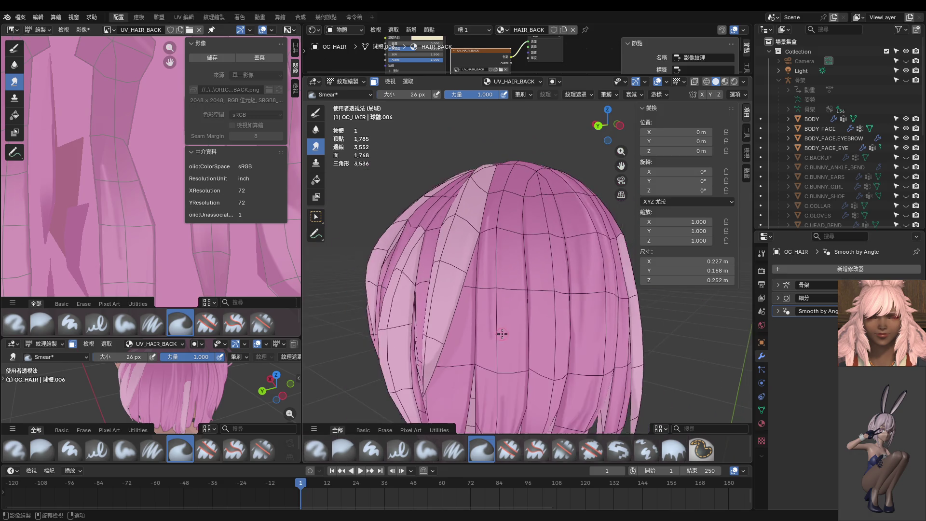
# Orbit over the top of the hair while resizing the Smear brush (34, 36, 22, then 30 px).
pyautogui.scroll(-4, 460, 360)
pyautogui.moveTo(501, 335); pyautogui.dragTo(523, 253, button='middle')
pyautogui.press(']')
pyautogui.press(']')
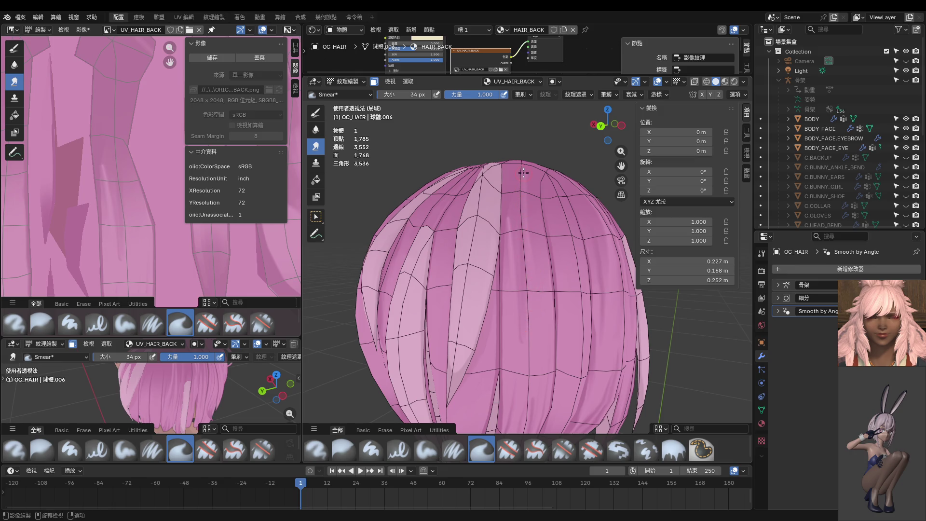
pyautogui.moveTo(525, 181); pyautogui.dragTo(512, 250, button='middle')
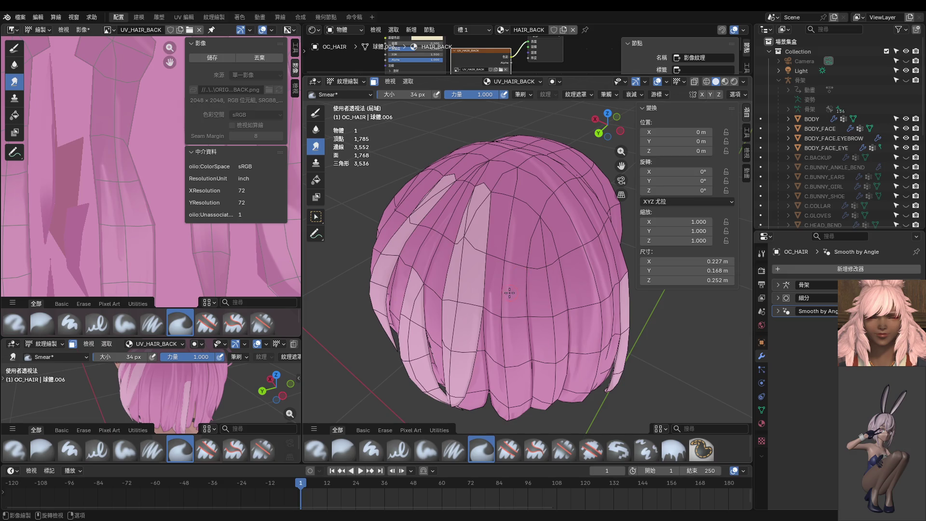
pyautogui.press(']')
pyautogui.press(']')
pyautogui.moveTo(512, 153)
pyautogui.mouseDown(button='middle')
pyautogui.moveTo(509, 270)
pyautogui.moveTo(509, 219)
pyautogui.mouseUp(button='middle')
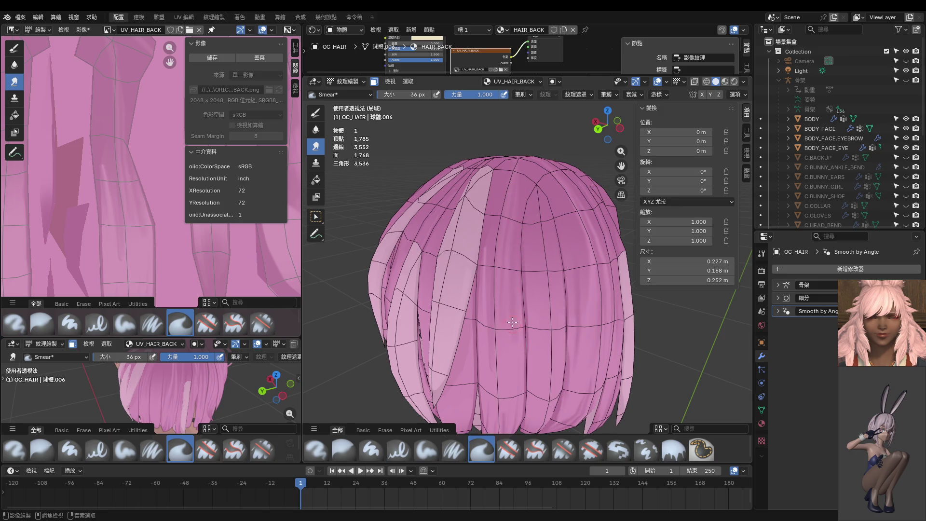
pyautogui.press('[')
pyautogui.press('[')
pyautogui.press('[')
pyautogui.moveTo(513, 345); pyautogui.dragTo(505, 304, button='middle')
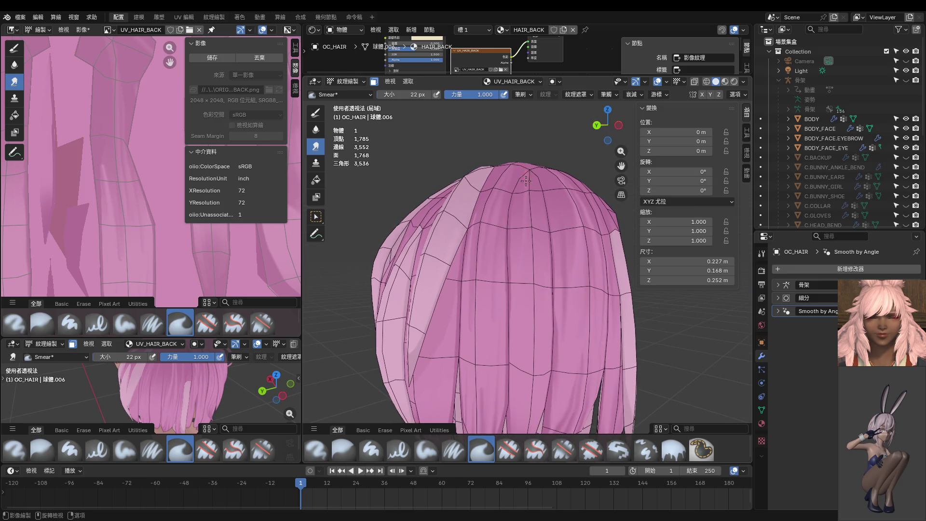
pyautogui.moveTo(526, 181); pyautogui.dragTo(525, 245, button='middle')
pyautogui.moveTo(525, 198); pyautogui.dragTo(521, 227, button='middle')
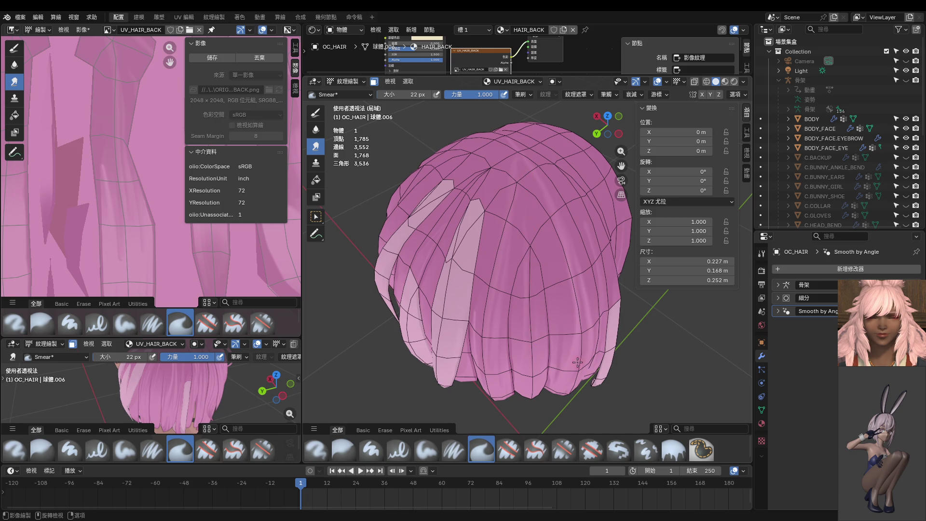
pyautogui.press(']')
pyautogui.press(']')
pyautogui.press(']')
# Smear faint streaks up and down the hair strands, undoing the rejected strokes.
pyautogui.moveTo(574, 359); pyautogui.dragTo(564, 275)
pyautogui.moveTo(552, 241); pyautogui.dragTo(552, 344, button='middle')
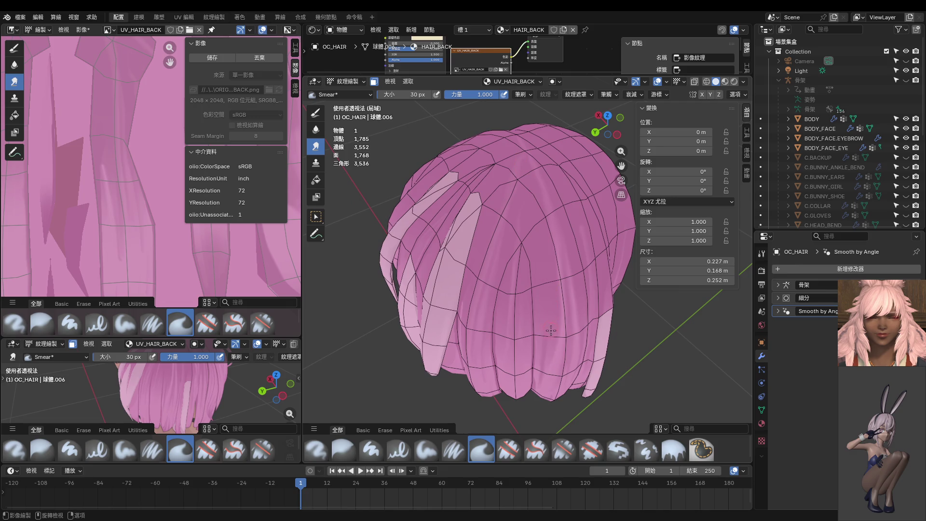
pyautogui.moveTo(550, 330); pyautogui.dragTo(543, 242)
pyautogui.hotkey('ctrl', 'z')
pyautogui.moveTo(528, 197); pyautogui.dragTo(546, 288, button='middle')
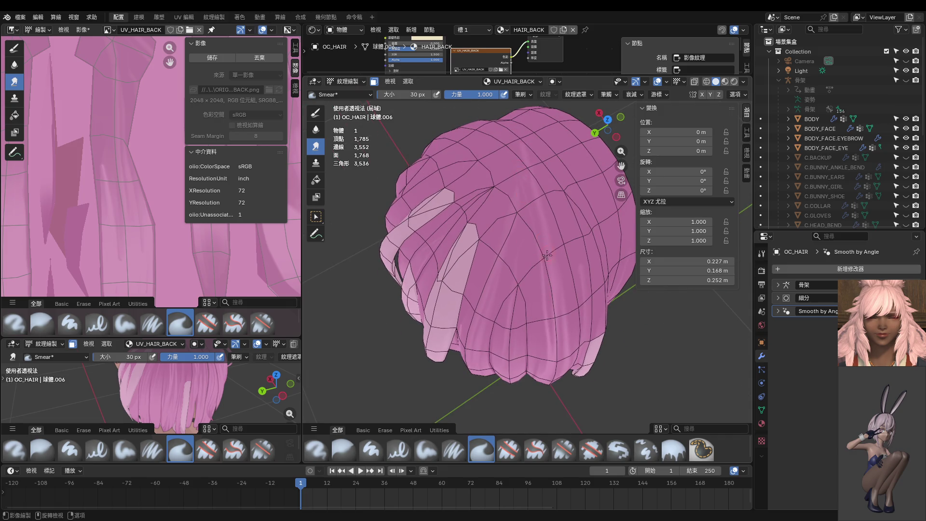
pyautogui.moveTo(546, 255); pyautogui.dragTo(529, 186, button='middle')
pyautogui.moveTo(534, 194); pyautogui.dragTo(531, 246)
pyautogui.hotkey('ctrl', 'z')
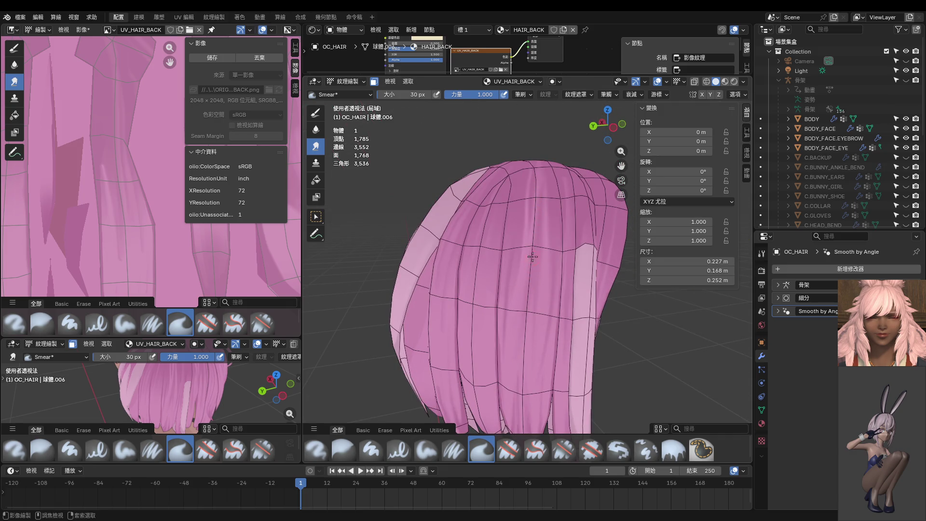
pyautogui.moveTo(530, 211); pyautogui.dragTo(531, 246)
pyautogui.hotkey('ctrl', 'z')
pyautogui.moveTo(533, 204); pyautogui.dragTo(524, 281)
# Enlarge the lower-left 3D viewport up over the image editor.
pyautogui.moveTo(516, 360); pyautogui.dragTo(542, 319, button='middle')
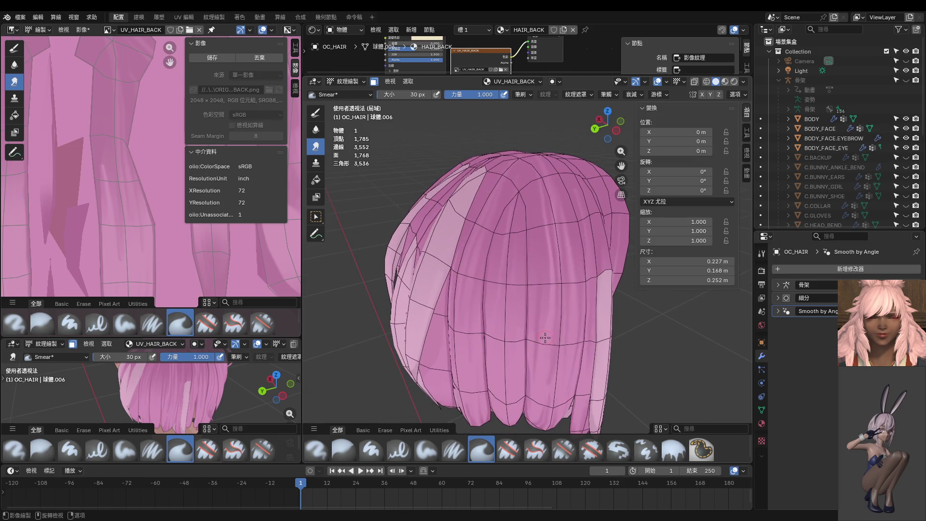
pyautogui.moveTo(530, 193); pyautogui.dragTo(535, 270, button='middle')
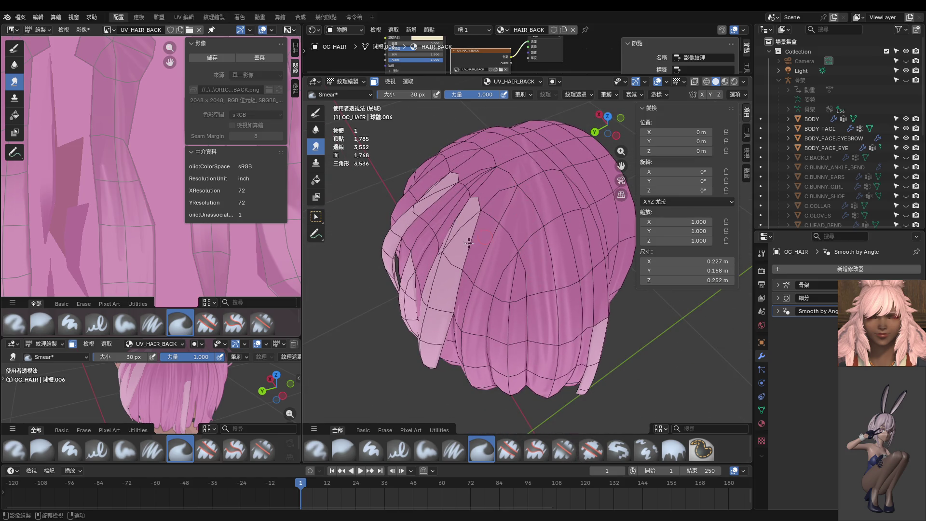
pyautogui.moveTo(201, 382)
pyautogui.mouseDown(button='middle')
pyautogui.moveTo(193, 401)
pyautogui.moveTo(157, 369)
pyautogui.mouseUp(button='middle')
pyautogui.scroll(3, 142, 405)
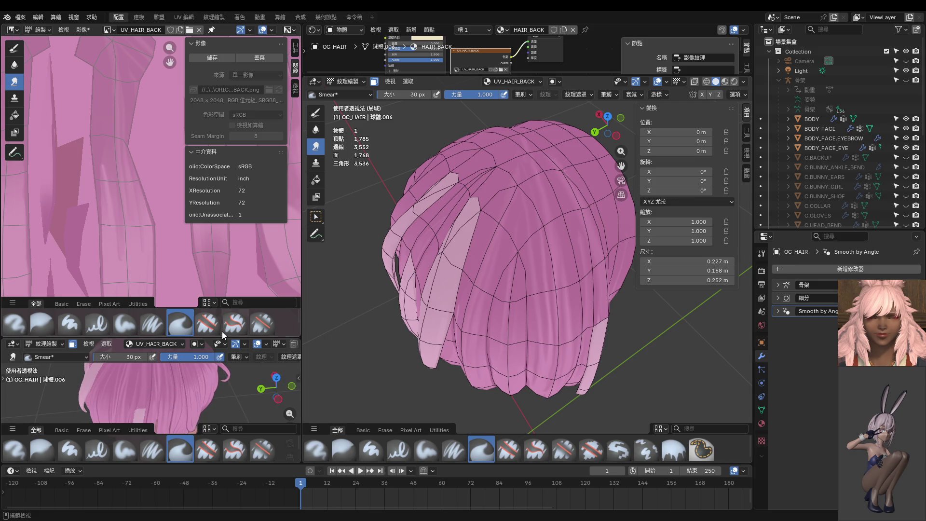
pyautogui.moveTo(212, 337); pyautogui.dragTo(213, 103)
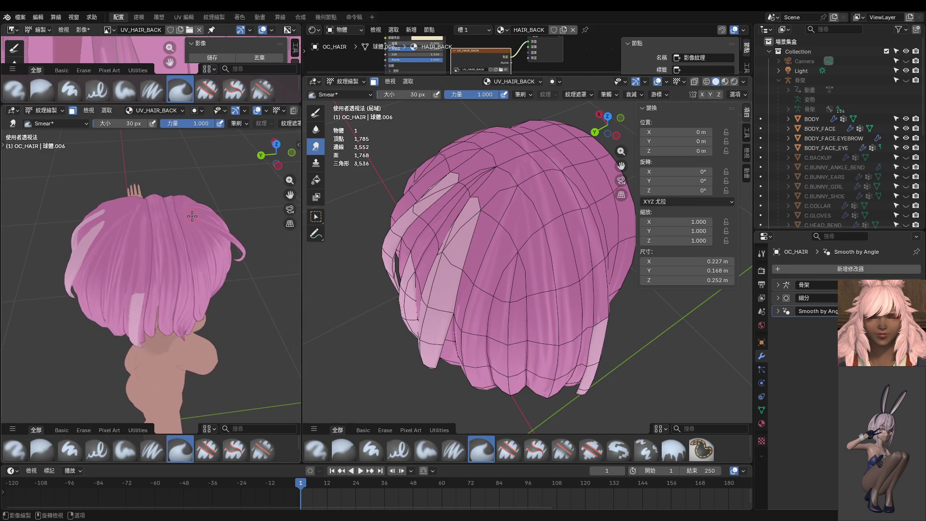
# Widen the left 3D viewport and orbit it to face the whole back of the head.
pyautogui.moveTo(303, 274); pyautogui.dragTo(464, 274)
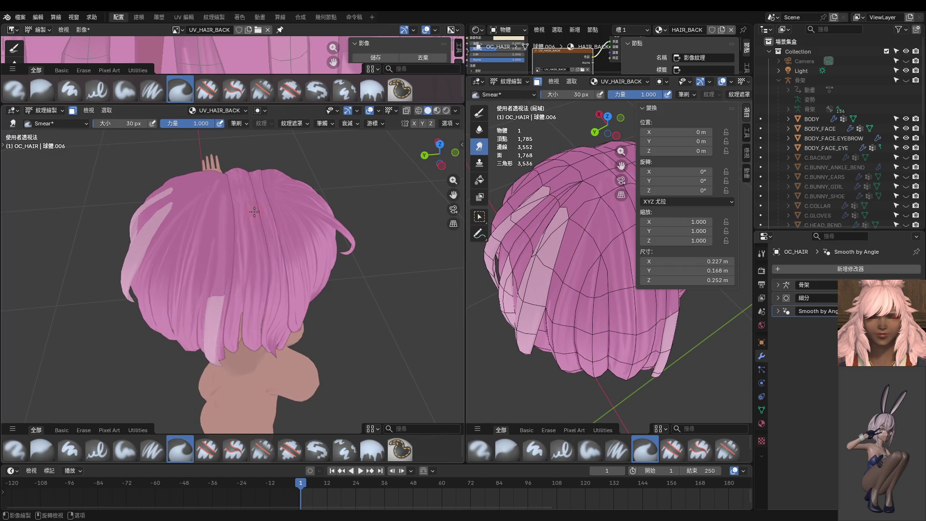
pyautogui.scroll(5, 254, 212)
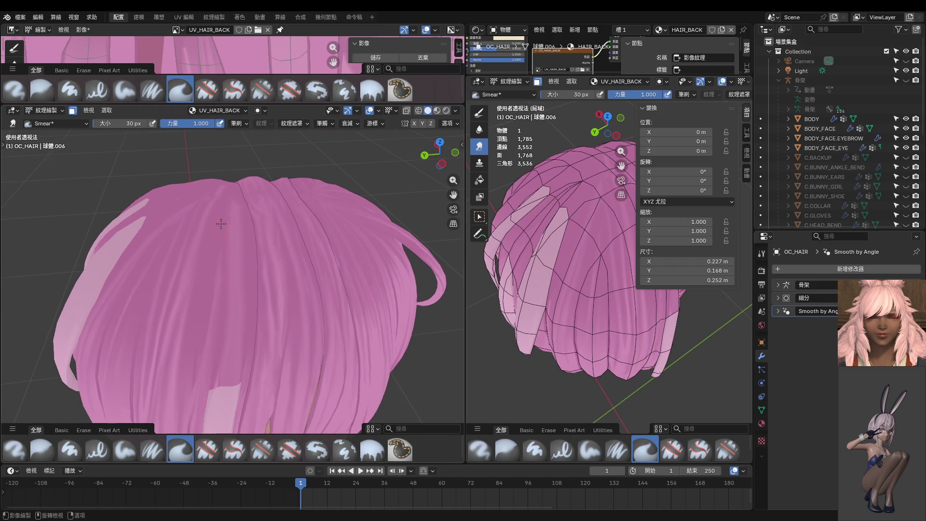
pyautogui.moveTo(228, 226); pyautogui.dragTo(231, 219, button='middle')
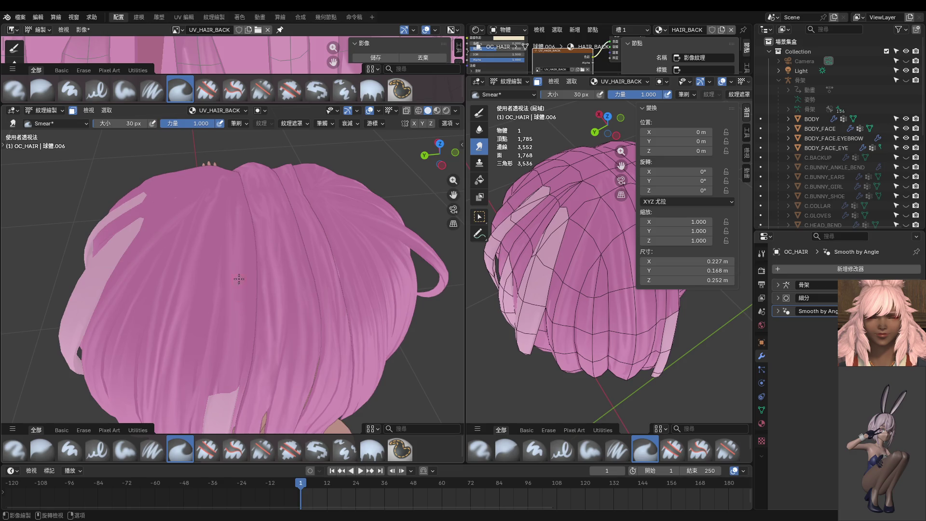
pyautogui.moveTo(239, 279)
pyautogui.mouseDown(button='middle')
pyautogui.moveTo(217, 251)
pyautogui.moveTo(181, 240)
pyautogui.mouseUp(button='middle')
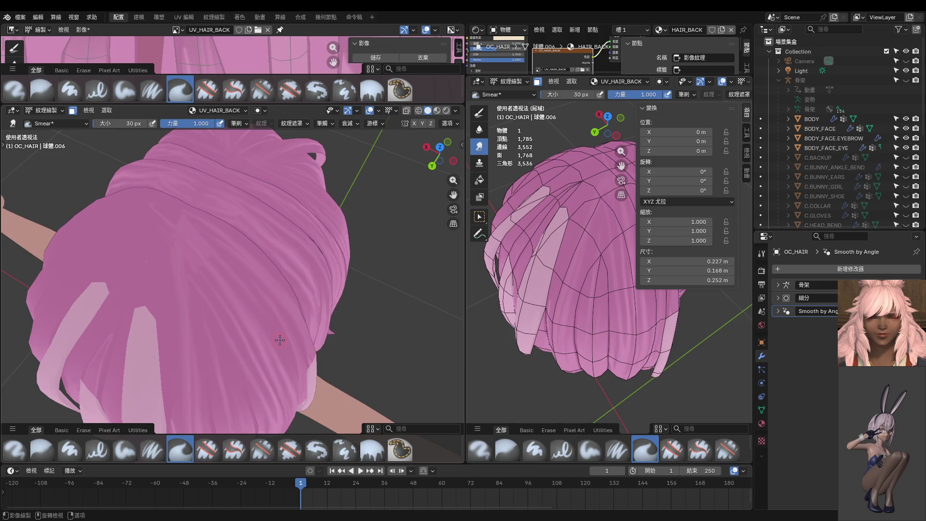
pyautogui.moveTo(279, 340); pyautogui.dragTo(212, 267, button='middle')
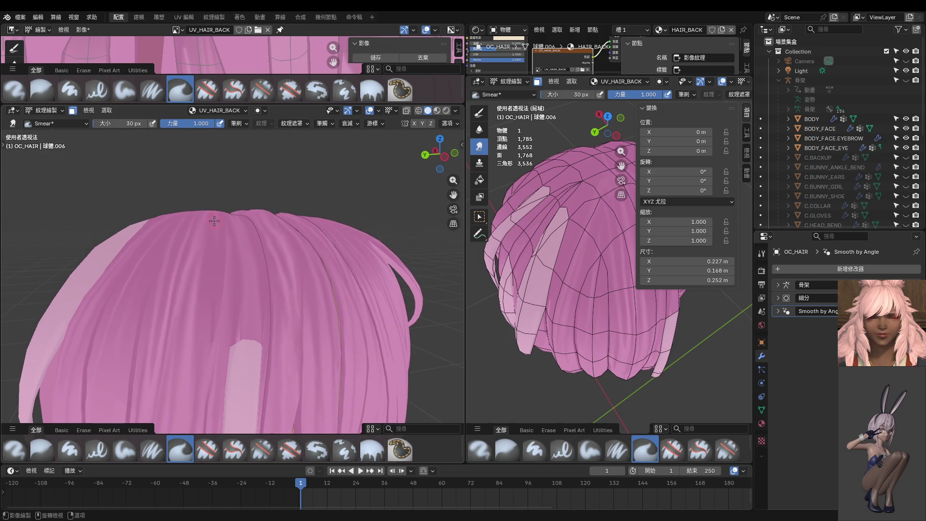
pyautogui.scroll(-5, 214, 327)
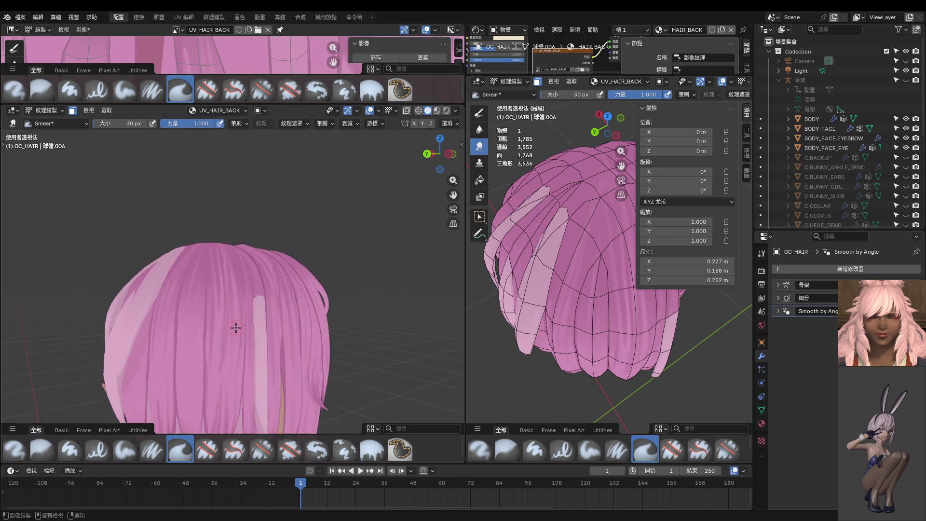
pyautogui.moveTo(222, 319)
pyautogui.mouseDown(button='middle')
pyautogui.moveTo(244, 302)
pyautogui.moveTo(258, 269)
pyautogui.mouseUp(button='middle')
# Smear a stroke down the hair, undo it, and resize the brush to 14 then 22 px.
pyautogui.moveTo(258, 269); pyautogui.dragTo(261, 346)
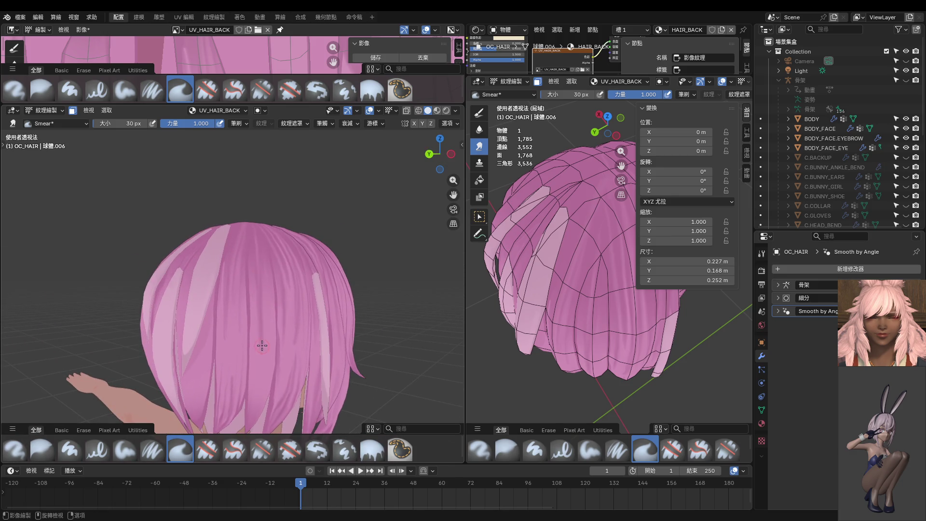
pyautogui.hotkey('ctrl', 'z')
pyautogui.scroll(2, 261, 300)
pyautogui.press('f')
pyautogui.click(273, 302)
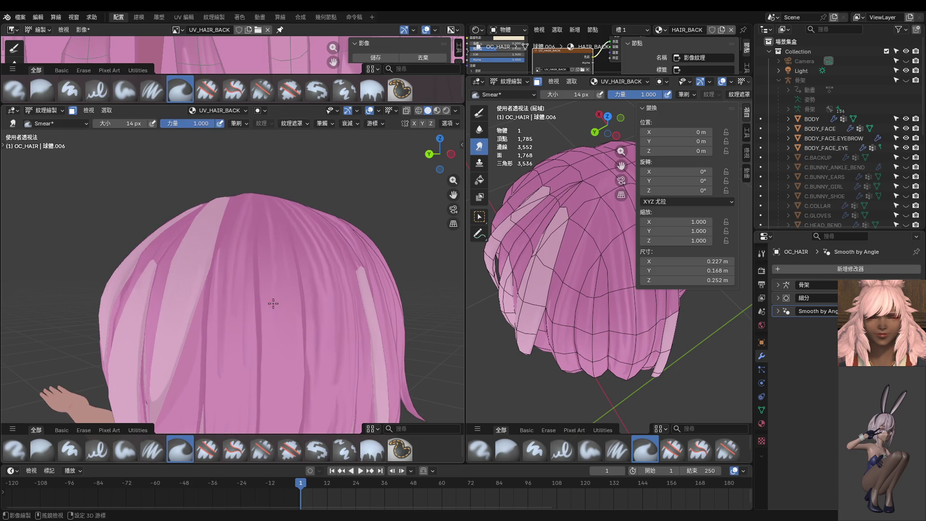
pyautogui.moveTo(272, 303); pyautogui.dragTo(265, 233, button='middle')
pyautogui.press('f')
pyautogui.click(269, 267)
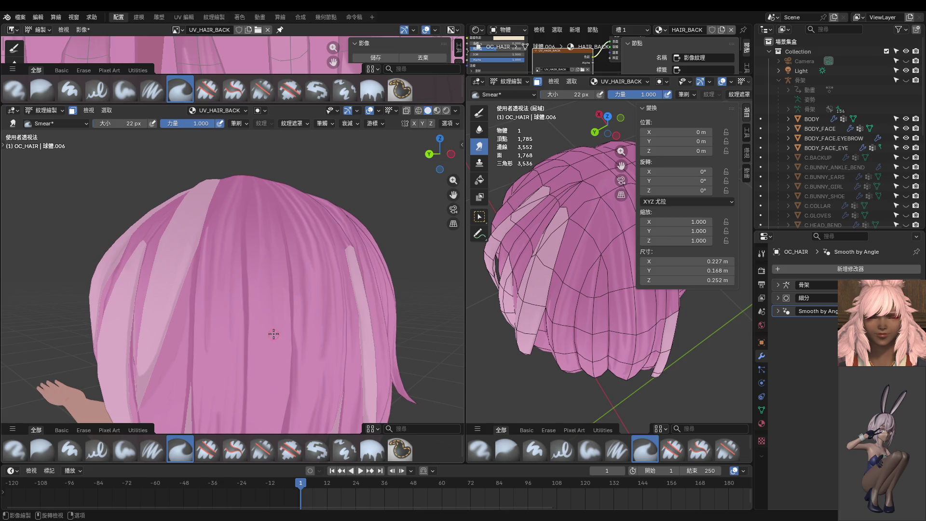
# Set the Smear brush to 24 px and orbit around the back hair to a new angle.
pyautogui.moveTo(273, 334); pyautogui.dragTo(253, 280, button='middle')
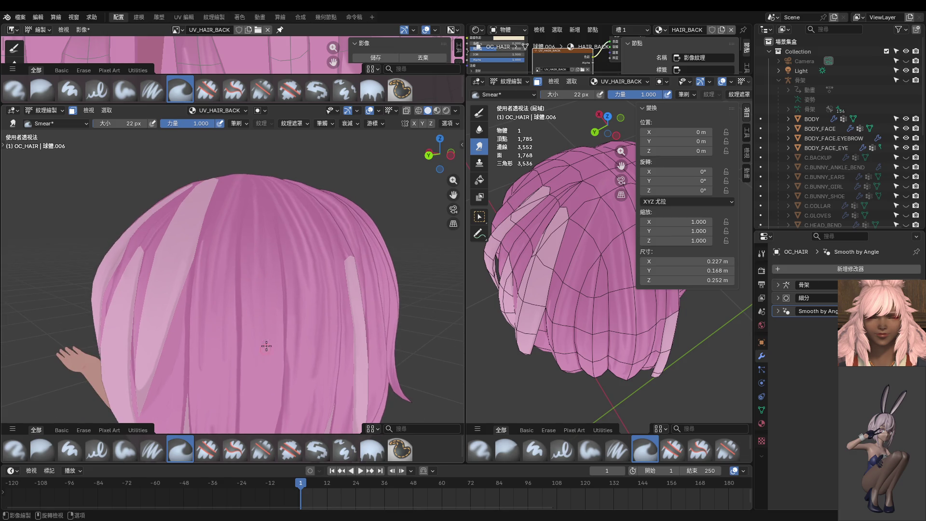
pyautogui.moveTo(271, 343); pyautogui.dragTo(264, 330, button='middle')
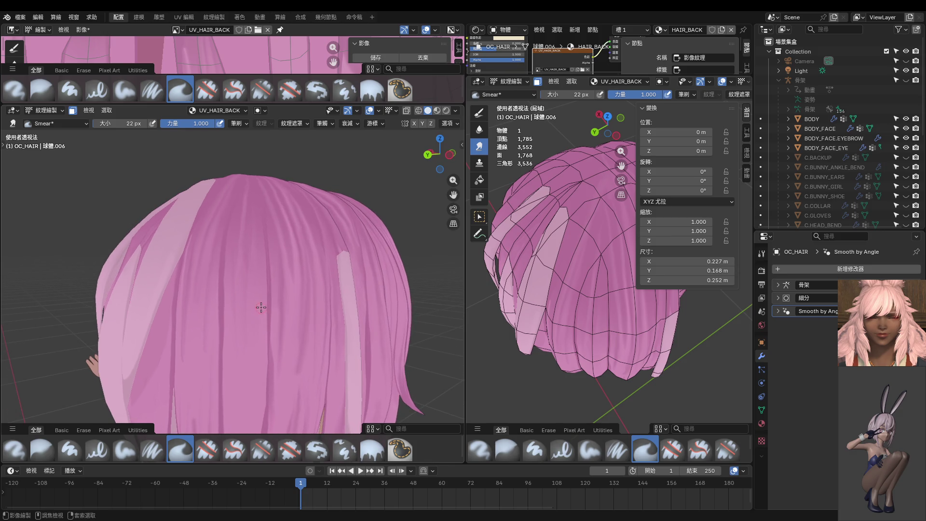
pyautogui.press(']')
pyautogui.moveTo(252, 379); pyautogui.dragTo(250, 285, button='middle')
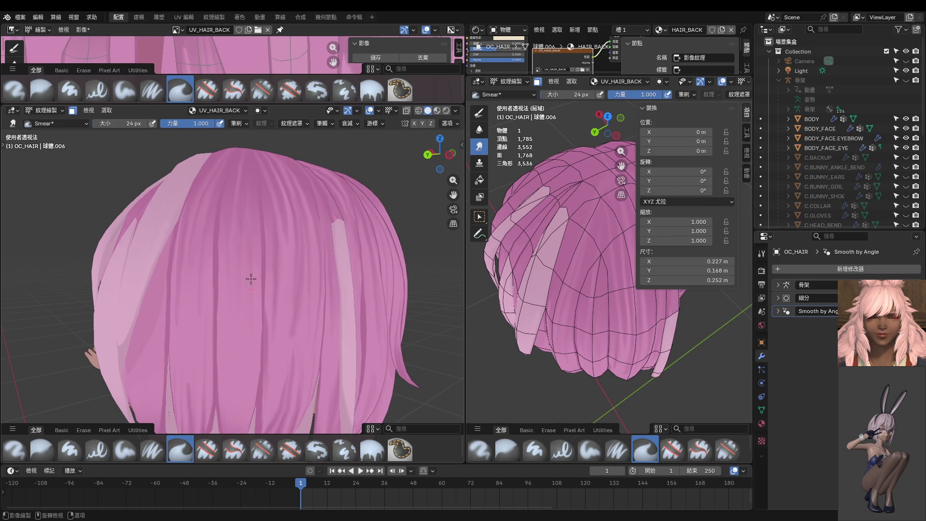
pyautogui.moveTo(248, 327); pyautogui.dragTo(239, 299, button='middle')
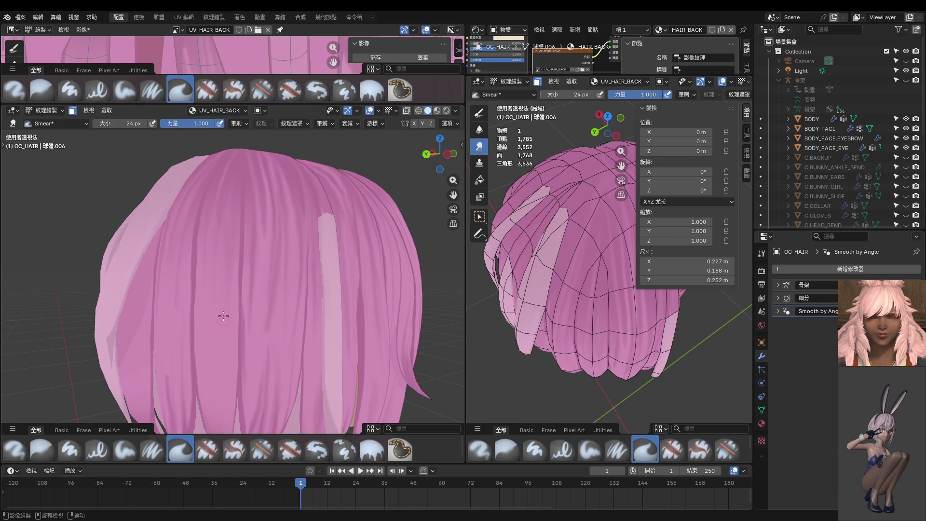
pyautogui.moveTo(223, 343); pyautogui.dragTo(223, 241, button='middle')
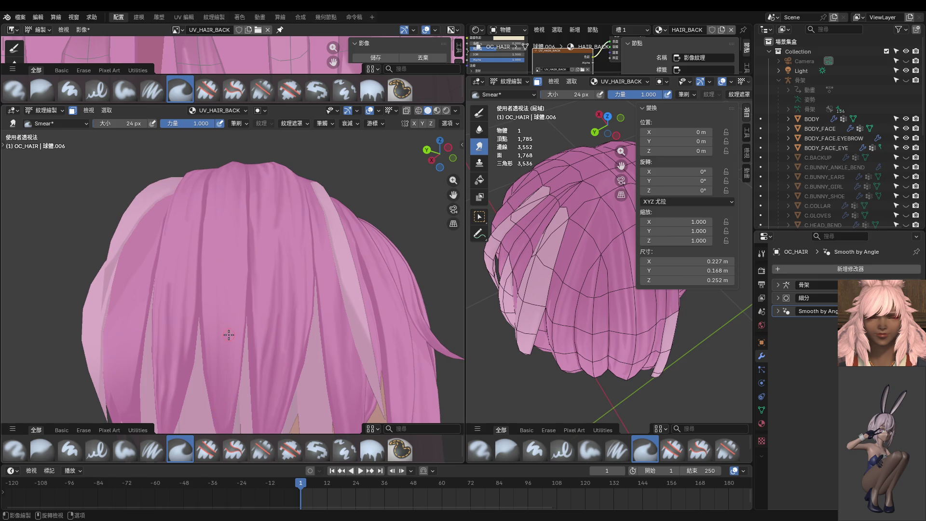
pyautogui.moveTo(229, 334); pyautogui.dragTo(236, 359, button='middle')
pyautogui.moveTo(239, 243); pyautogui.dragTo(219, 308, button='middle')
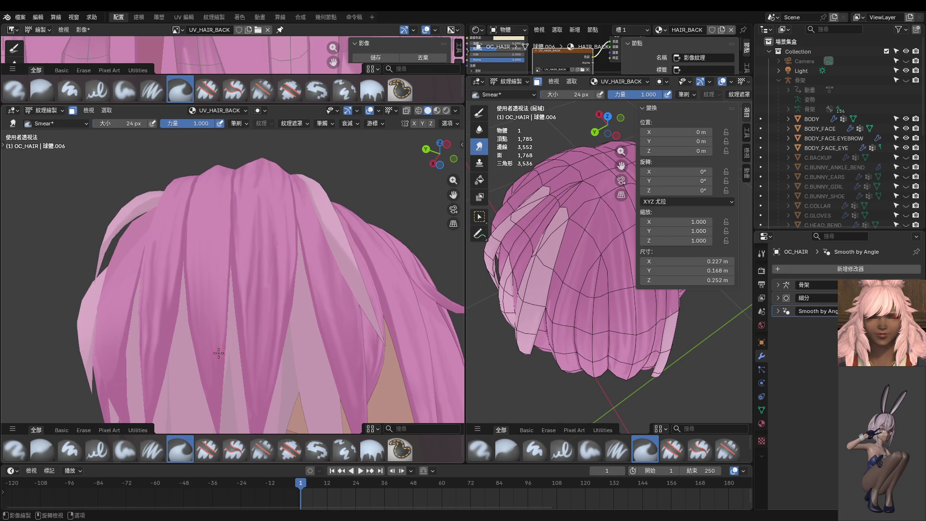
pyautogui.moveTo(223, 334); pyautogui.dragTo(199, 280, button='middle')
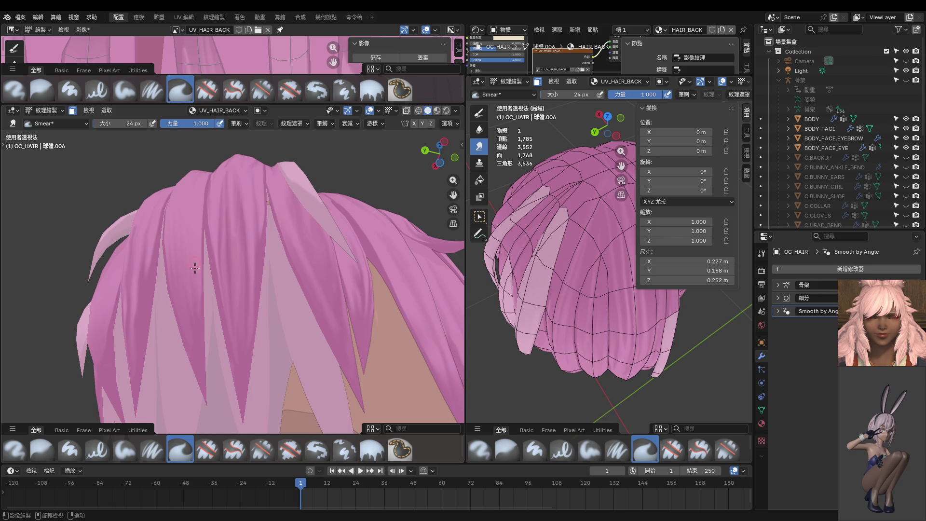
# Enlarge the brush to 38 px and smear a vertical band of the hair shading.
pyautogui.press('f')
pyautogui.moveTo(193, 270); pyautogui.dragTo(193, 269, button='middle')
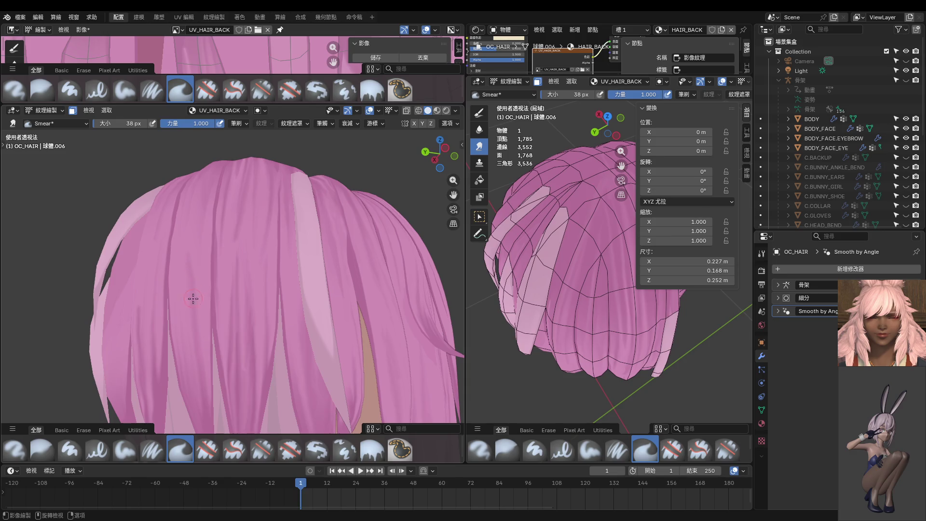
pyautogui.scroll(1, 193, 298)
pyautogui.scroll(1, 212, 338)
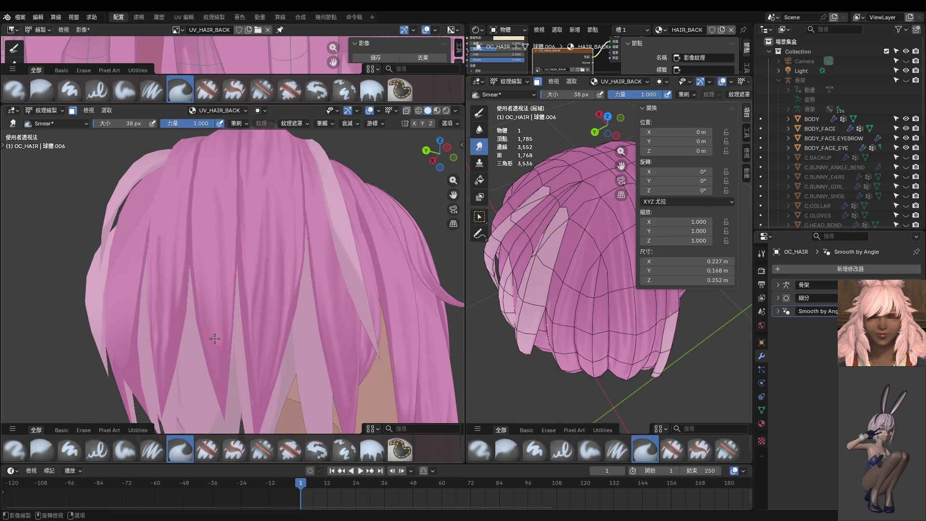
pyautogui.moveTo(219, 367); pyautogui.dragTo(213, 248)
pyautogui.moveTo(210, 241); pyautogui.dragTo(226, 329, button='middle')
# Shrink the brush to 22 px and orbit to view the lower hair from behind.
pyautogui.press('f')
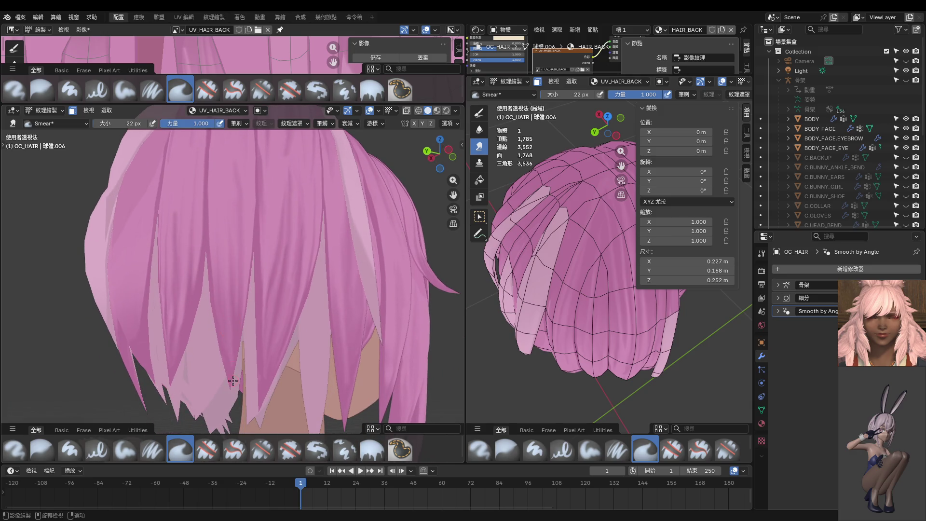
pyautogui.moveTo(233, 380); pyautogui.dragTo(227, 306, button='middle')
pyautogui.moveTo(214, 226)
pyautogui.mouseDown(button='middle')
pyautogui.moveTo(215, 251)
pyautogui.moveTo(218, 216)
pyautogui.mouseUp(button='middle')
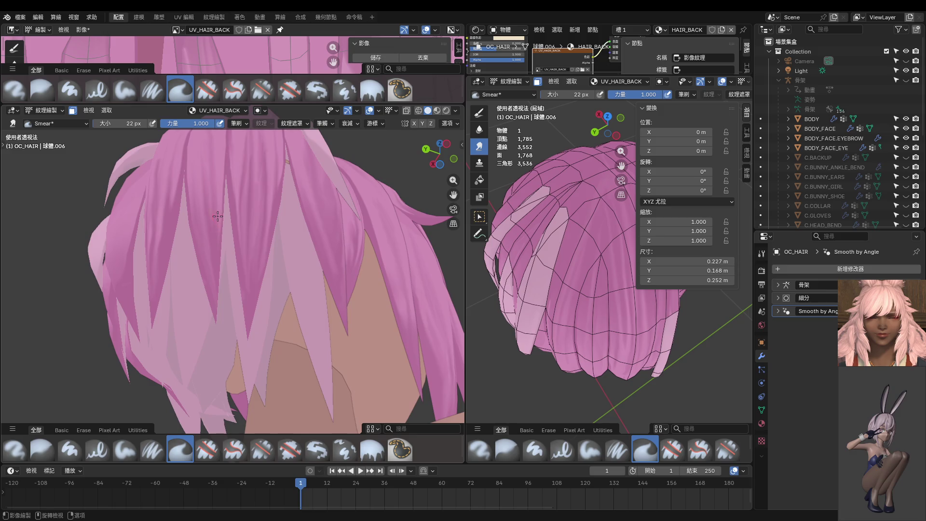
pyautogui.moveTo(215, 318)
pyautogui.mouseDown(button='middle')
pyautogui.moveTo(206, 265)
pyautogui.moveTo(235, 251)
pyautogui.mouseUp(button='middle')
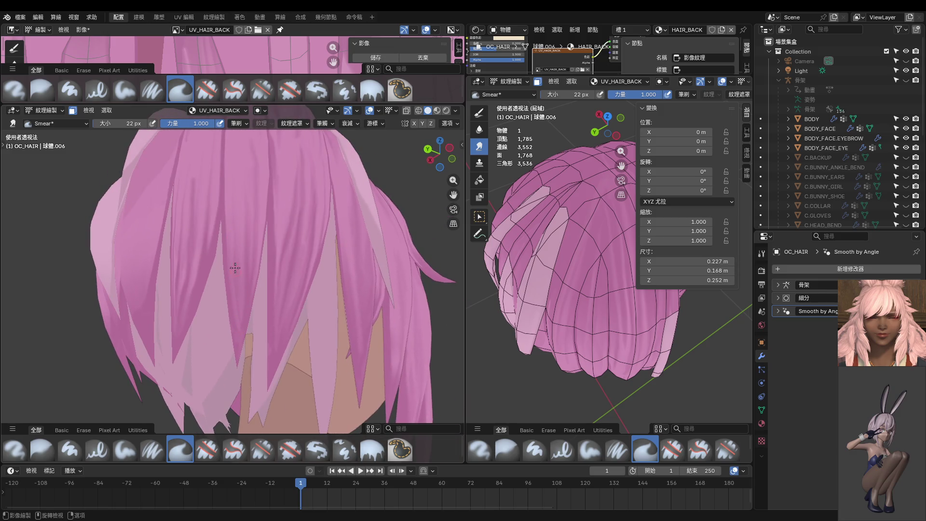
pyautogui.moveTo(232, 197); pyautogui.dragTo(246, 222, button='middle')
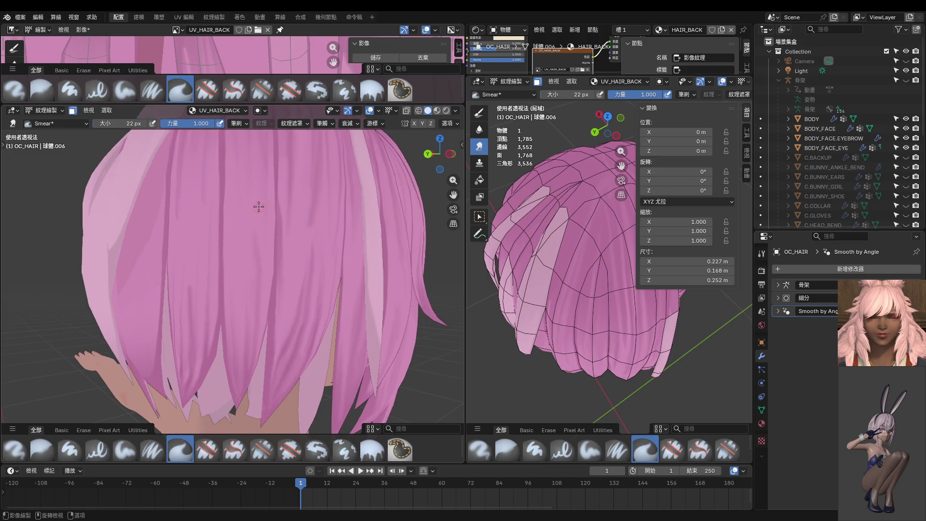
pyautogui.moveTo(257, 248); pyautogui.dragTo(205, 218, button='middle')
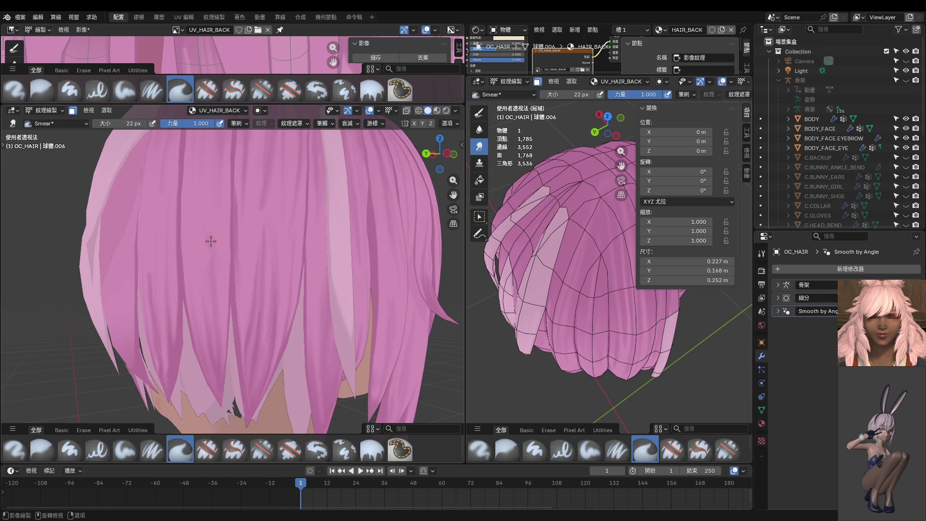
pyautogui.scroll(-5, 208, 236)
pyautogui.moveTo(209, 237); pyautogui.dragTo(241, 265, button='middle')
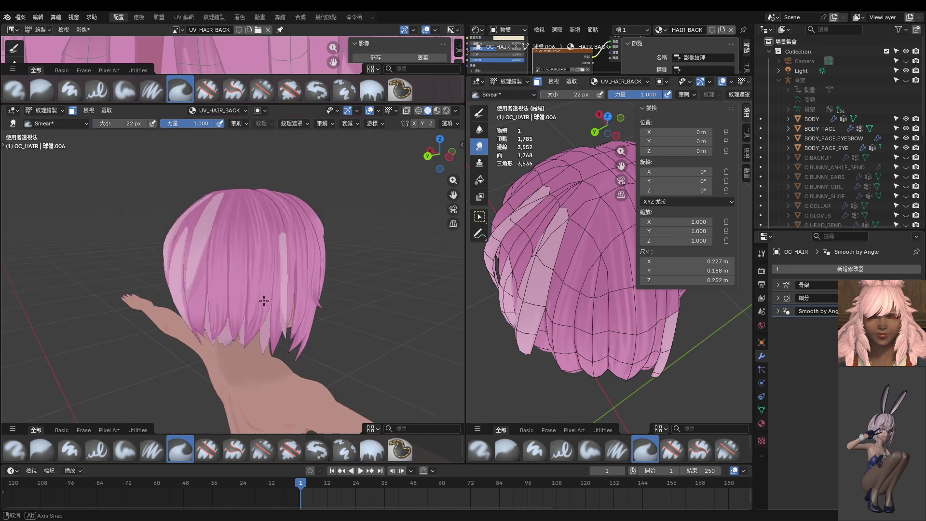
# Set the brush to 34 px, orbit to a rear view, and smear the light hair streak.
pyautogui.scroll(8, 269, 289)
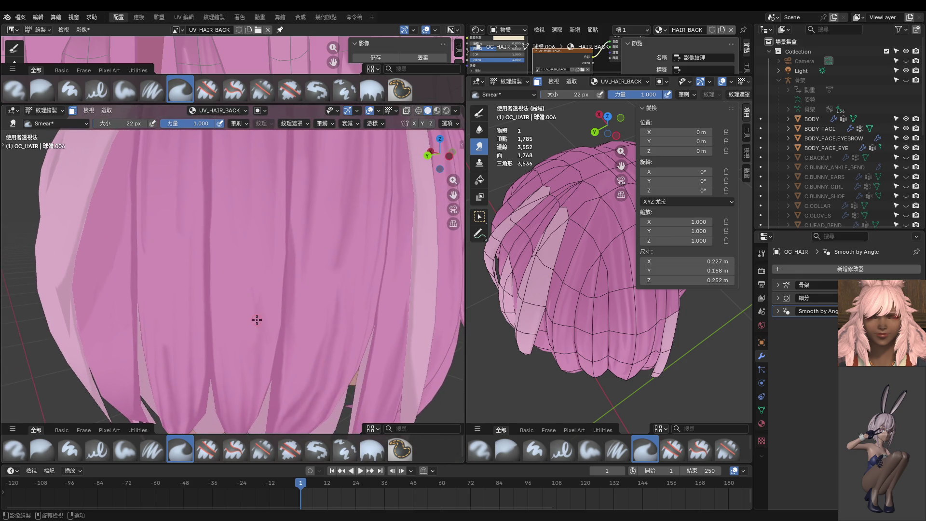
pyautogui.press('f')
pyautogui.click(260, 311)
pyautogui.moveTo(264, 334); pyautogui.dragTo(257, 327, button='middle')
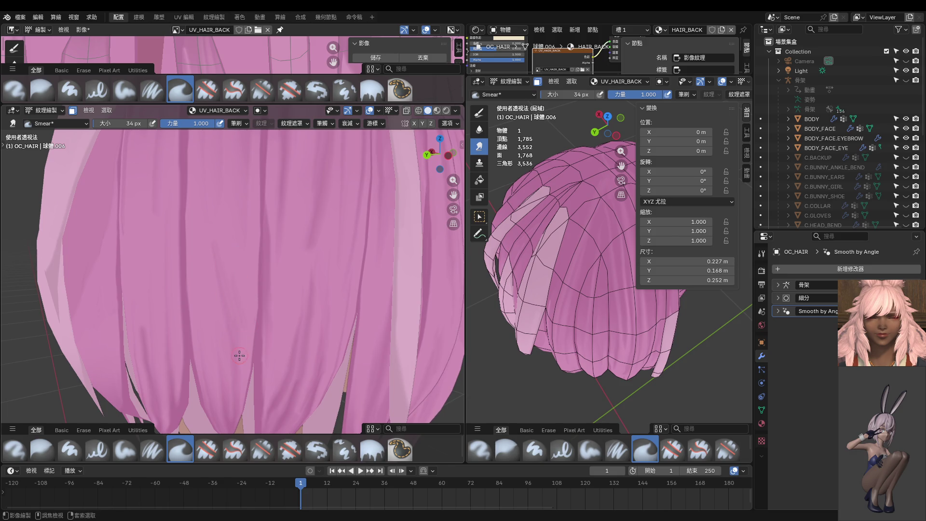
pyautogui.moveTo(241, 335); pyautogui.dragTo(219, 309, button='middle')
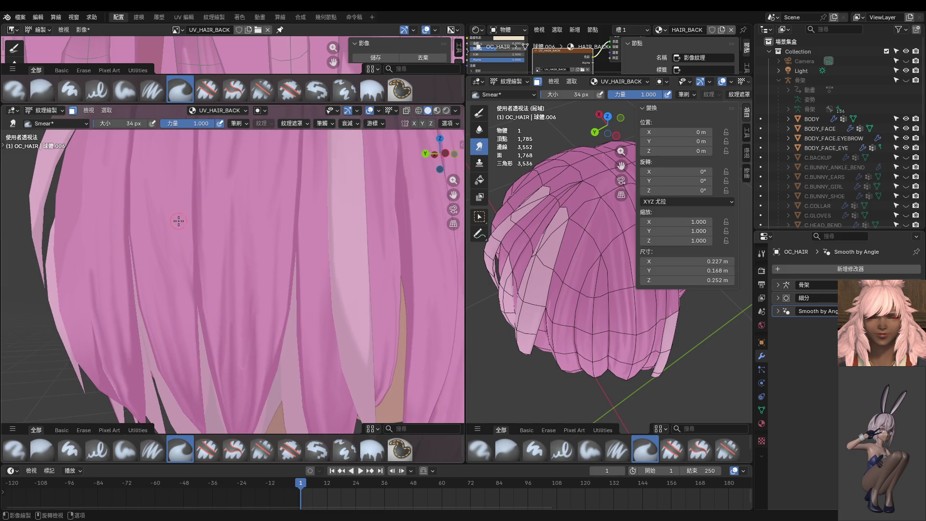
pyautogui.scroll(-5, 178, 221)
pyautogui.moveTo(182, 242)
pyautogui.mouseDown(button='middle')
pyautogui.moveTo(278, 283)
pyautogui.moveTo(234, 284)
pyautogui.mouseUp(button='middle')
pyautogui.scroll(3, 278, 283)
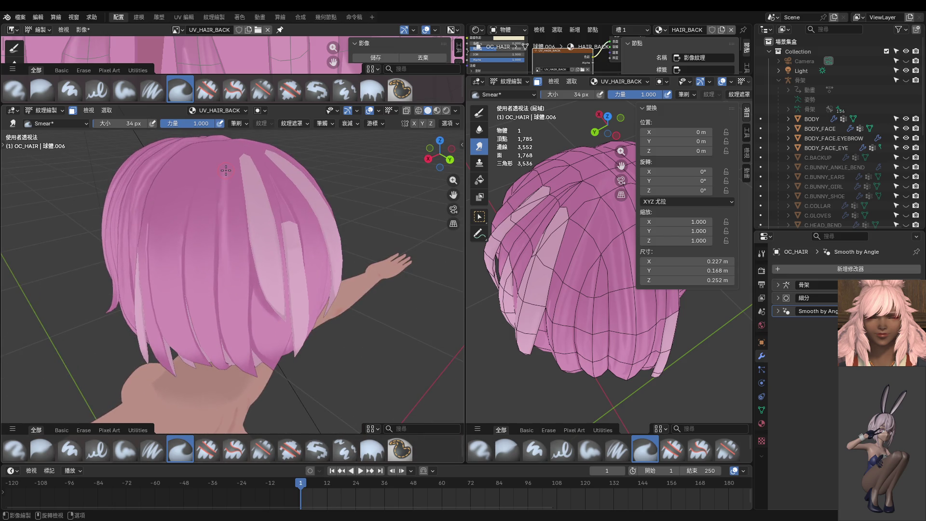
pyautogui.moveTo(232, 235); pyautogui.dragTo(224, 269)
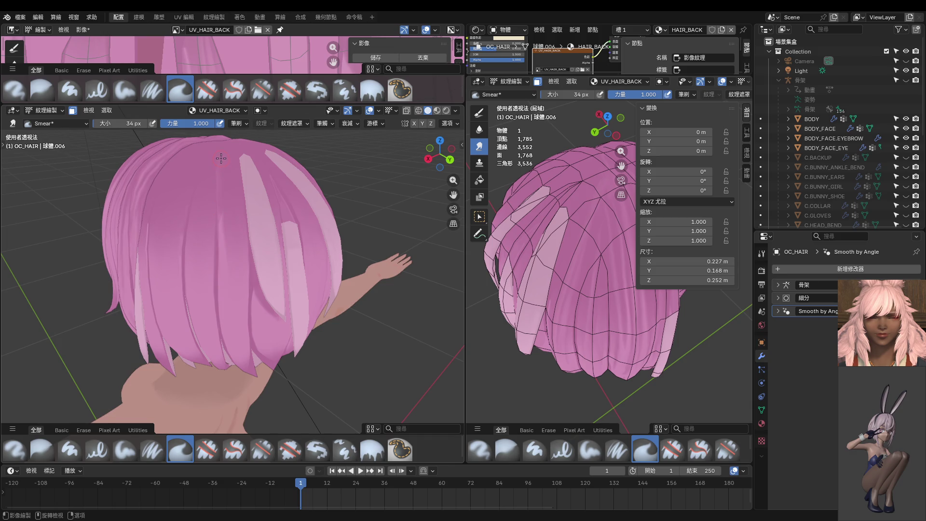
# Resize the brush to 14 px and smear a thin streak down the back hair.
pyautogui.moveTo(220, 176); pyautogui.dragTo(239, 251, button='middle')
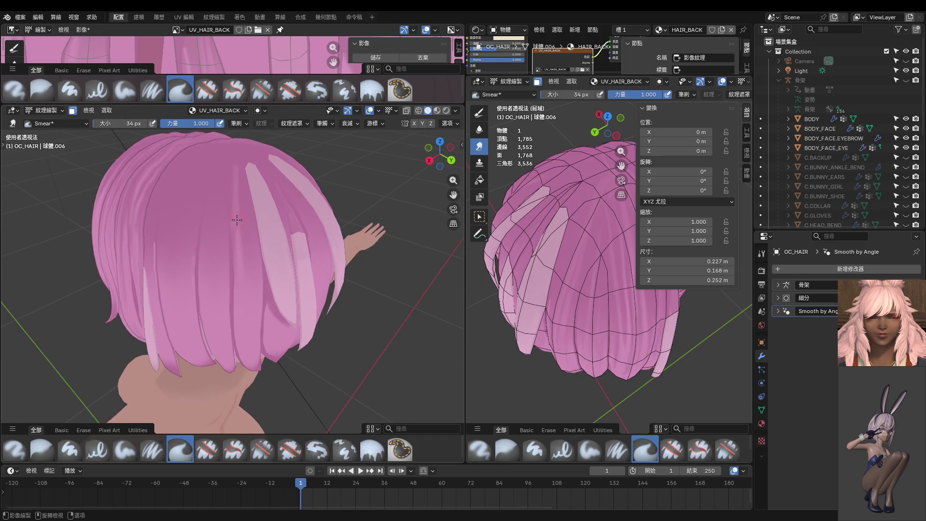
pyautogui.scroll(3, 239, 217)
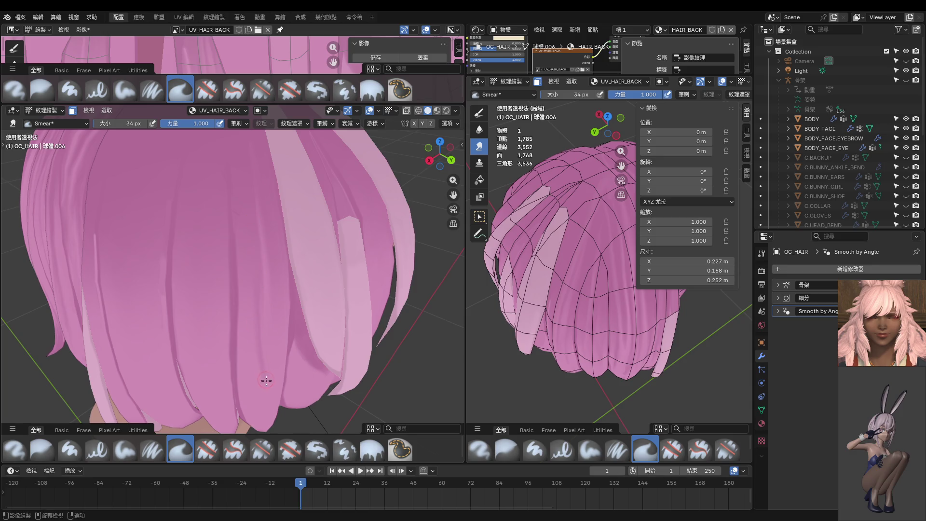
pyautogui.moveTo(267, 363); pyautogui.dragTo(249, 200, button='middle')
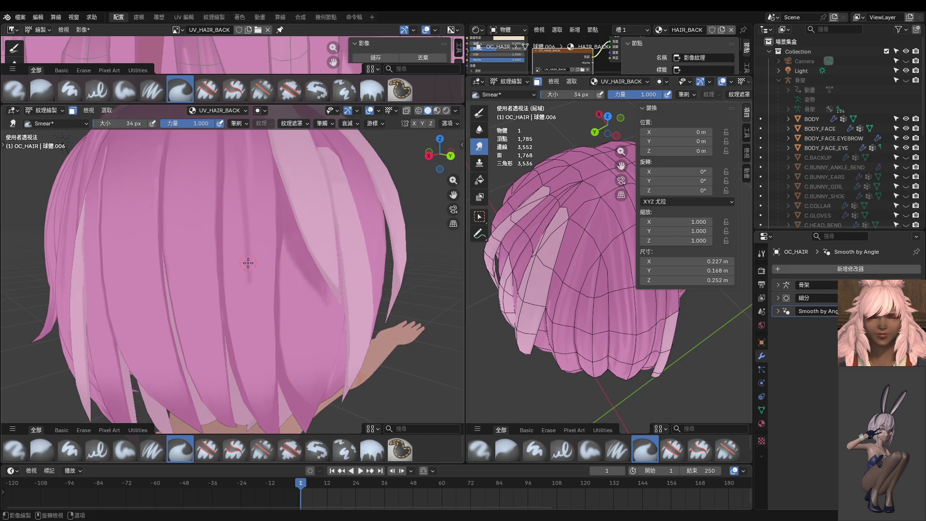
pyautogui.moveTo(246, 264); pyautogui.dragTo(230, 278, button='middle')
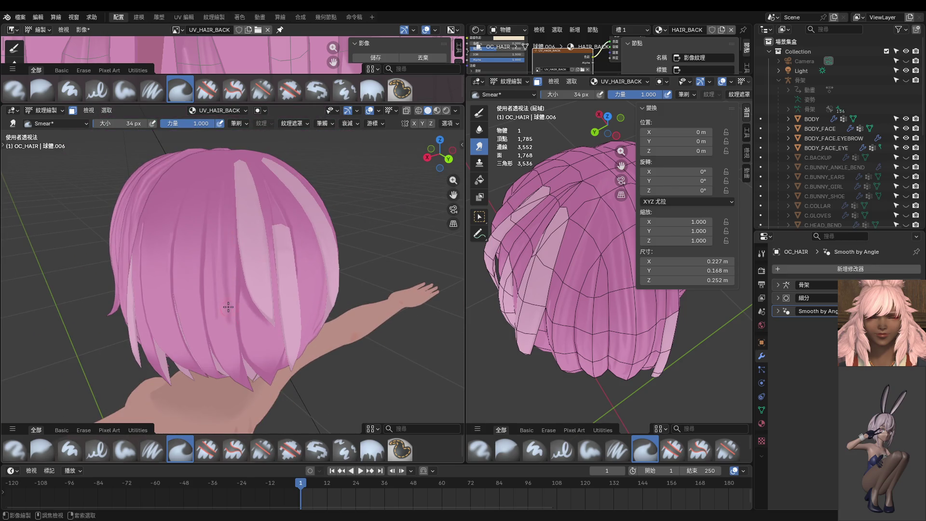
pyautogui.press('f')
pyautogui.click(219, 253)
pyautogui.keyDown('ctrl'); pyautogui.moveTo(224, 294); pyautogui.dragTo(219, 237, button='middle'); pyautogui.keyUp('ctrl')
pyautogui.moveTo(219, 237); pyautogui.dragTo(217, 210)
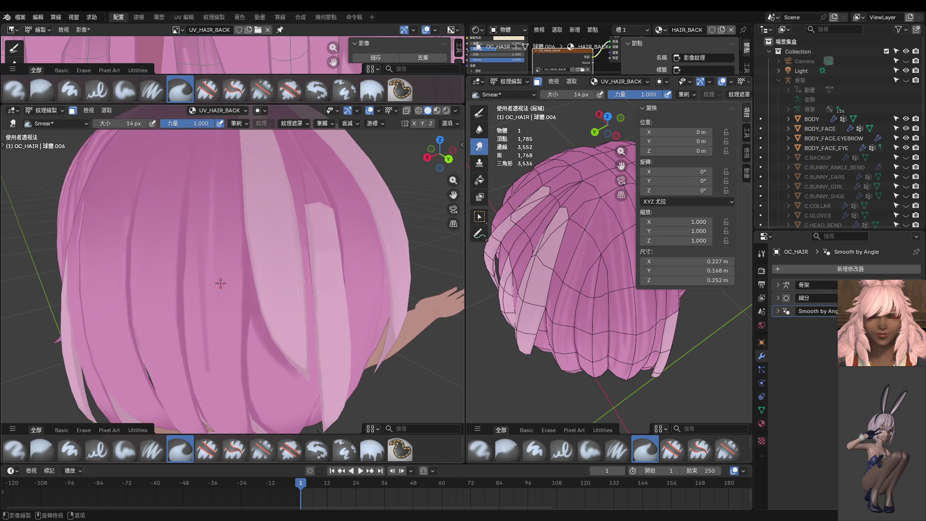
# Enlarge the brush to 20 then 28 px and extend a thin dark streak down the hair.
pyautogui.press('f')
pyautogui.click(214, 222)
pyautogui.press('f')
pyautogui.click(215, 190)
pyautogui.moveTo(215, 373)
pyautogui.mouseDown(button='middle')
pyautogui.moveTo(212, 326)
pyautogui.moveTo(172, 191)
pyautogui.mouseUp(button='middle')
pyautogui.moveTo(172, 190); pyautogui.dragTo(177, 293)
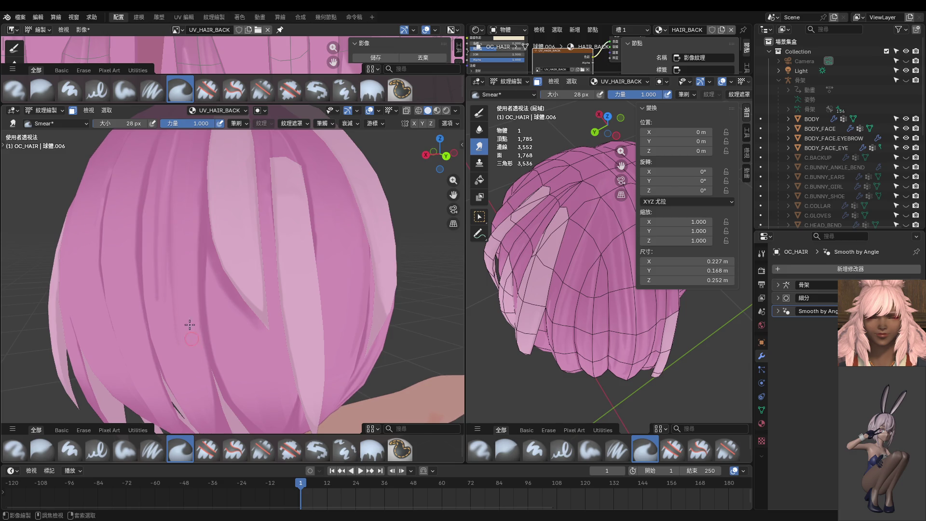
# At 36 px brush size, smear a strand shadow and a dark strand line downward.
pyautogui.press('f')
pyautogui.click(177, 287)
pyautogui.moveTo(166, 234); pyautogui.dragTo(175, 309)
pyautogui.moveTo(181, 356); pyautogui.dragTo(217, 332, button='middle')
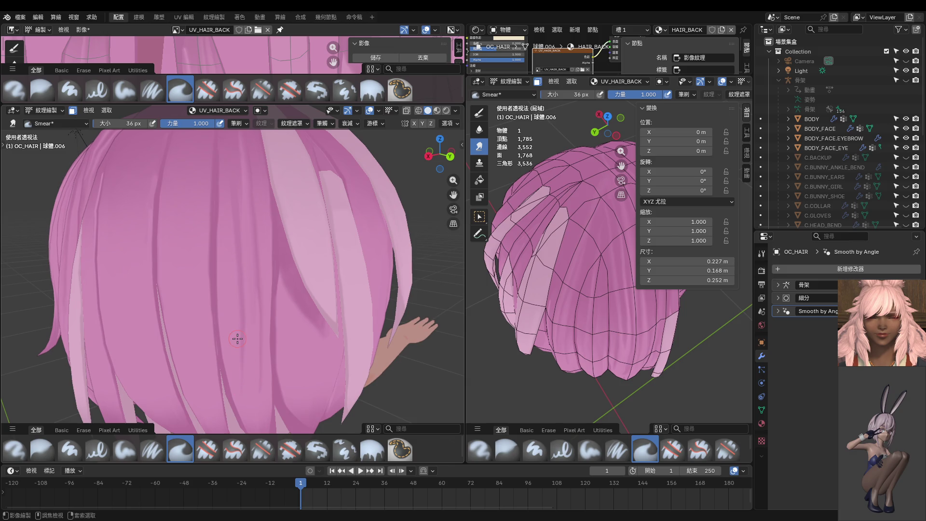
pyautogui.moveTo(237, 285)
pyautogui.mouseDown()
pyautogui.moveTo(251, 373)
pyautogui.moveTo(242, 247)
pyautogui.mouseUp()
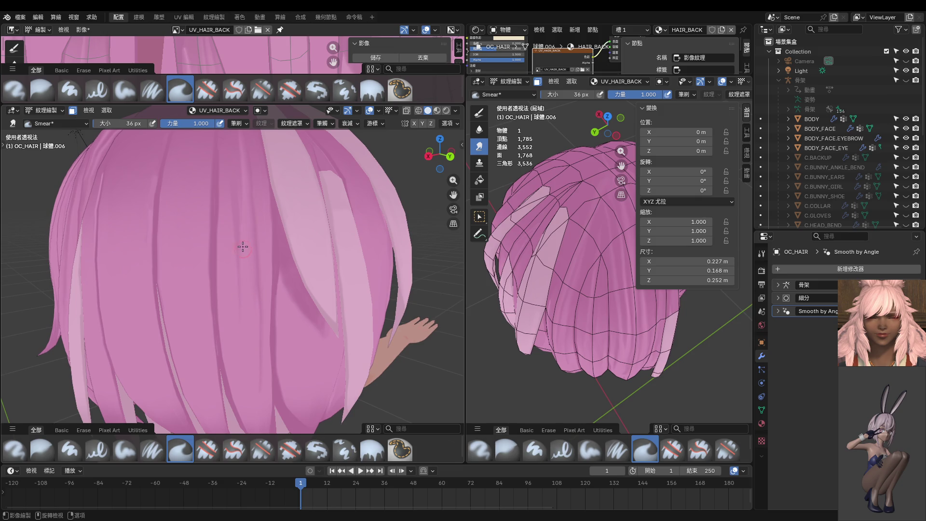
# Shrink the brush to 20 px and switch to the straight back view (Ctrl+Numpad 1).
pyautogui.press('f')
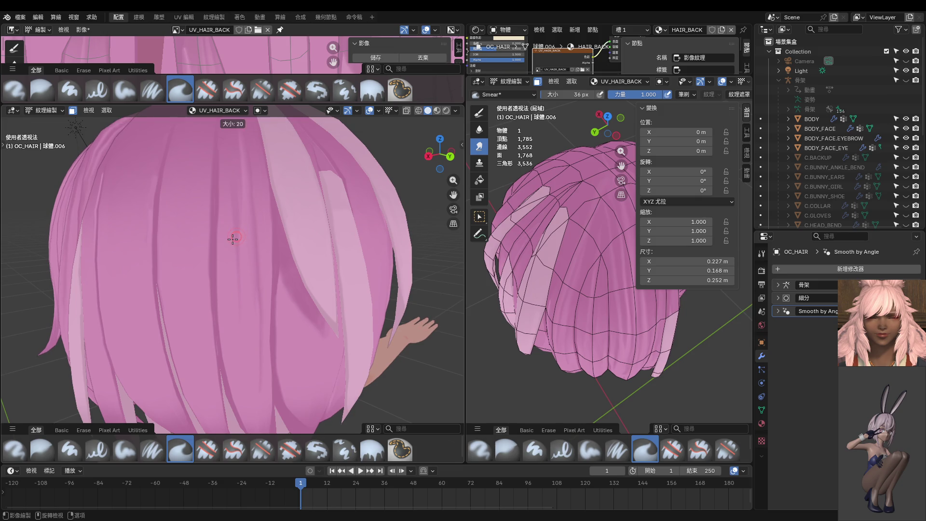
pyautogui.click(238, 219)
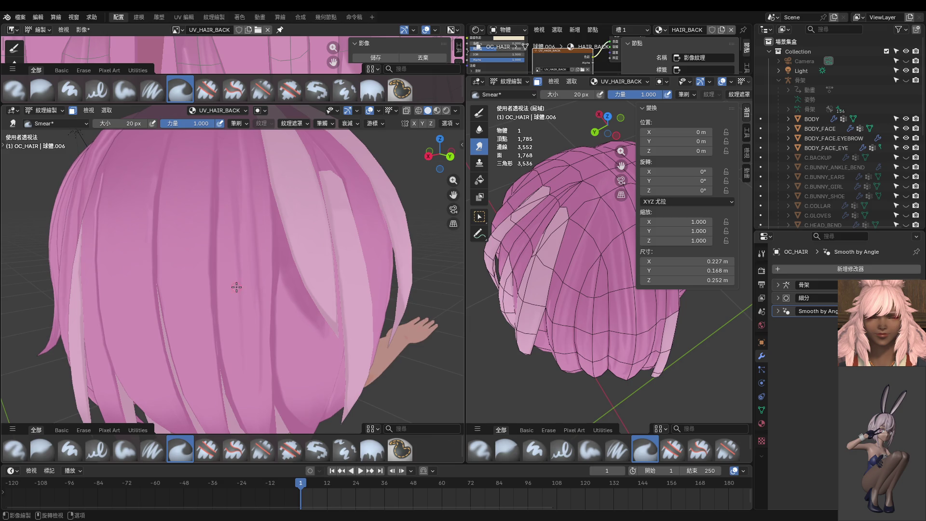
pyautogui.scroll(-6, 236, 286)
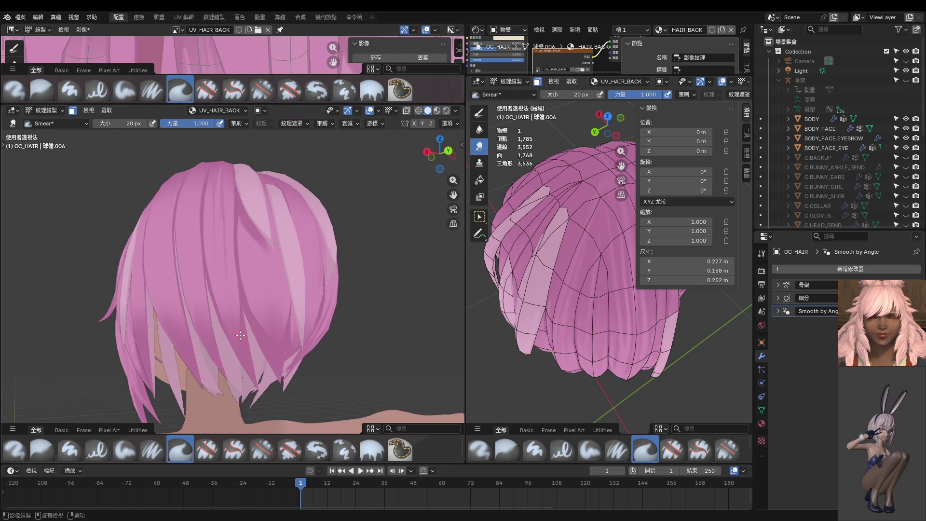
pyautogui.press('ctrl+KP_1')
pyautogui.scroll(2, 193, 235)
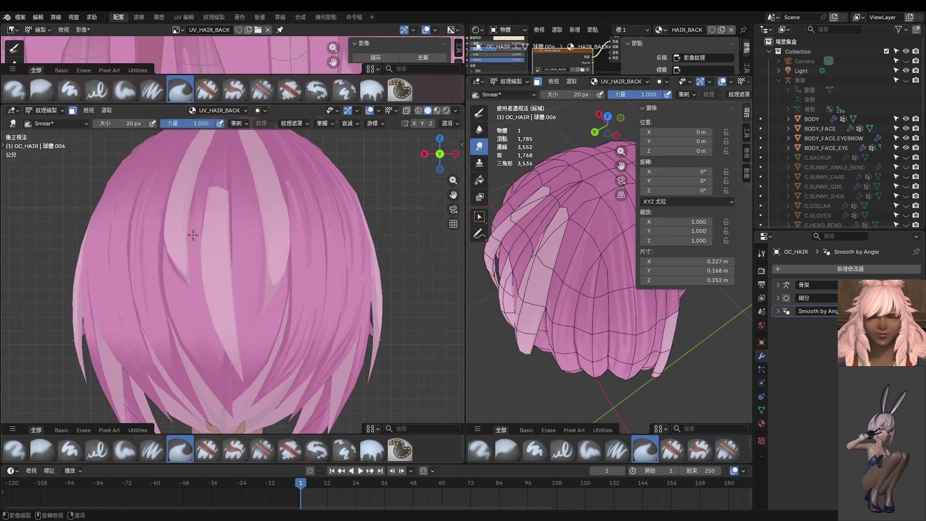
# Smear thin streaks along two hair strands, then shift the view so the hair sits higher.
pyautogui.scroll(1, 193, 235)
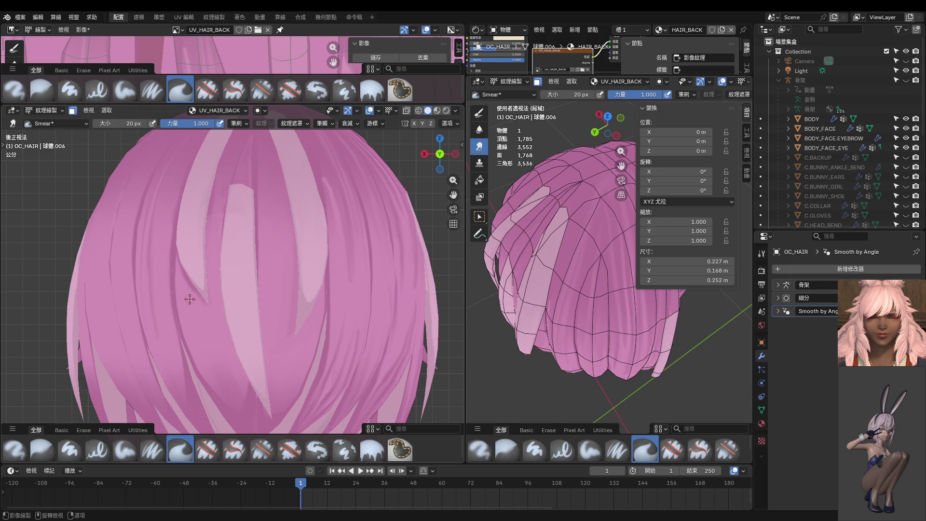
pyautogui.moveTo(189, 299)
pyautogui.mouseDown()
pyautogui.moveTo(198, 326)
pyautogui.moveTo(189, 283)
pyautogui.moveTo(192, 323)
pyautogui.mouseUp()
pyautogui.moveTo(185, 283); pyautogui.dragTo(200, 365)
pyautogui.moveTo(190, 319); pyautogui.dragTo(189, 316)
pyautogui.keyDown('shift'); pyautogui.moveTo(237, 373); pyautogui.dragTo(220, 298, button='middle'); pyautogui.keyUp('shift')
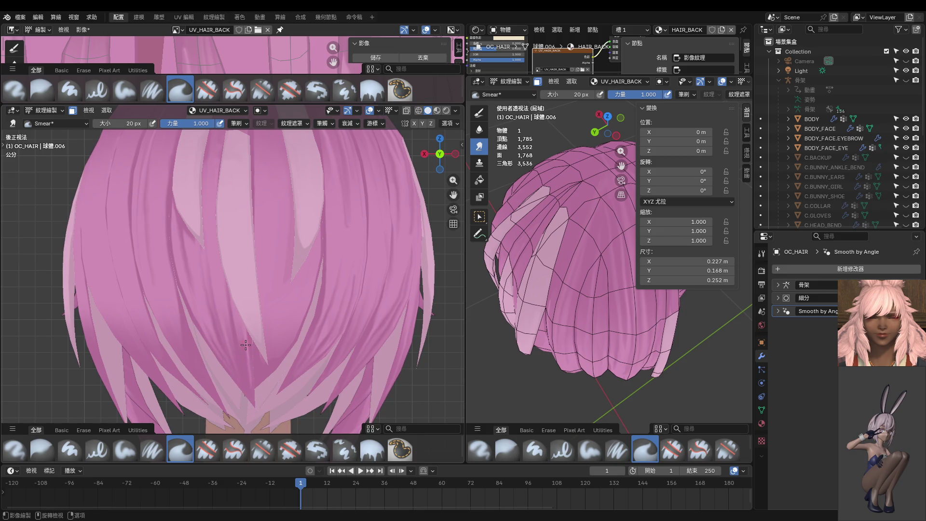
pyautogui.scroll(3, 246, 357)
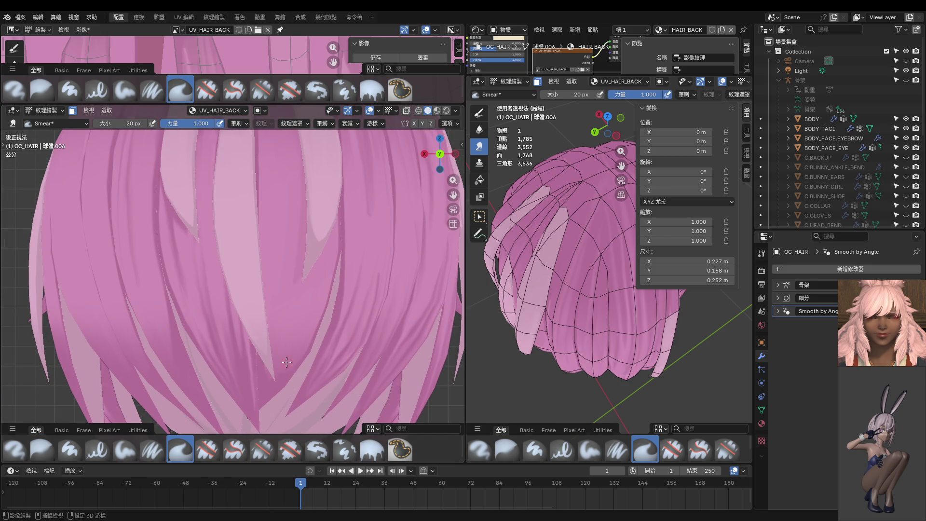
pyautogui.keyDown('ctrl'); pyautogui.scroll(-2, 270, 349); pyautogui.keyUp('ctrl')
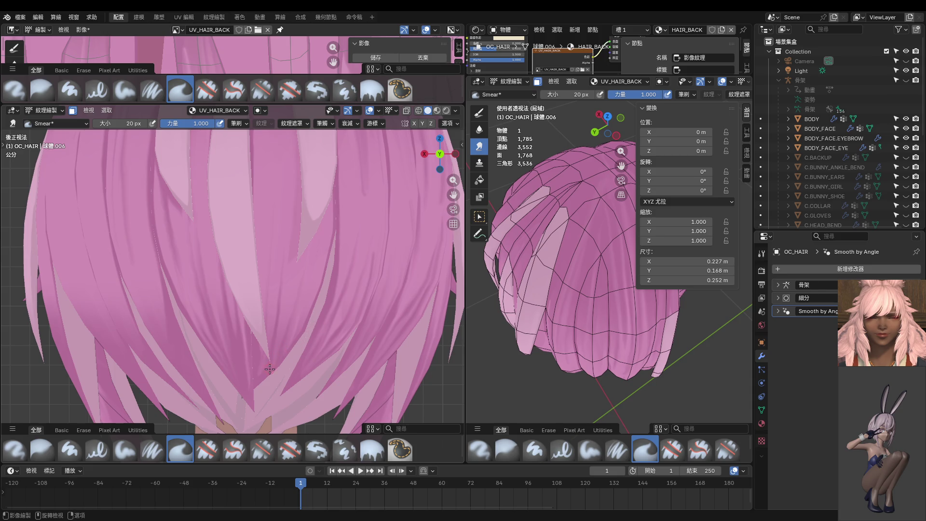
# Try darker and crown strand smears, undo both, and raise the brush to 26 px.
pyautogui.moveTo(269, 369); pyautogui.dragTo(292, 276)
pyautogui.hotkey('ctrl', 'z')
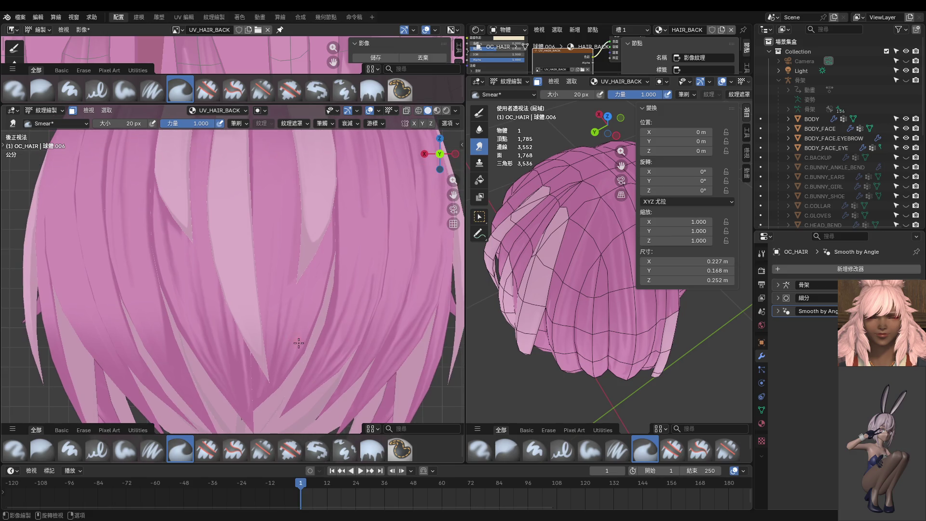
pyautogui.scroll(-5, 317, 315)
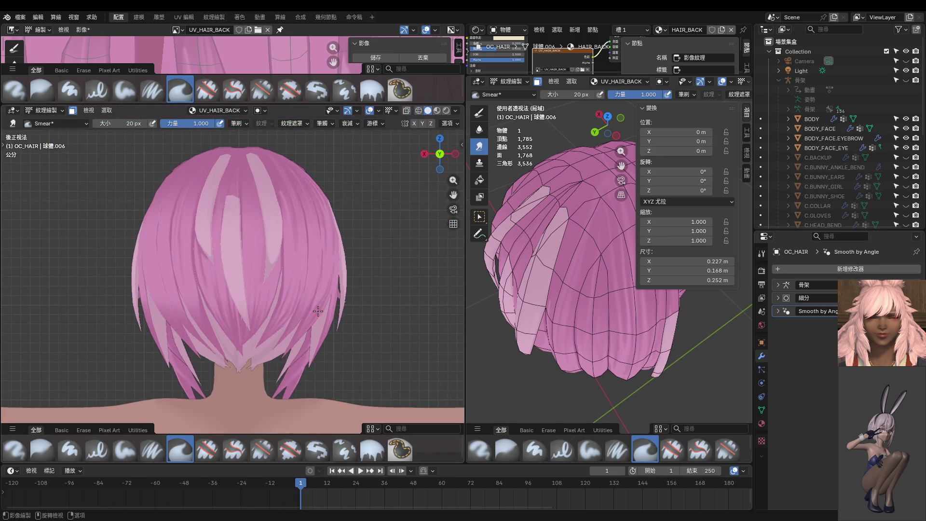
pyautogui.scroll(2, 274, 302)
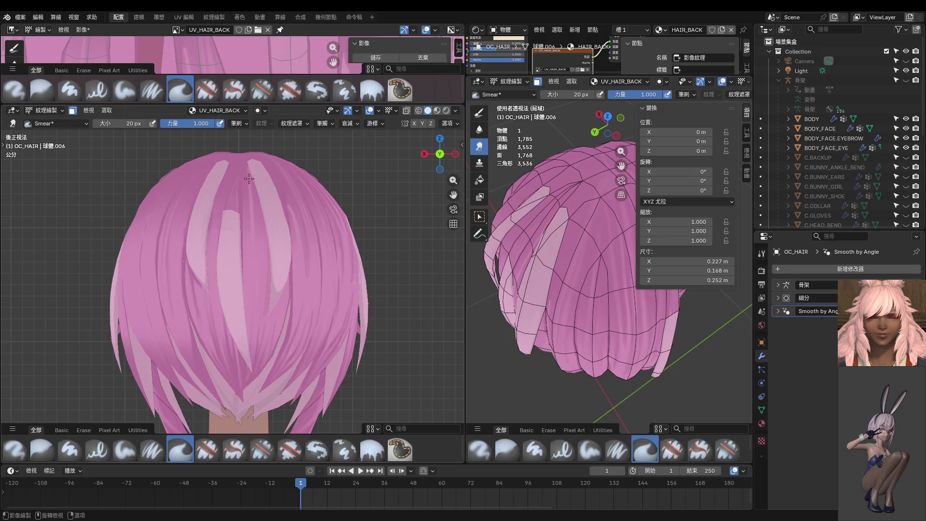
pyautogui.scroll(3, 255, 256)
pyautogui.moveTo(262, 269); pyautogui.dragTo(261, 212)
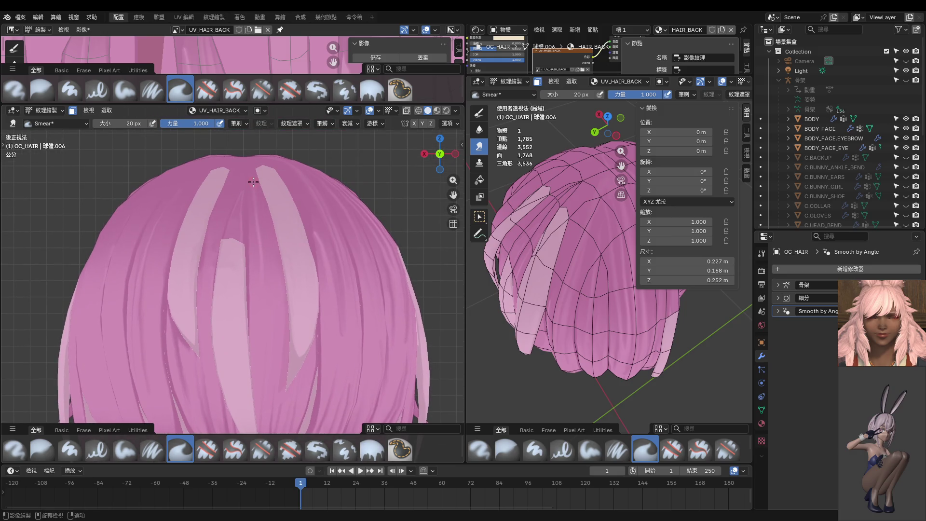
pyautogui.hotkey('ctrl', 'z')
pyautogui.press(']')
pyautogui.press(']')
pyautogui.press(']')
pyautogui.moveTo(258, 185); pyautogui.dragTo(258, 323, button='middle')
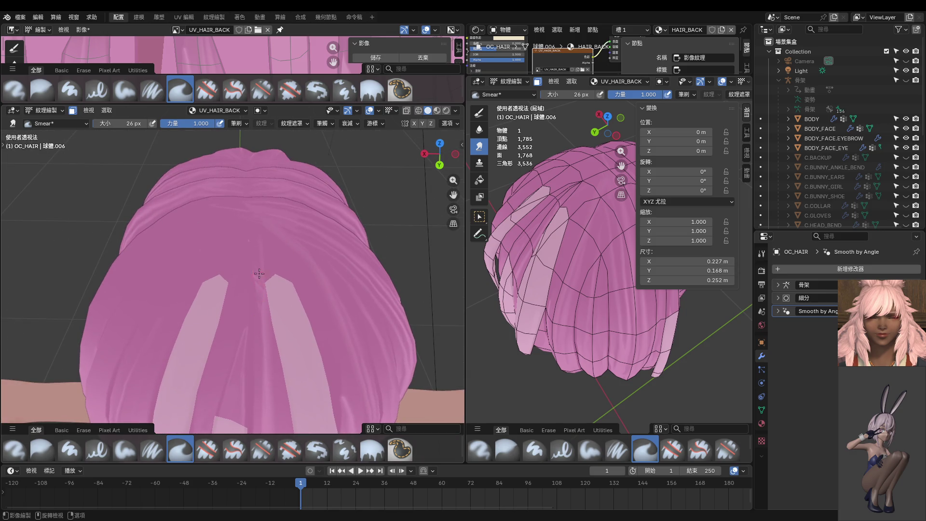
# Orbit to the top of the hair, resizing the Smear brush to 42 then 24 px.
pyautogui.moveTo(262, 283); pyautogui.dragTo(243, 258, button='middle')
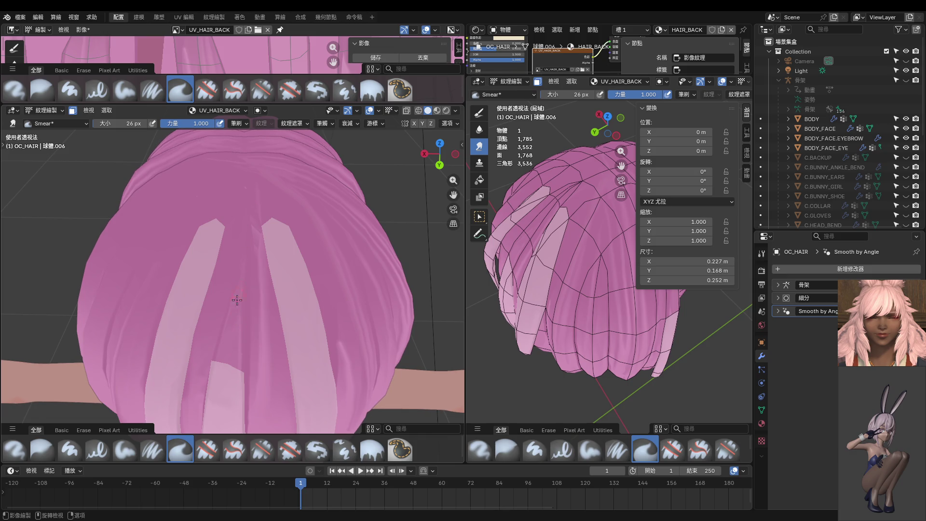
pyautogui.press('f')
pyautogui.click(205, 376)
pyautogui.moveTo(227, 302); pyautogui.dragTo(222, 338, button='middle')
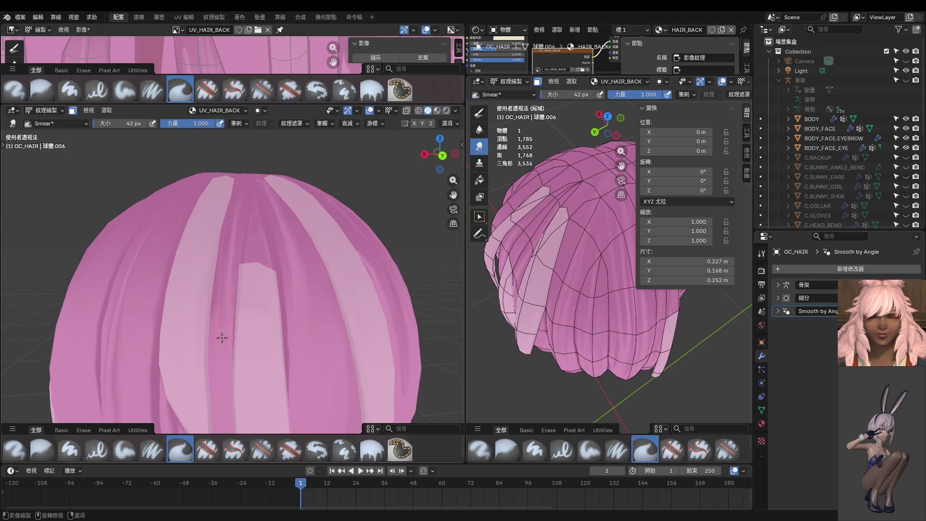
pyautogui.moveTo(248, 149); pyautogui.dragTo(230, 269, button='middle')
pyautogui.press('f')
pyautogui.click(231, 266)
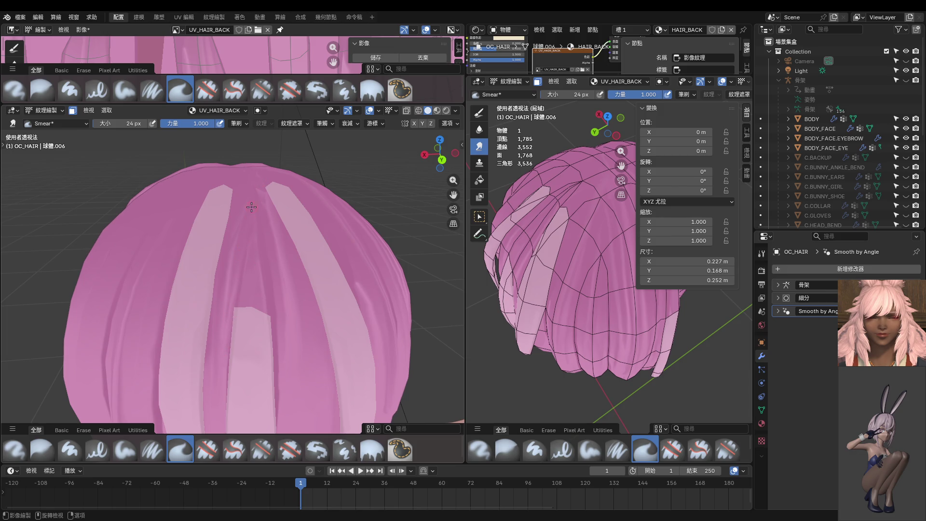
# Smear along one light stripe on the crown, then return to the straight back view.
pyautogui.keyDown('shift'); pyautogui.moveTo(252, 207); pyautogui.dragTo(252, 234, button='middle'); pyautogui.keyUp('shift')
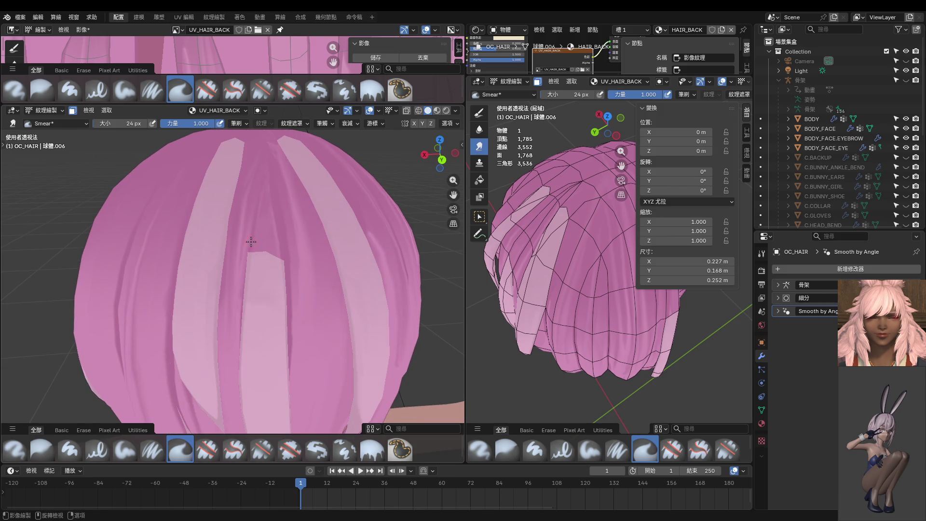
pyautogui.moveTo(242, 342); pyautogui.dragTo(241, 301, button='middle')
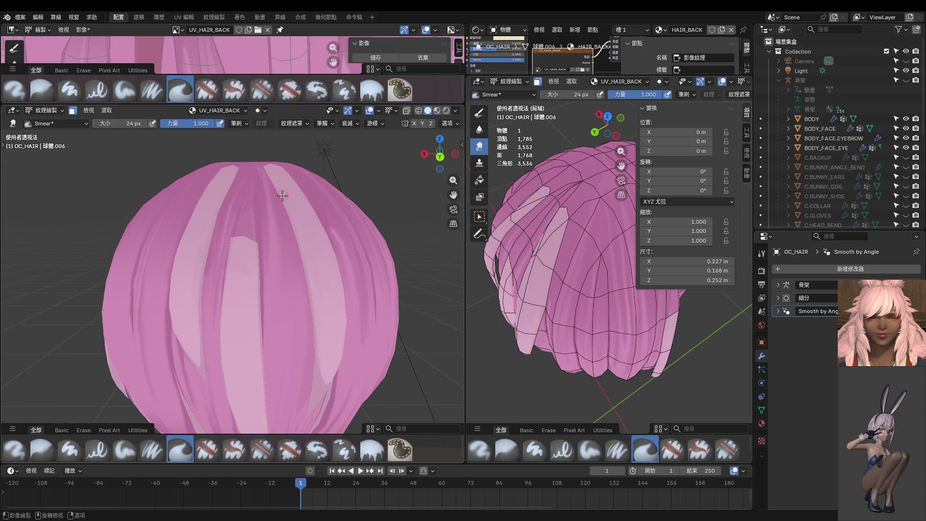
pyautogui.moveTo(293, 360)
pyautogui.mouseDown()
pyautogui.moveTo(293, 318)
pyautogui.moveTo(289, 379)
pyautogui.moveTo(290, 271)
pyautogui.mouseUp()
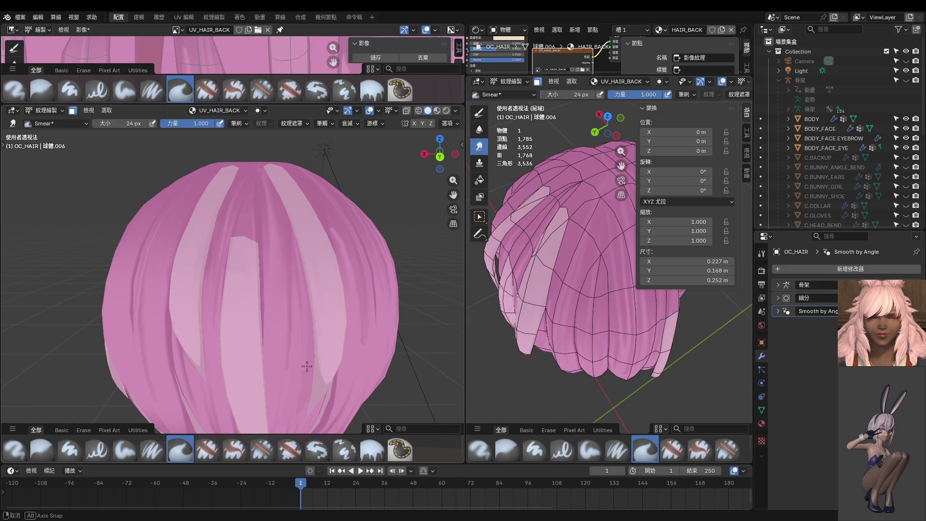
pyautogui.scroll(-3, 304, 326)
pyautogui.press('ctrl+KP_1')
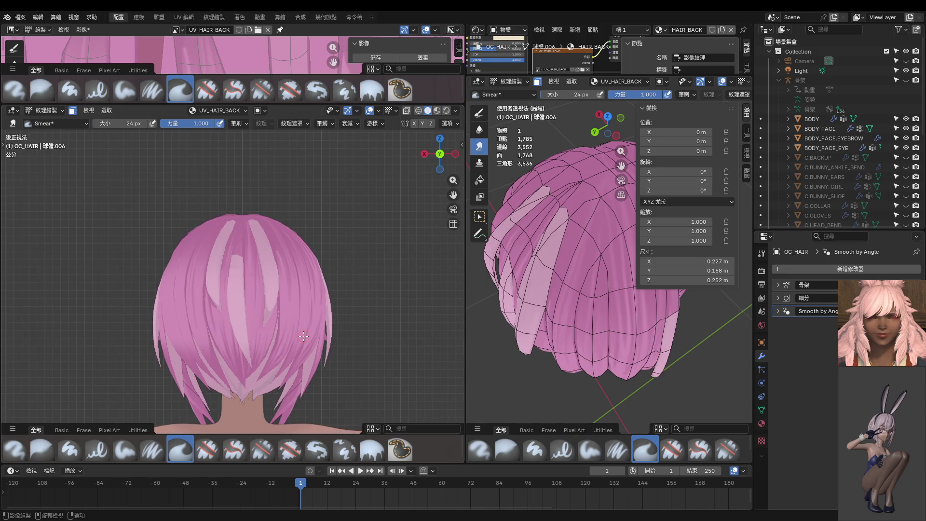
# Resize the Smear brush up to 32 px, then back down to 24 px.
pyautogui.scroll(5, 303, 336)
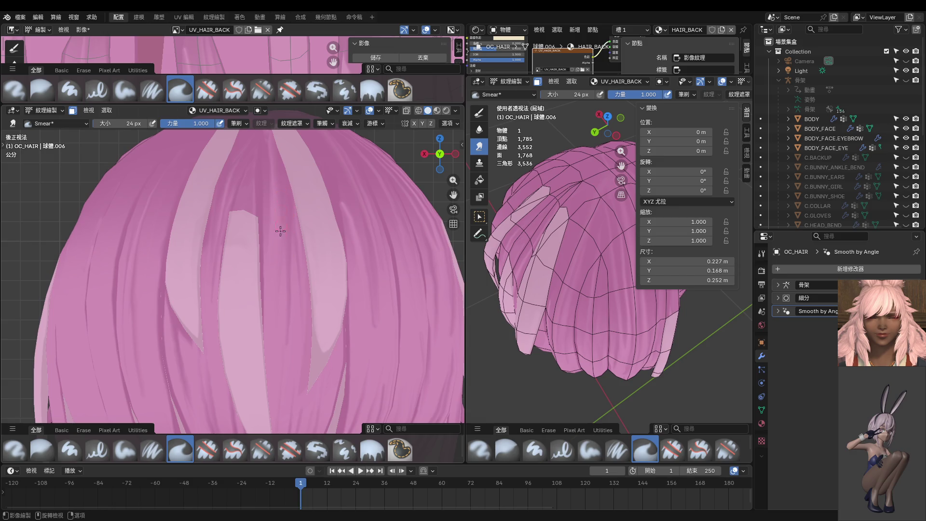
pyautogui.press(']')
pyautogui.press(']')
pyautogui.press(']')
pyautogui.press('[')
pyautogui.scroll(-4, 297, 317)
# Switch to Object mode and back to Texture Paint, then set the Smear brush to 12 px.
pyautogui.hotkey('ctrl', 'Tab')
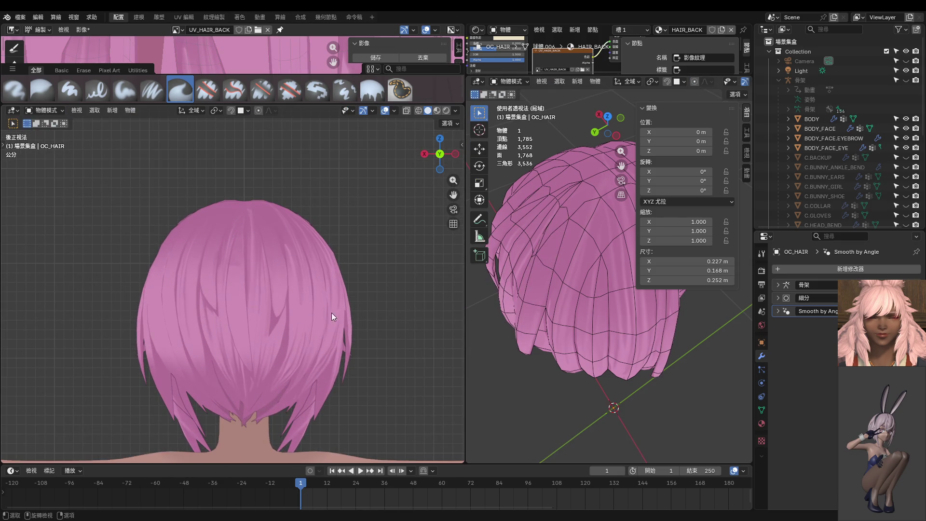
pyautogui.scroll(5, 318, 311)
pyautogui.hotkey('ctrl', 'Tab')
pyautogui.click(371, 283)
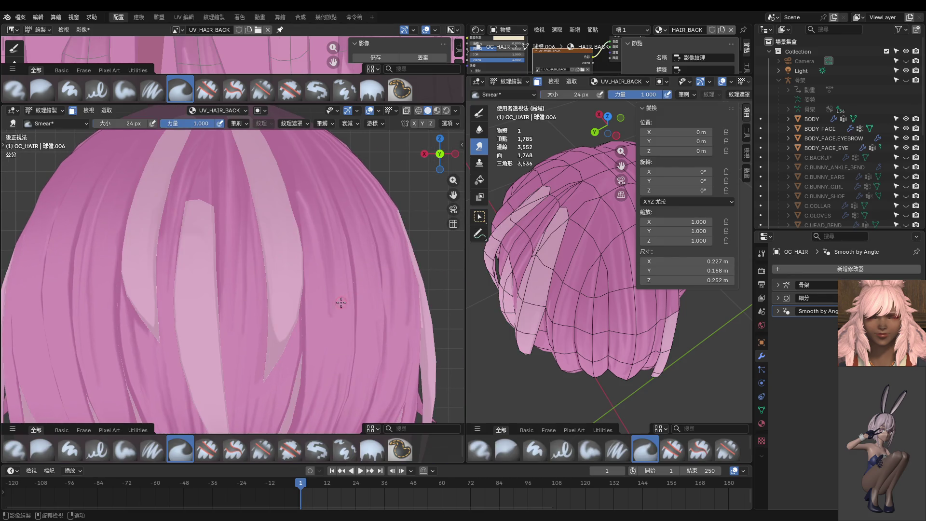
pyautogui.press('f')
pyautogui.click(334, 316)
# Zoom and orbit over the crown, then snap to the back orthographic view (Ctrl+Numpad1).
pyautogui.scroll(-3, 345, 349)
pyautogui.scroll(3, 327, 338)
pyautogui.scroll(-1, 304, 284)
pyautogui.scroll(2, 298, 282)
pyautogui.scroll(-1, 349, 316)
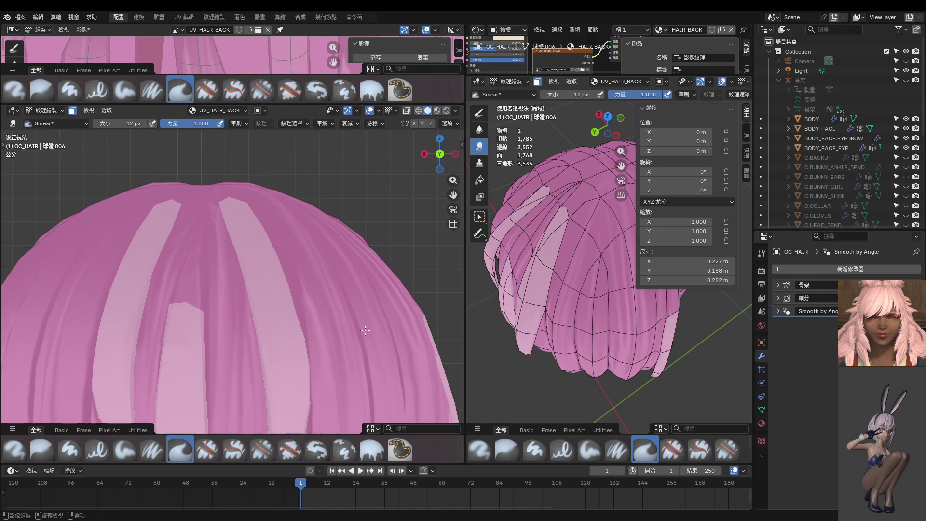
pyautogui.scroll(3, 313, 251)
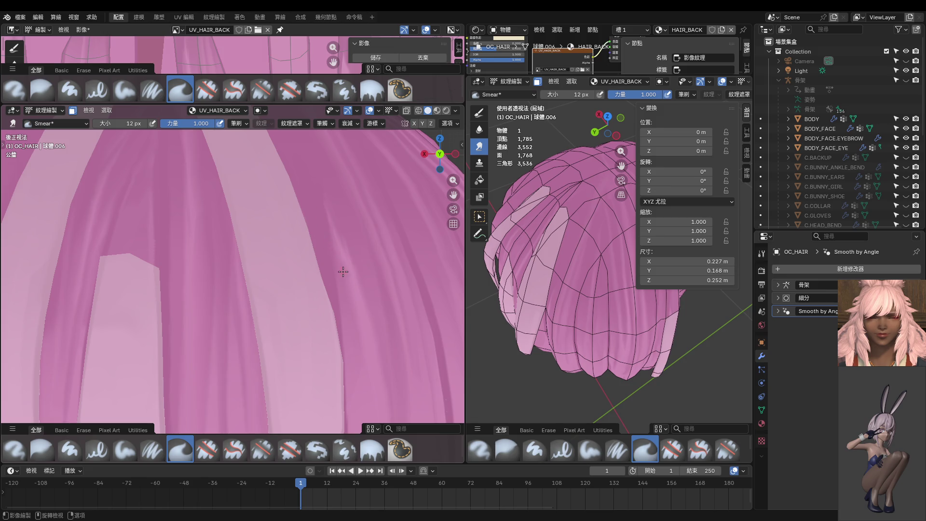
pyautogui.scroll(-5, 319, 213)
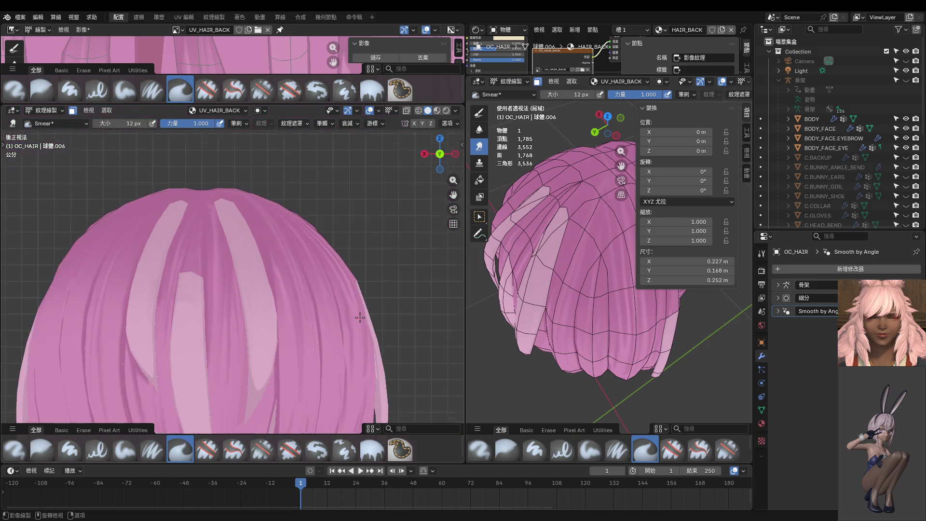
pyautogui.scroll(-3, 350, 322)
pyautogui.scroll(8, 313, 320)
pyautogui.moveTo(263, 303); pyautogui.dragTo(280, 300, button='middle')
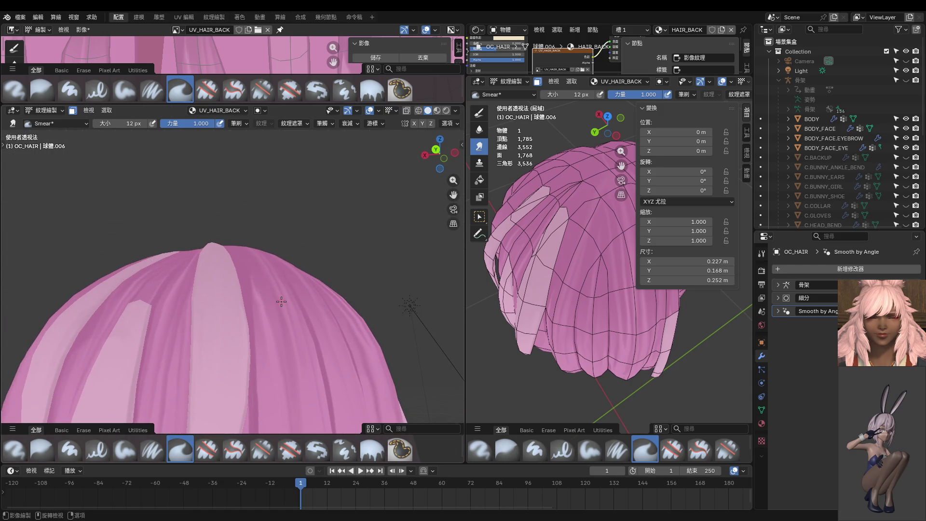
pyautogui.press('ctrl+KP_1')
pyautogui.scroll(2, 279, 308)
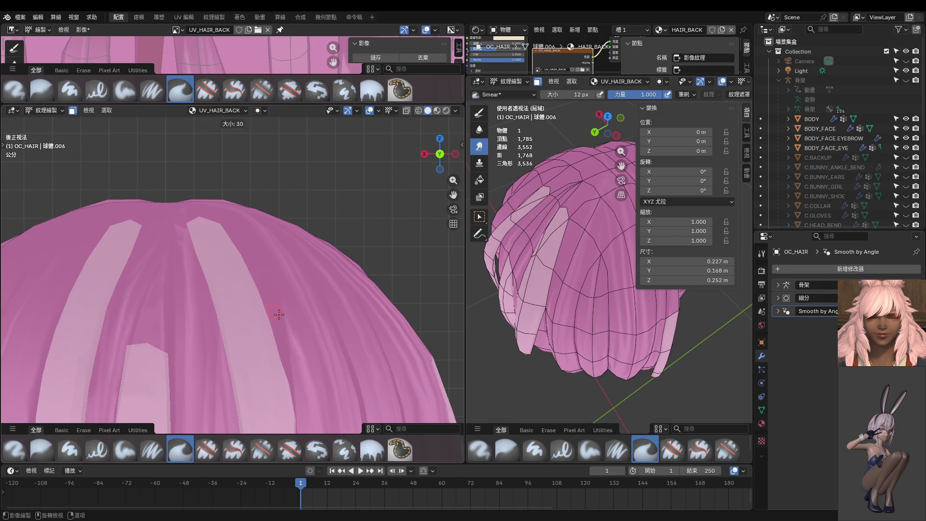
# Set the Smear brush to 46 px and zoom in on the crown's light stripes.
pyautogui.click(279, 314)
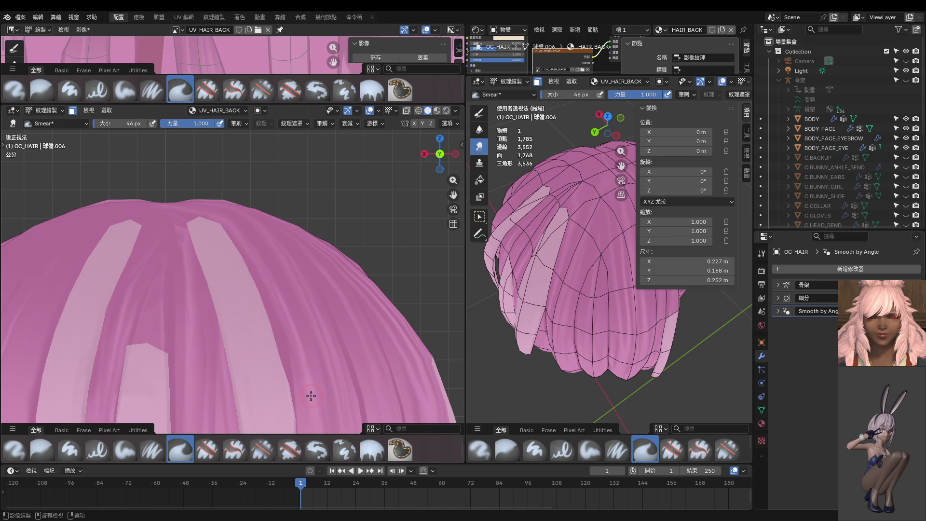
pyautogui.scroll(-2, 299, 342)
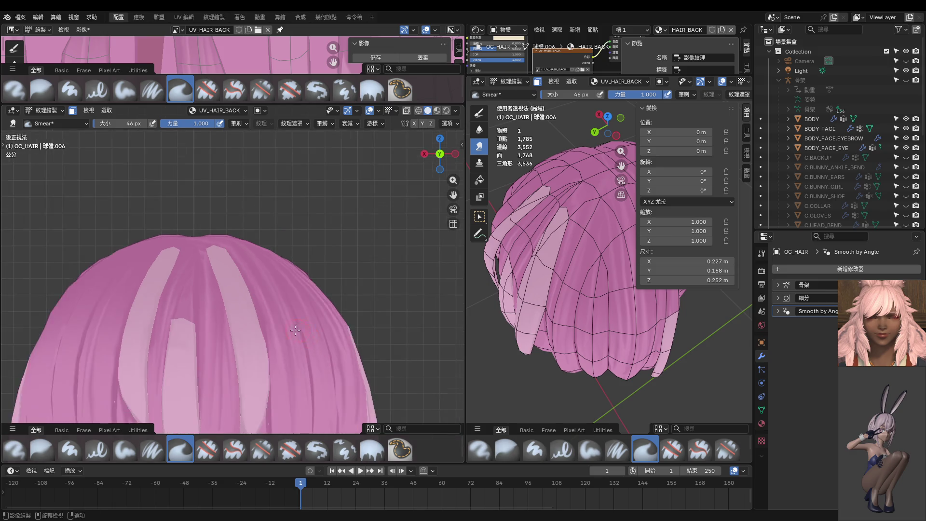
pyautogui.scroll(2, 291, 306)
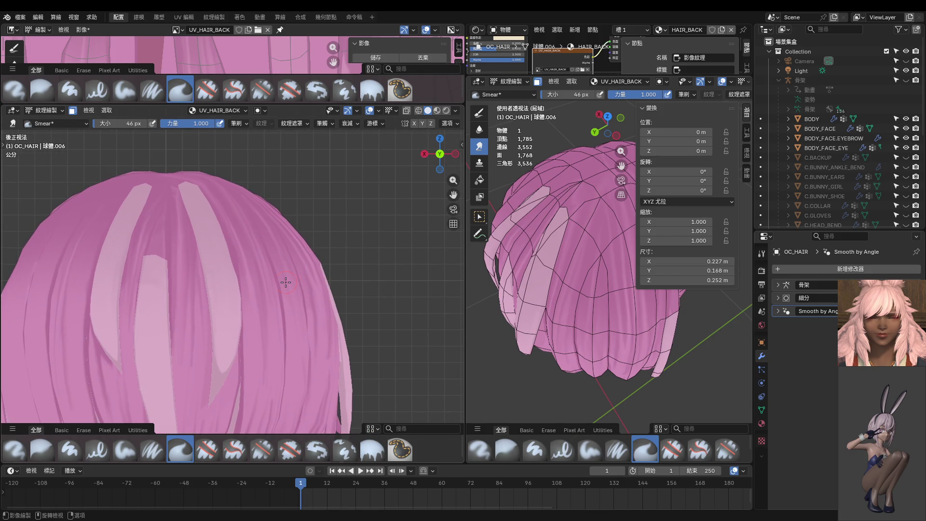
pyautogui.keyDown('ctrl'); pyautogui.scroll(4, 289, 284); pyautogui.keyUp('ctrl')
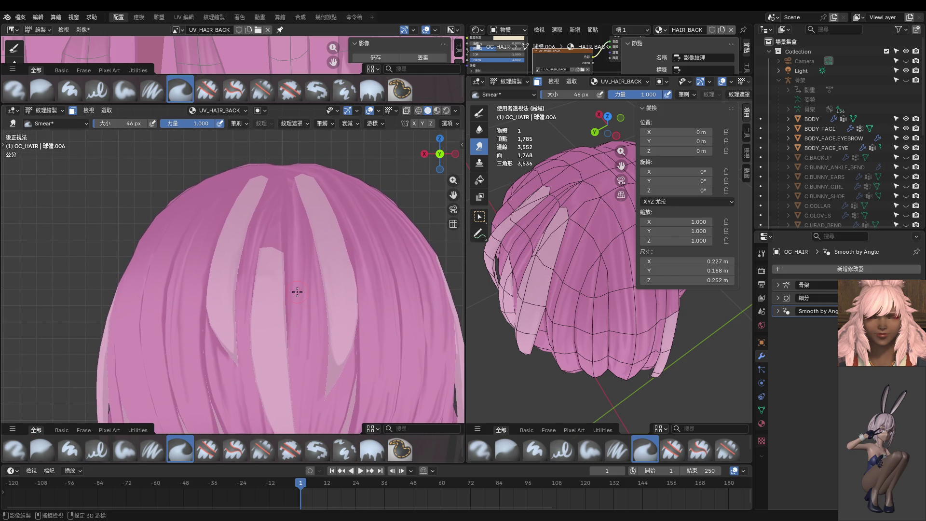
pyautogui.keyDown('ctrl'); pyautogui.scroll(3, 237, 309); pyautogui.keyUp('ctrl')
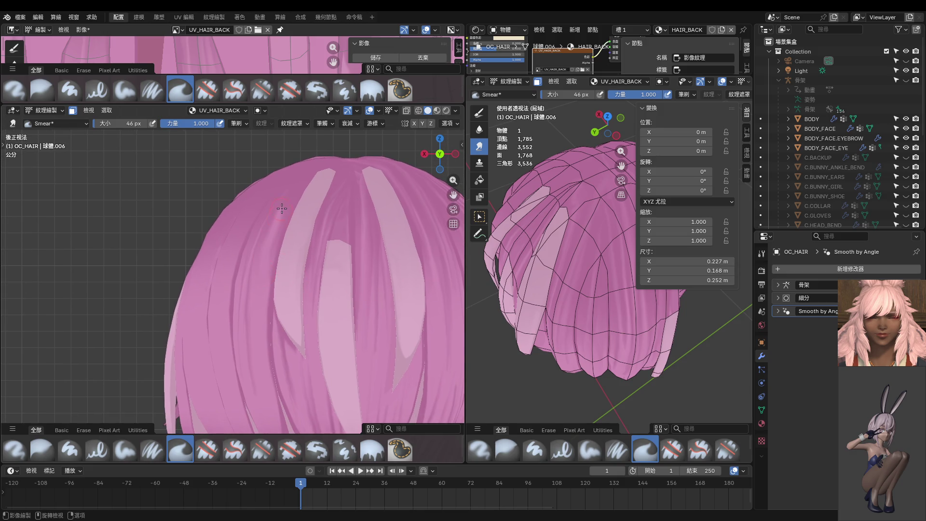
# Shrink the Smear brush to 14 px and orbit to check the top and side of the hair.
pyautogui.press('f')
pyautogui.click(265, 282)
pyautogui.keyDown('ctrl'); pyautogui.scroll(3, 287, 256); pyautogui.keyUp('ctrl')
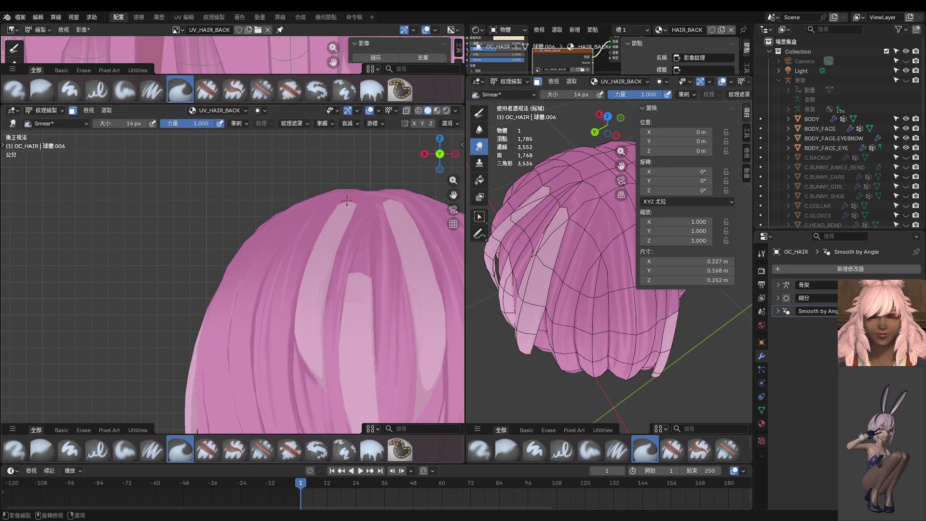
pyautogui.moveTo(306, 258); pyautogui.dragTo(341, 275, button='middle')
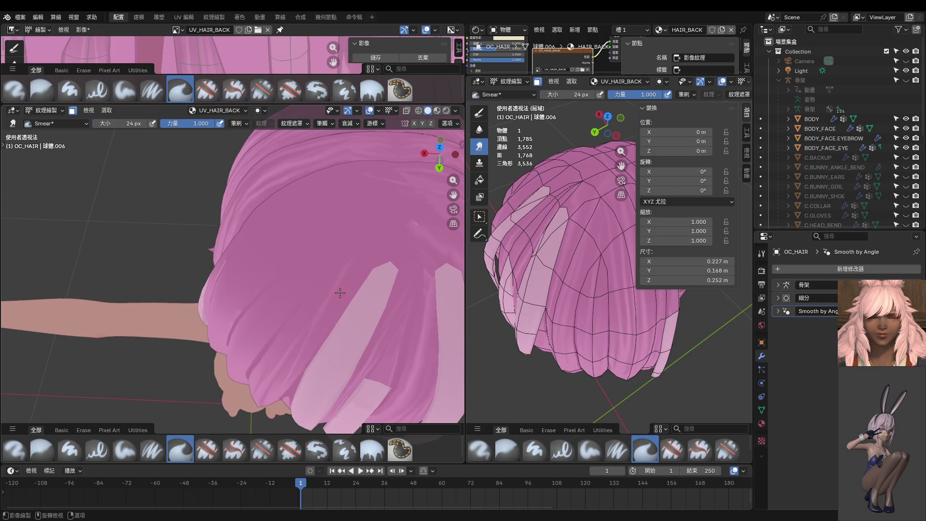
# Make the Smear brush smaller and smear a light streak leftward across the hair.
pyautogui.press('[')
pyautogui.press('[')
pyautogui.press('[')
pyautogui.moveTo(405, 212); pyautogui.dragTo(387, 268, button='middle')
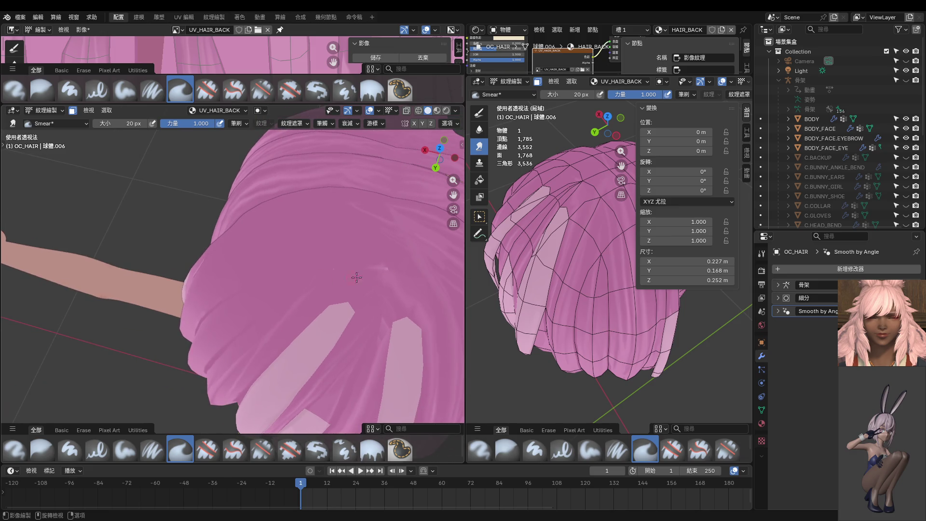
pyautogui.moveTo(377, 268); pyautogui.dragTo(309, 267)
pyautogui.moveTo(369, 268); pyautogui.dragTo(344, 268)
# Snap to the back orthographic view, pan to the lower back hair, then orbit out.
pyautogui.moveTo(315, 301)
pyautogui.mouseDown(button='middle')
pyautogui.moveTo(299, 285)
pyautogui.moveTo(328, 268)
pyautogui.moveTo(316, 255)
pyautogui.moveTo(307, 273)
pyautogui.moveTo(292, 247)
pyautogui.mouseUp(button='middle')
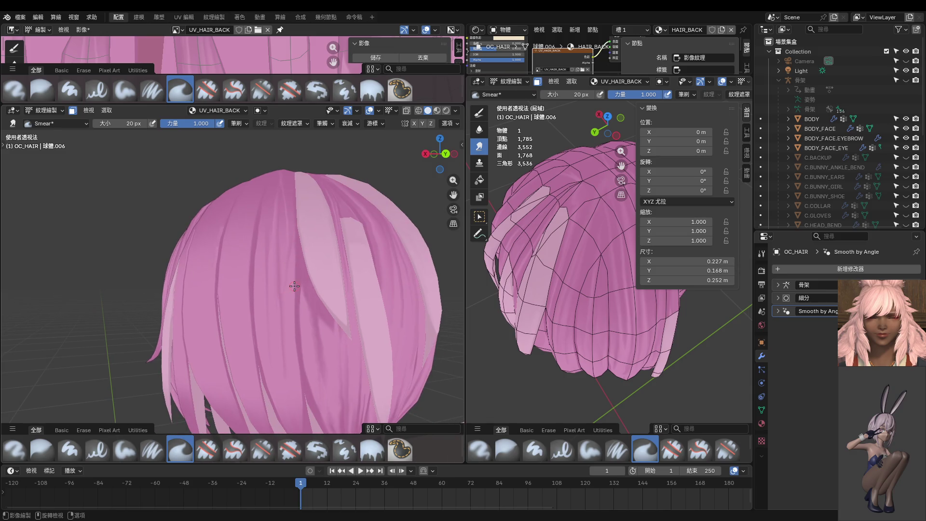
pyautogui.press('ctrl+KP_1')
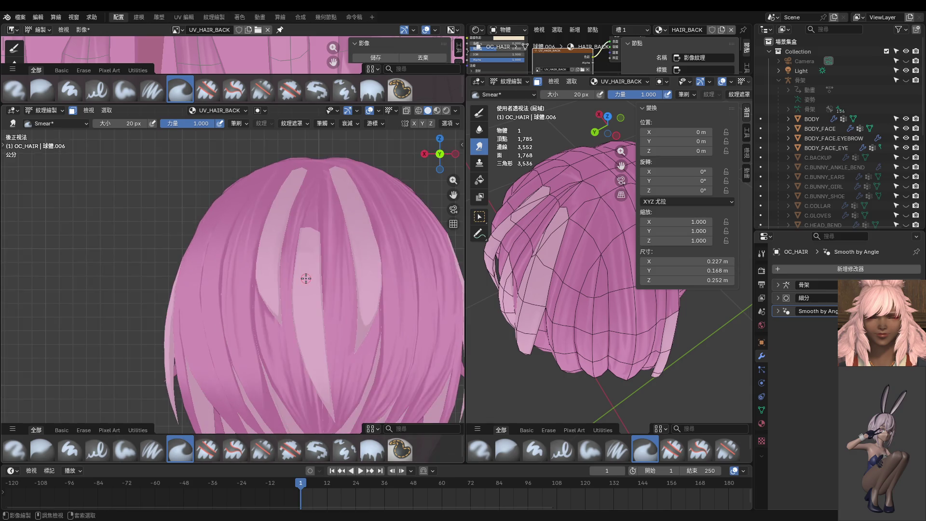
pyautogui.scroll(2, 235, 282)
pyautogui.keyDown('shift'); pyautogui.moveTo(234, 282); pyautogui.dragTo(273, 267, button='middle'); pyautogui.keyUp('shift')
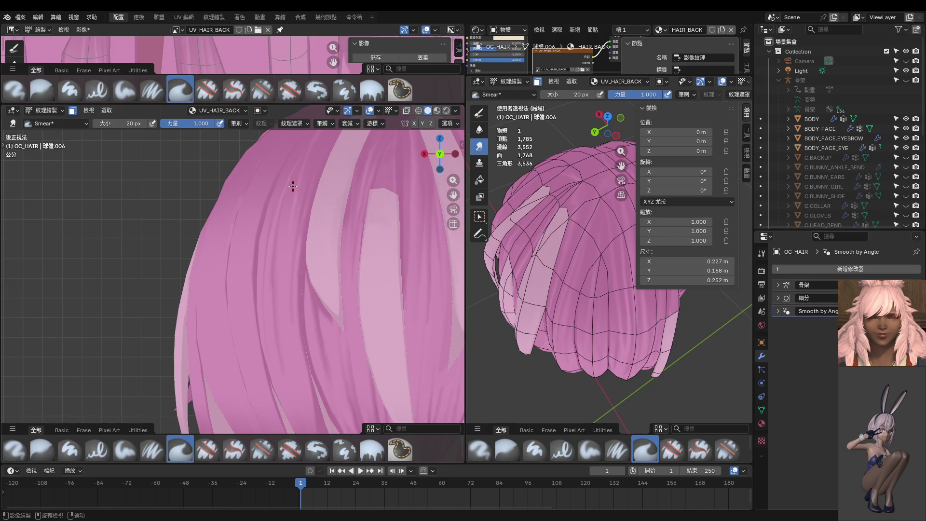
pyautogui.keyDown('shift'); pyautogui.moveTo(296, 364); pyautogui.dragTo(284, 262, button='middle'); pyautogui.keyUp('shift')
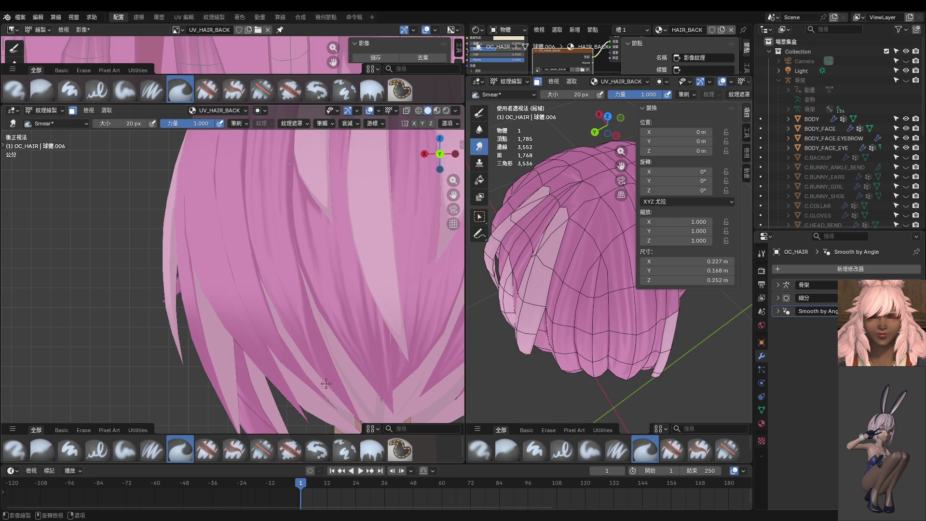
pyautogui.moveTo(330, 389)
pyautogui.mouseDown(button='middle')
pyautogui.moveTo(376, 358)
pyautogui.moveTo(366, 336)
pyautogui.moveTo(372, 327)
pyautogui.mouseUp(button='middle')
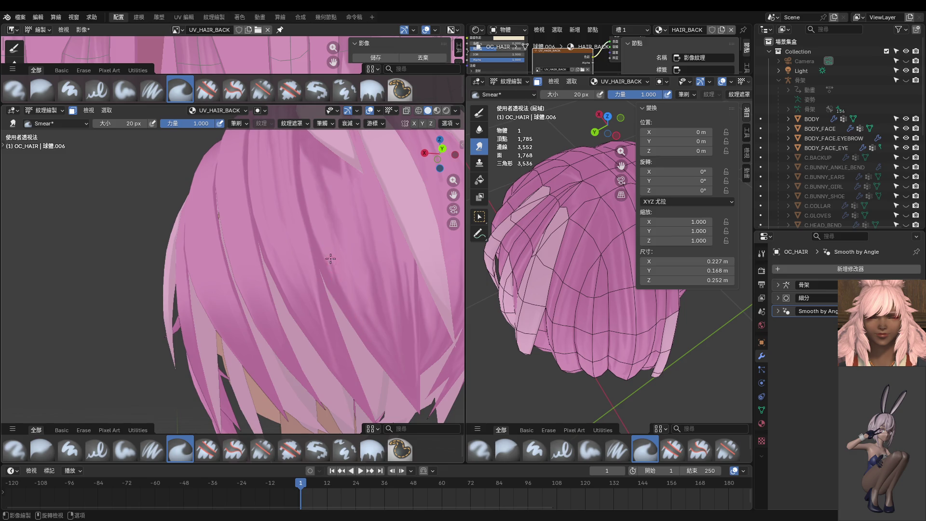
pyautogui.scroll(-3, 340, 267)
pyautogui.moveTo(340, 267); pyautogui.dragTo(325, 222, button='middle')
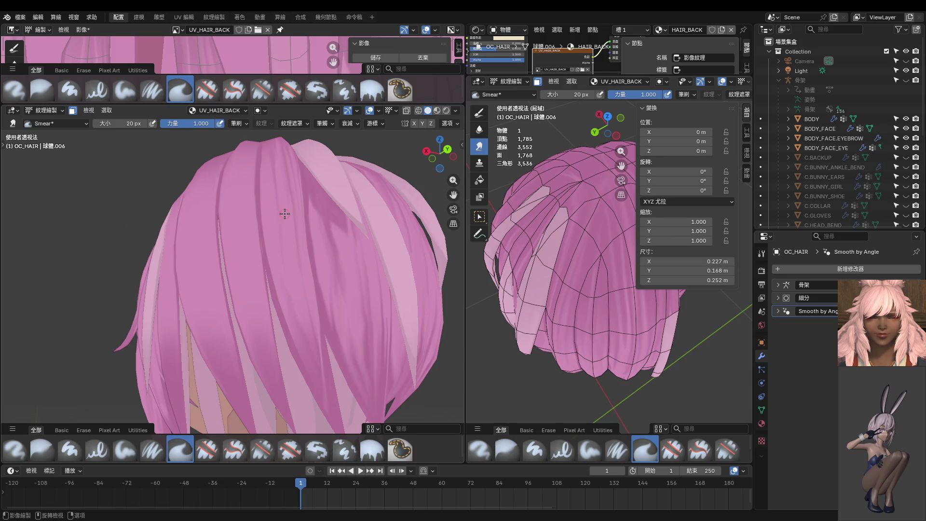
# Smear dark strand shading down the lower hair and set the brush to 36 px.
pyautogui.scroll(2, 339, 246)
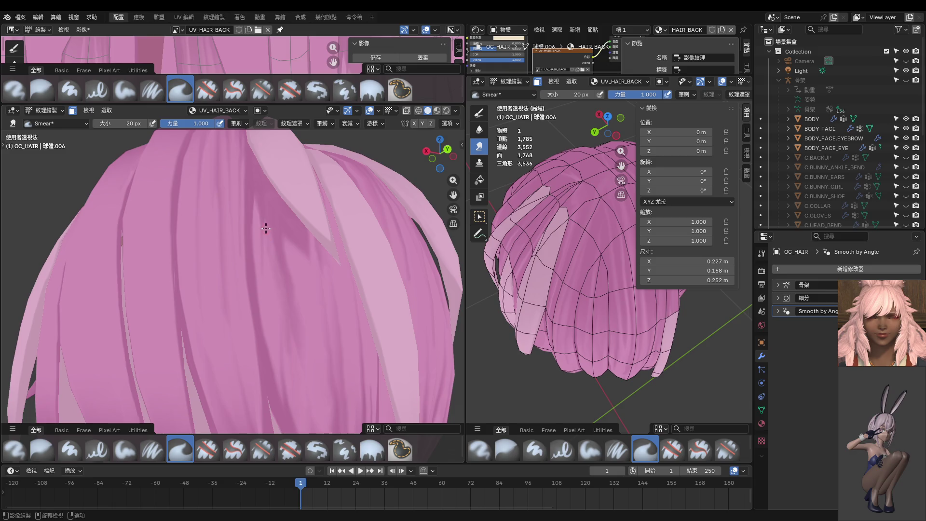
pyautogui.moveTo(293, 232); pyautogui.dragTo(309, 301)
pyautogui.press('f')
pyautogui.click(285, 346)
# Orbit closer to the back of the hair and switch to the Blur brush at 116 px.
pyautogui.scroll(-3, 305, 352)
pyautogui.moveTo(305, 352); pyautogui.dragTo(299, 365, button='middle')
pyautogui.scroll(3, 298, 365)
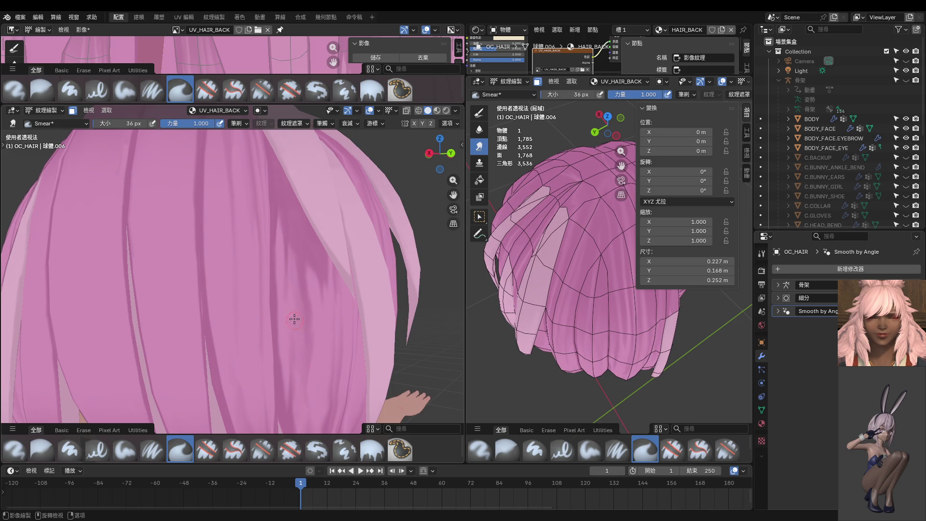
pyautogui.moveTo(298, 334); pyautogui.dragTo(288, 339, button='middle')
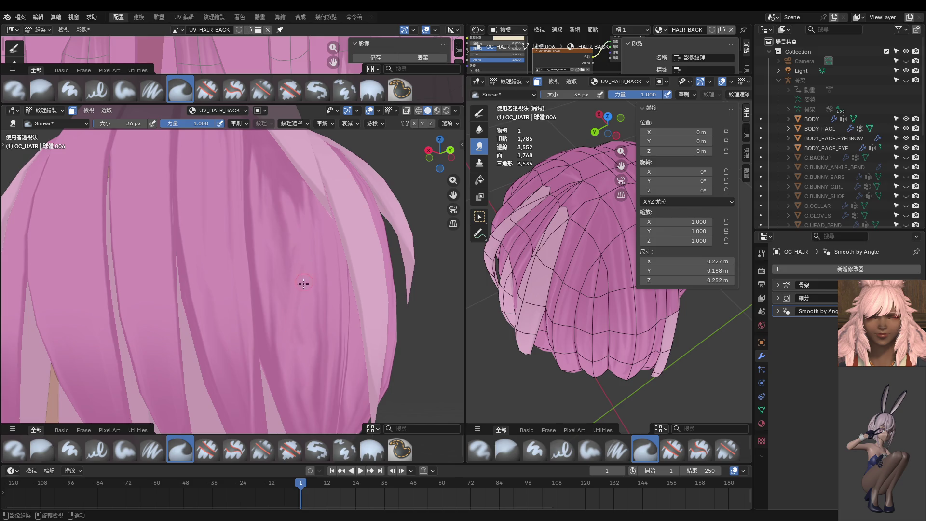
pyautogui.moveTo(299, 218); pyautogui.dragTo(299, 311, button='middle')
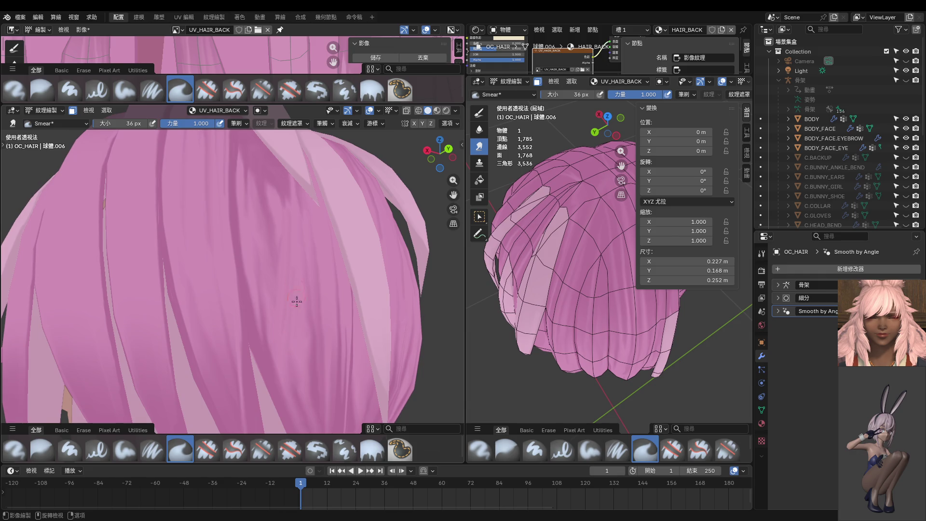
pyautogui.scroll(-5, 293, 293)
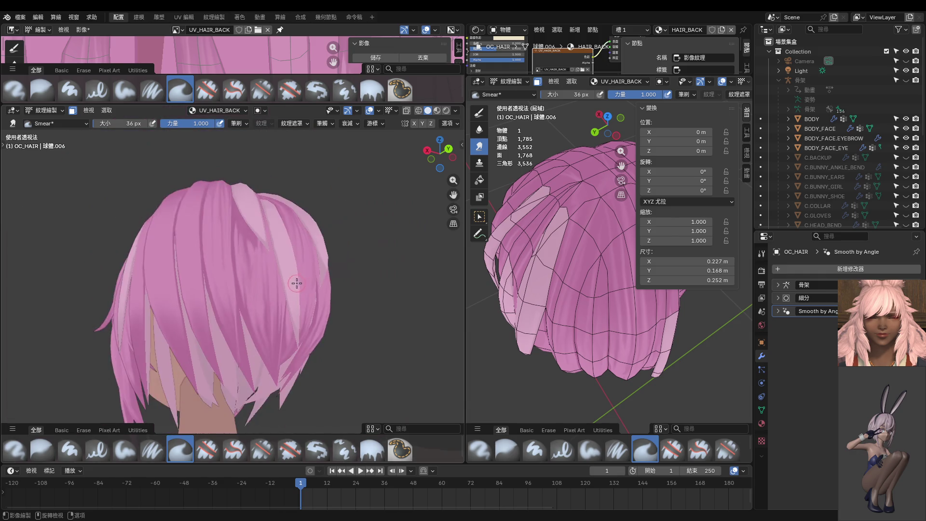
pyautogui.scroll(5, 269, 293)
pyautogui.moveTo(223, 302); pyautogui.dragTo(275, 304, button='middle')
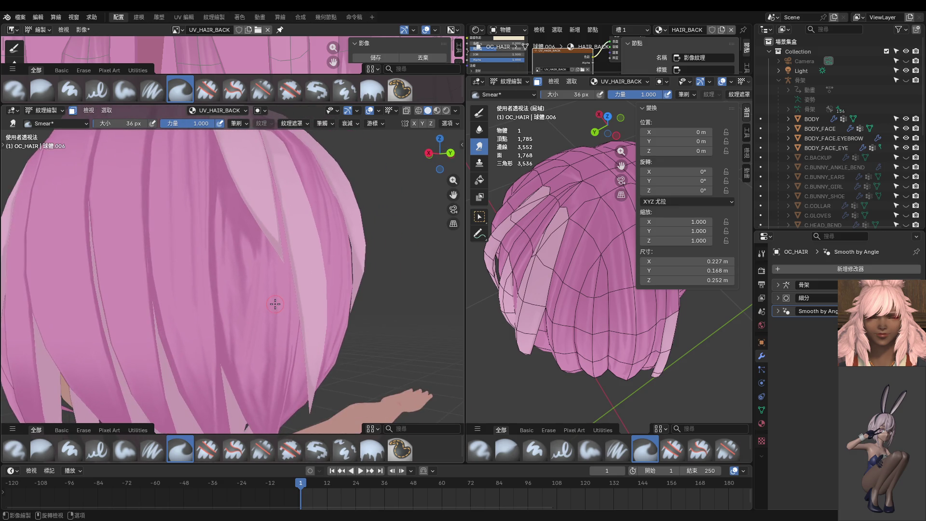
pyautogui.click(478, 129)
pyautogui.press('f')
pyautogui.click(279, 329)
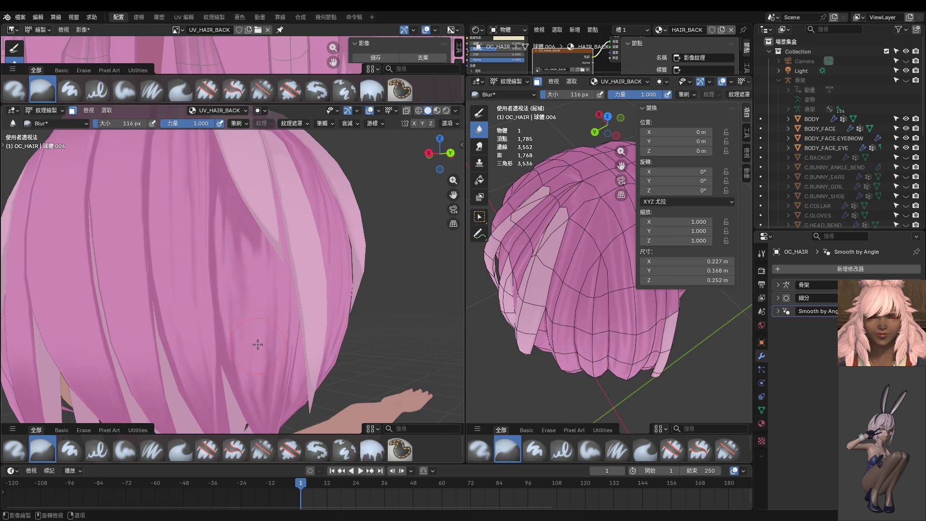
# Switch back to the Smear brush at 26 px and smear the hair shading downward.
pyautogui.click(481, 146)
pyautogui.moveTo(308, 270); pyautogui.dragTo(239, 305, button='middle')
pyautogui.press('f')
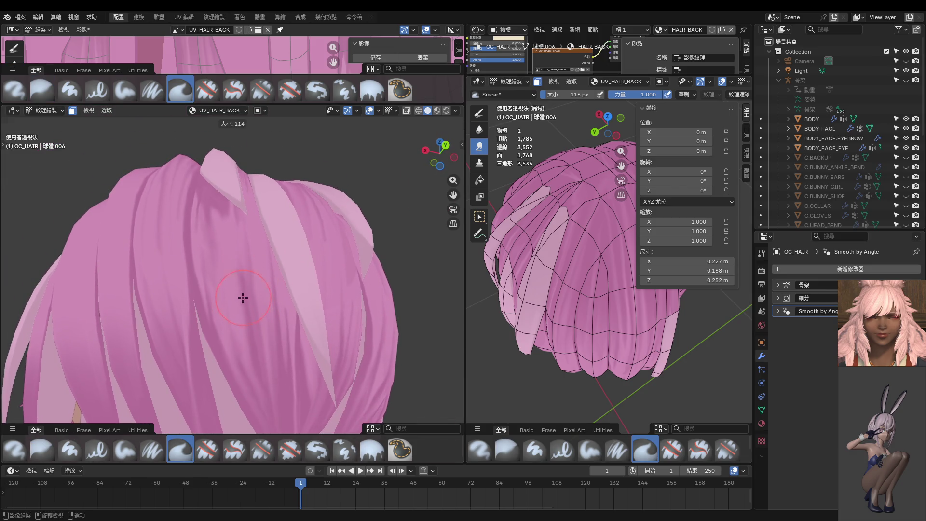
pyautogui.click(221, 321)
pyautogui.moveTo(221, 321); pyautogui.dragTo(226, 290, button='middle')
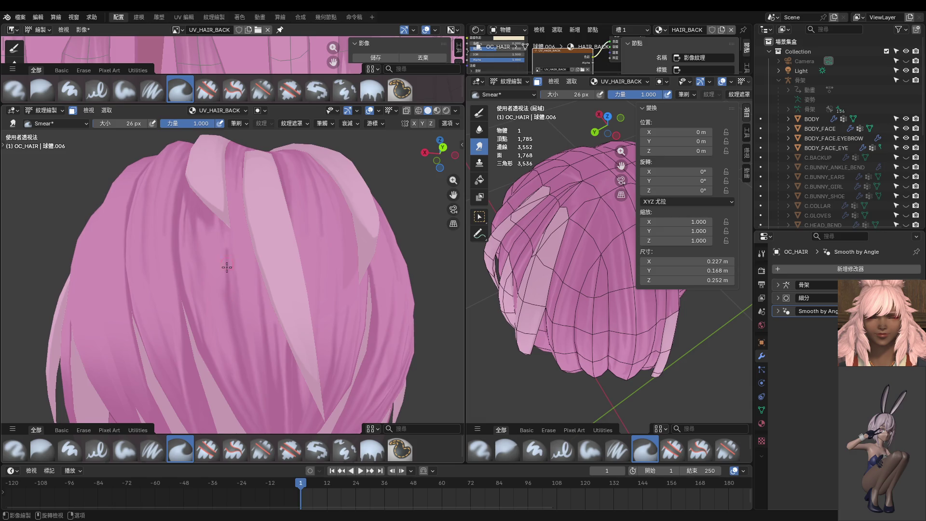
pyautogui.moveTo(227, 266); pyautogui.dragTo(228, 248)
# From the back orthographic view, smear a dark vertical streak up a strand.
pyautogui.moveTo(231, 256)
pyautogui.mouseDown(button='middle')
pyautogui.moveTo(232, 279)
pyautogui.moveTo(244, 290)
pyautogui.mouseUp(button='middle')
pyautogui.press('ctrl+KP_1')
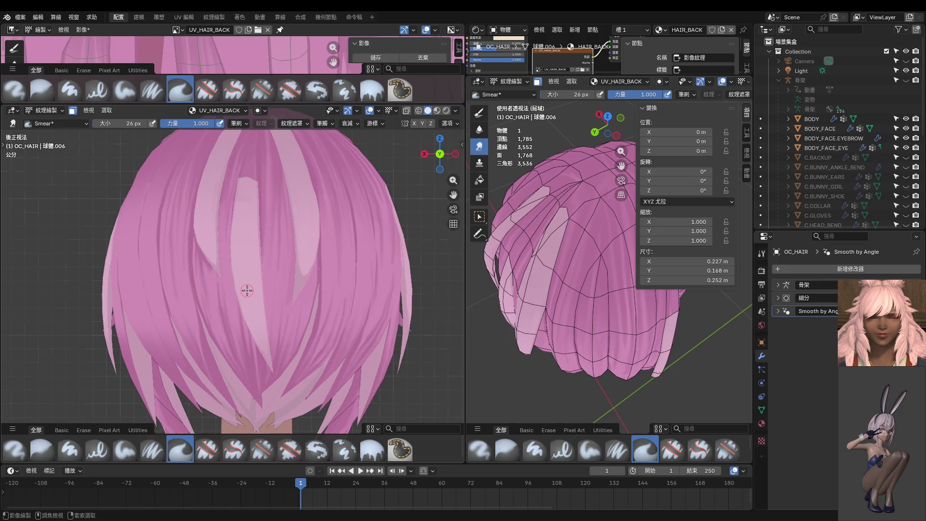
pyautogui.scroll(4, 267, 294)
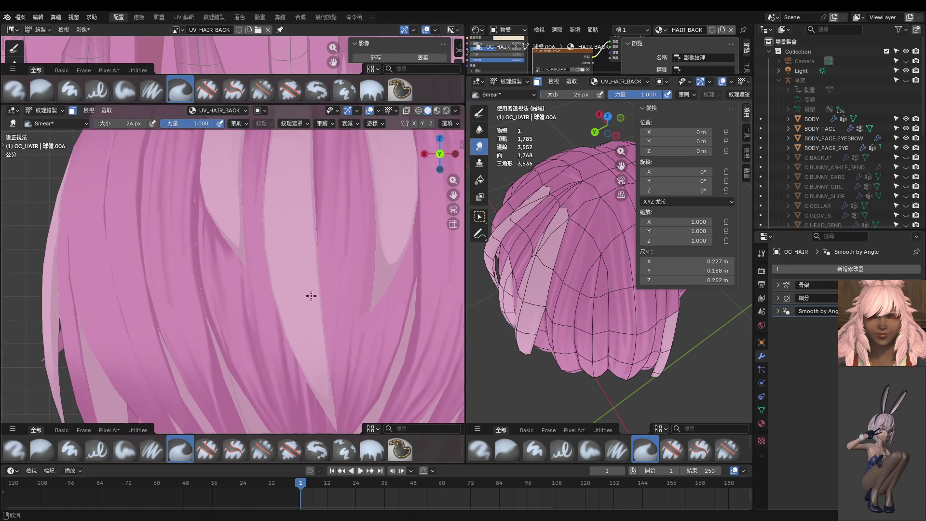
pyautogui.moveTo(275, 290); pyautogui.dragTo(275, 269, button='middle')
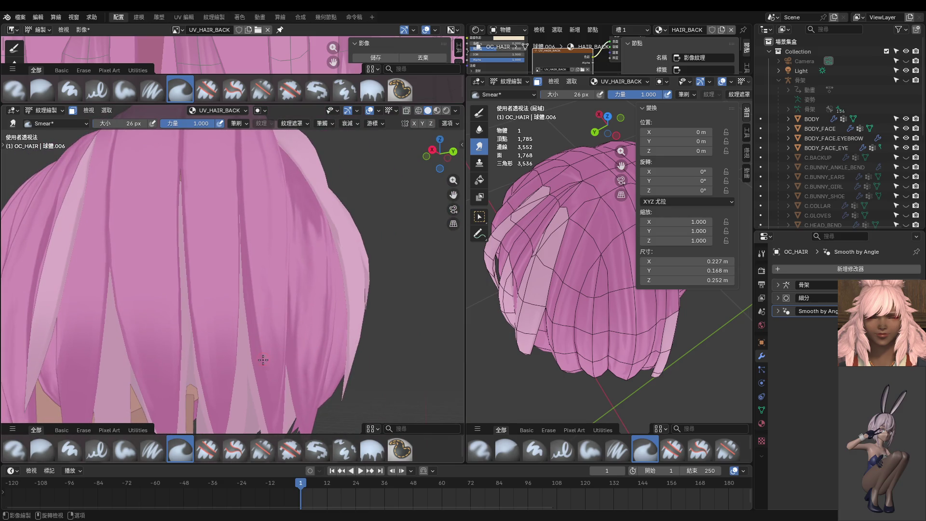
pyautogui.scroll(-3, 271, 276)
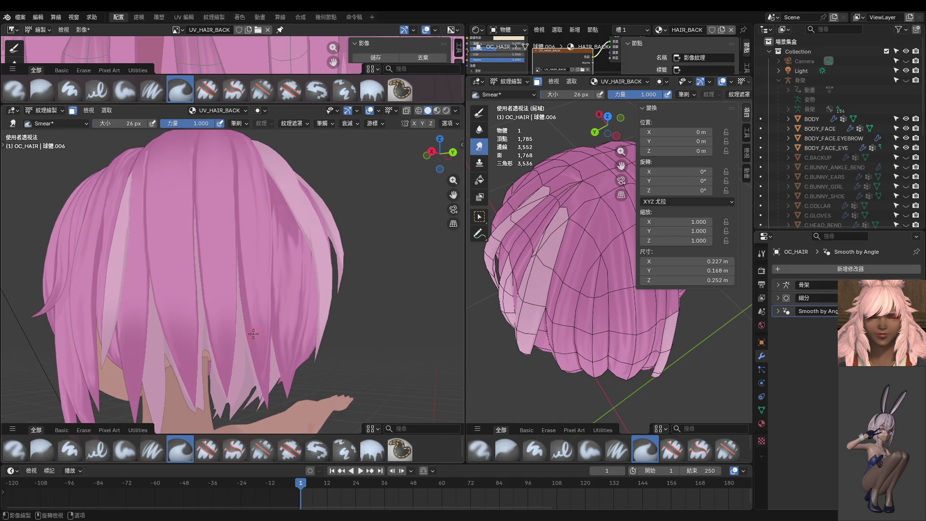
pyautogui.moveTo(261, 355); pyautogui.dragTo(266, 246)
# Orbit to view the smeared hair shading from a more side-on angle.
pyautogui.moveTo(258, 304); pyautogui.dragTo(266, 332, button='middle')
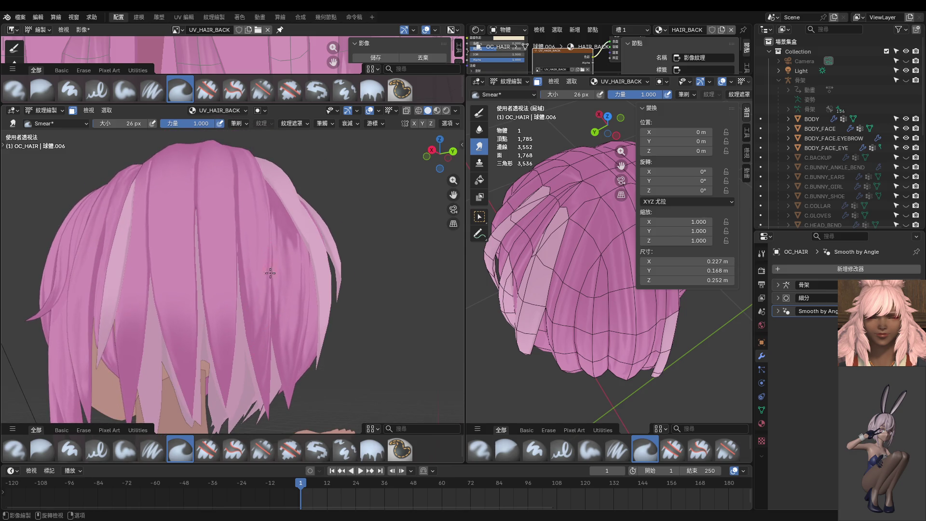
pyautogui.moveTo(265, 297); pyautogui.dragTo(254, 340, button='middle')
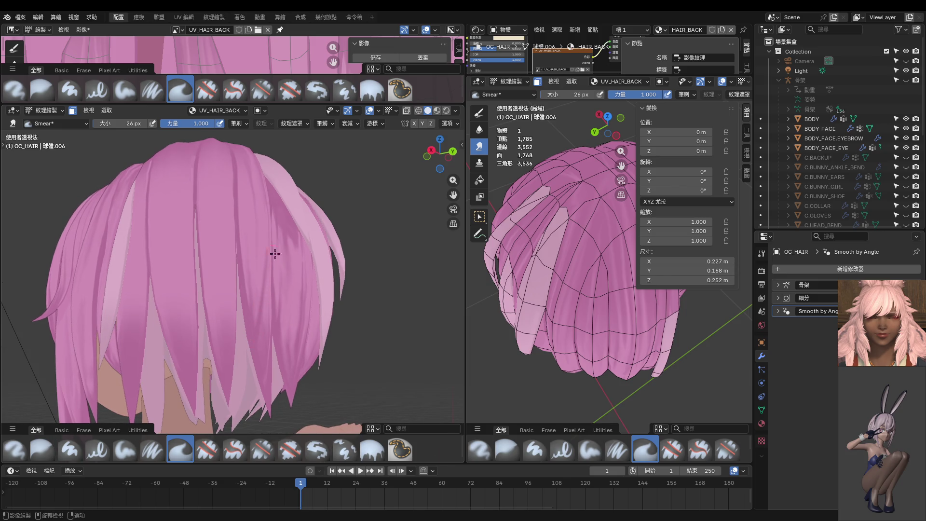
pyautogui.moveTo(274, 253)
pyautogui.mouseDown(button='middle')
pyautogui.moveTo(287, 261)
pyautogui.moveTo(257, 267)
pyautogui.moveTo(269, 320)
pyautogui.mouseUp(button='middle')
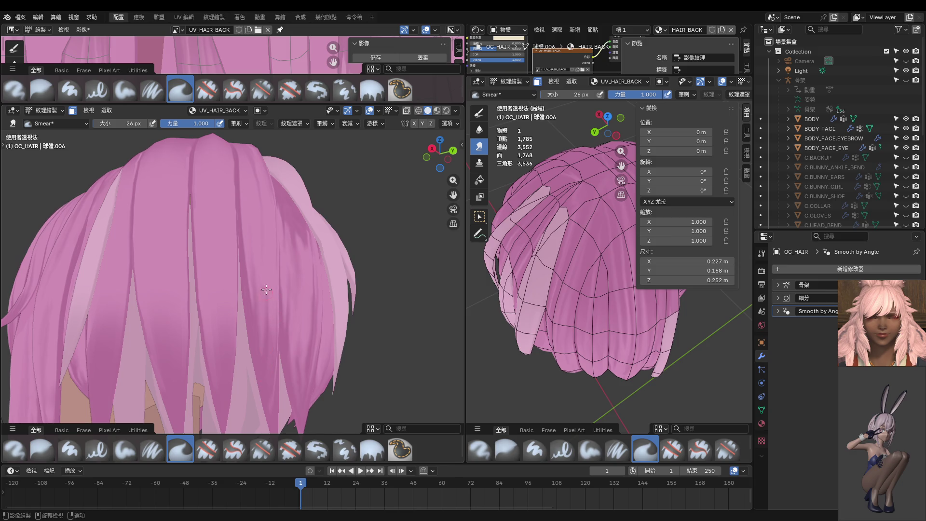
pyautogui.moveTo(272, 301); pyautogui.dragTo(267, 321, button='middle')
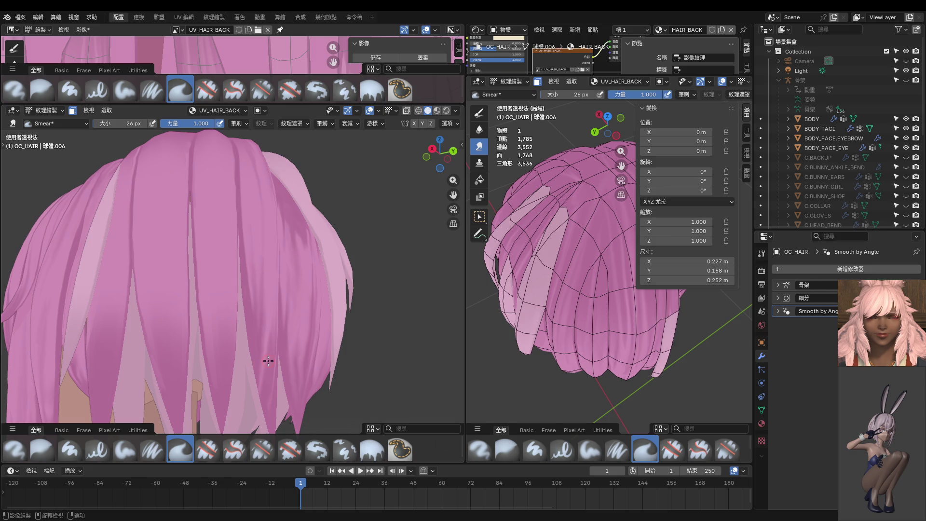
# Orbit over the crown and back of the hair to inspect the painted shading.
pyautogui.moveTo(271, 267)
pyautogui.mouseDown(button='middle')
pyautogui.moveTo(256, 287)
pyautogui.moveTo(281, 320)
pyautogui.moveTo(275, 337)
pyautogui.moveTo(297, 332)
pyautogui.moveTo(285, 312)
pyautogui.mouseUp(button='middle')
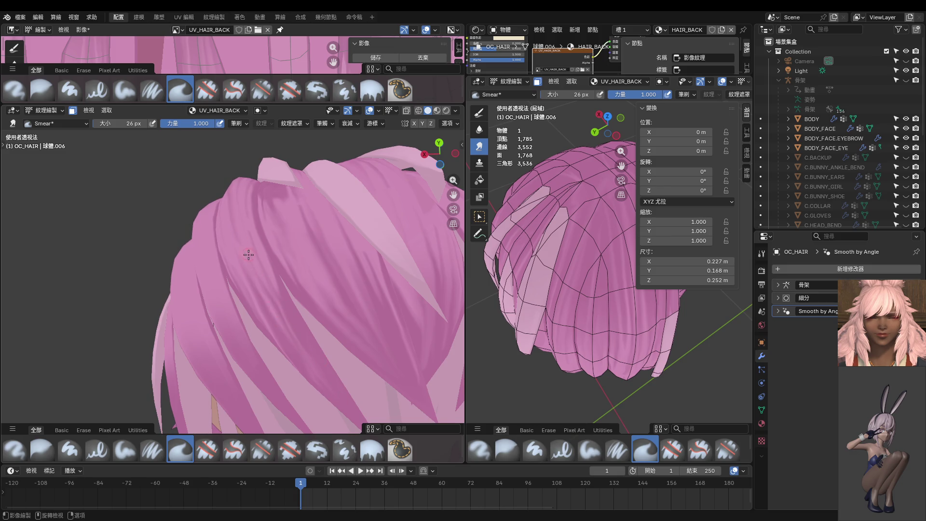
pyautogui.moveTo(272, 291)
pyautogui.mouseDown(button='middle')
pyautogui.moveTo(283, 371)
pyautogui.moveTo(285, 303)
pyautogui.mouseUp(button='middle')
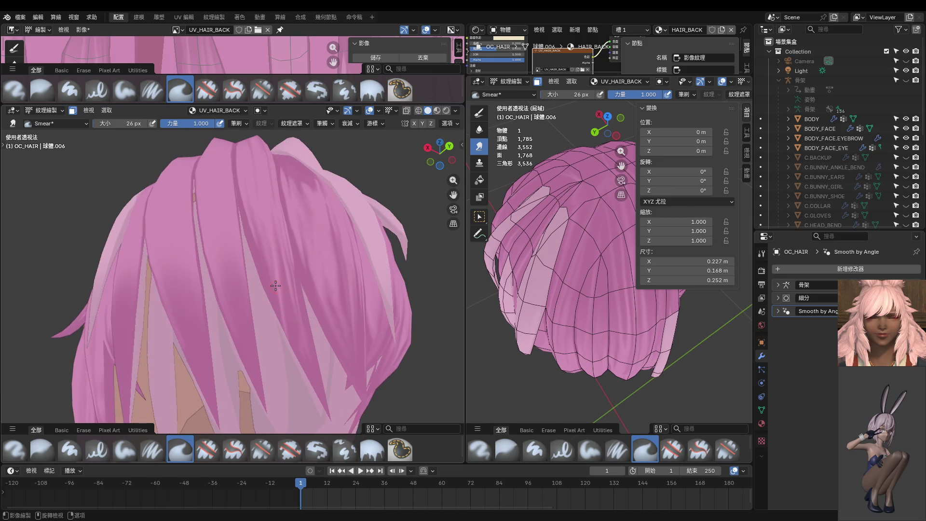
pyautogui.moveTo(307, 350); pyautogui.dragTo(281, 292, button='middle')
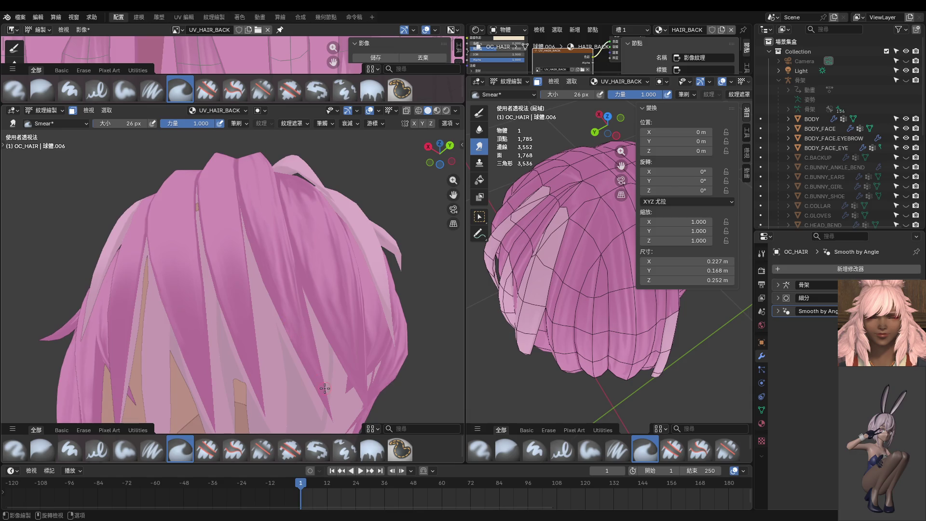
pyautogui.moveTo(305, 351); pyautogui.dragTo(270, 333, button='middle')
pyautogui.scroll(5, 261, 318)
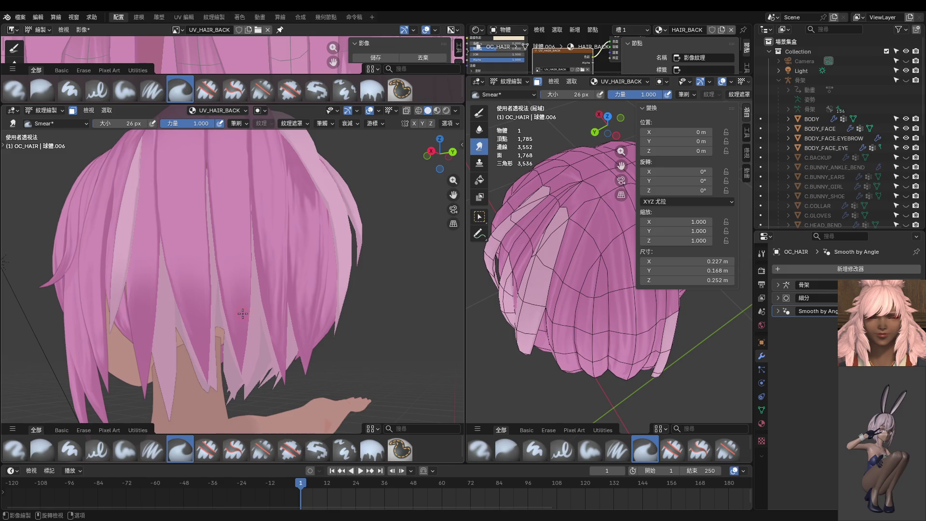
pyautogui.moveTo(235, 218); pyautogui.dragTo(234, 214, button='middle')
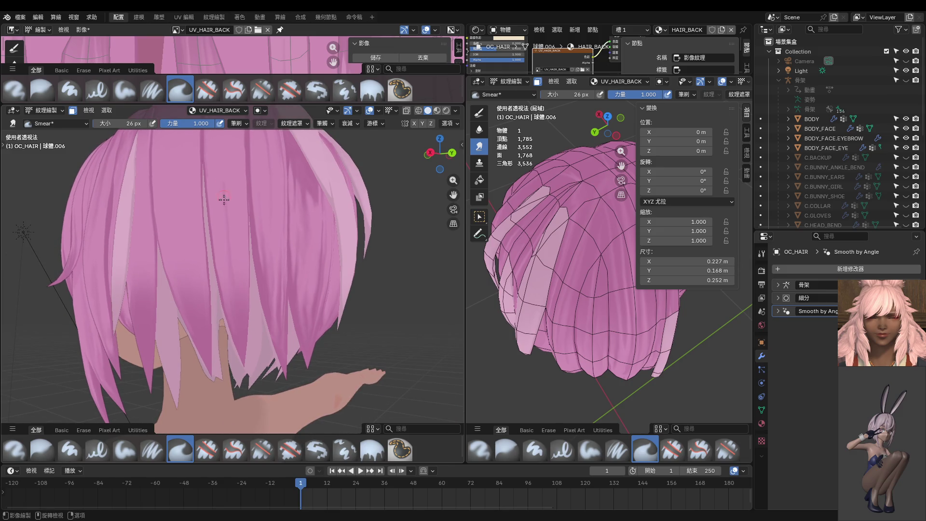
pyautogui.moveTo(224, 199)
pyautogui.mouseDown(button='middle')
pyautogui.moveTo(243, 241)
pyautogui.moveTo(240, 275)
pyautogui.mouseUp(button='middle')
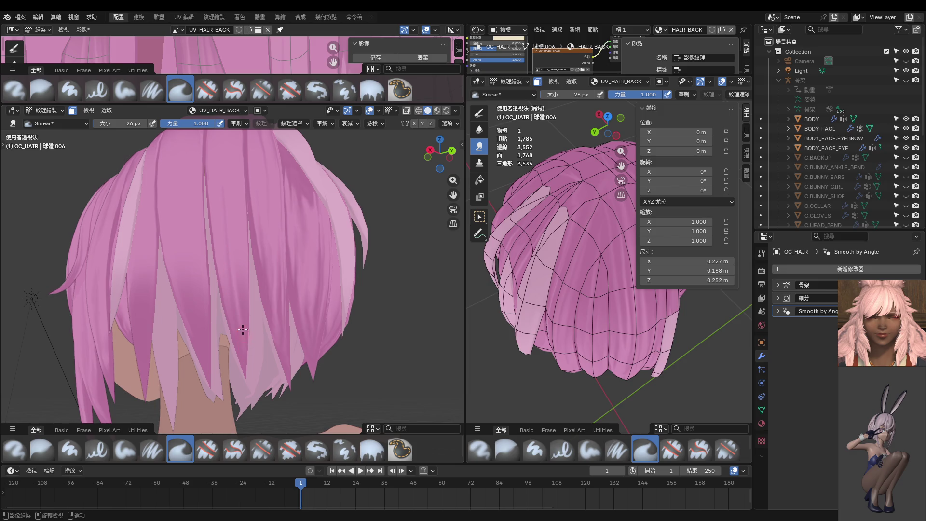
pyautogui.moveTo(242, 329); pyautogui.dragTo(236, 302, button='middle')
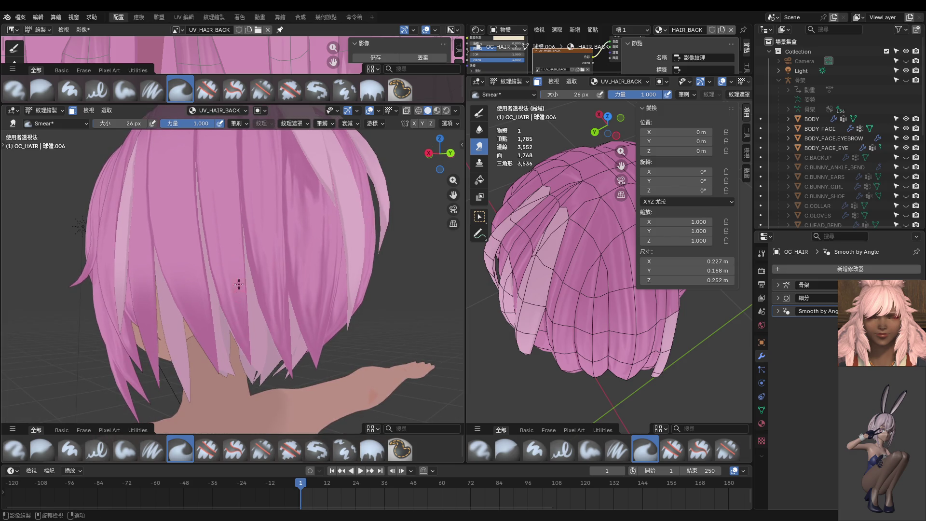
# Zoom in and orbit closer to recheck the strand shading from new angles.
pyautogui.moveTo(223, 195)
pyautogui.mouseDown(button='middle')
pyautogui.moveTo(230, 260)
pyautogui.moveTo(208, 271)
pyautogui.mouseUp(button='middle')
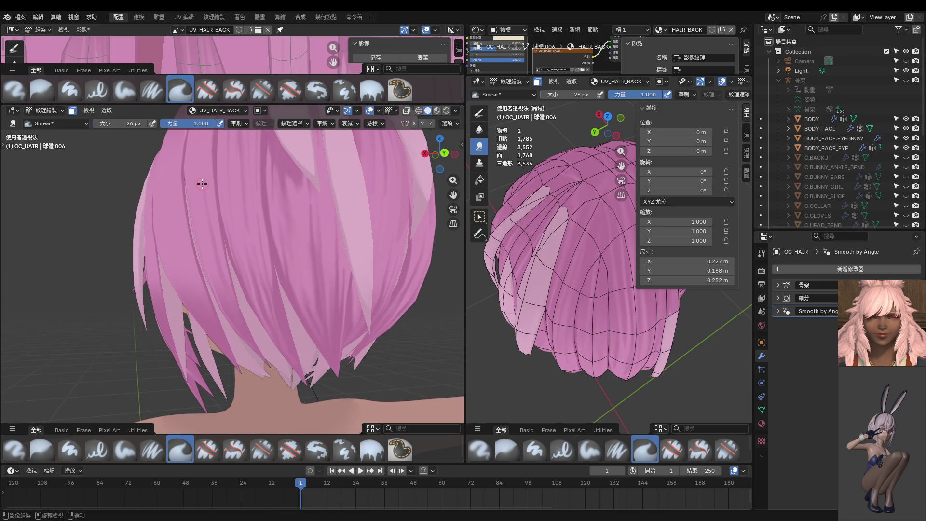
pyautogui.moveTo(202, 184)
pyautogui.mouseDown(button='middle')
pyautogui.moveTo(203, 212)
pyautogui.moveTo(232, 227)
pyautogui.moveTo(256, 221)
pyautogui.moveTo(241, 267)
pyautogui.moveTo(213, 211)
pyautogui.mouseUp(button='middle')
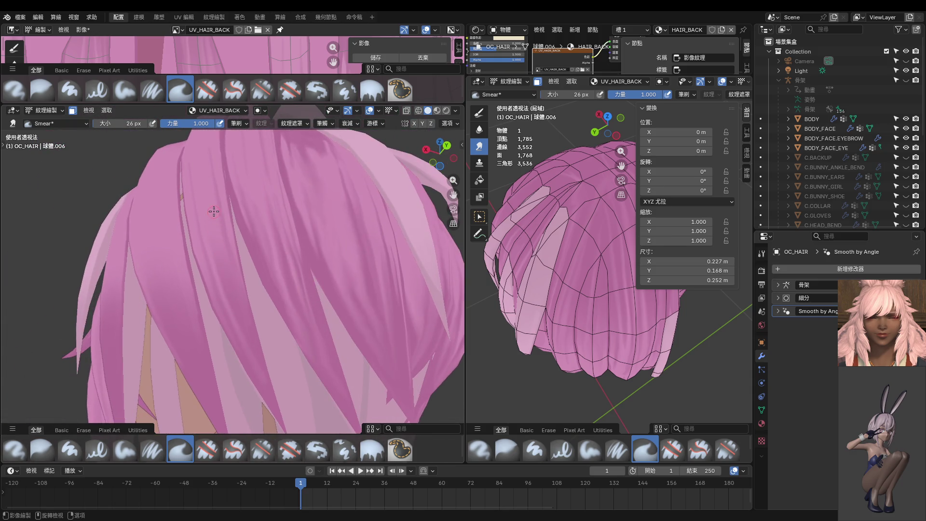
pyautogui.moveTo(260, 366); pyautogui.dragTo(243, 282, button='middle')
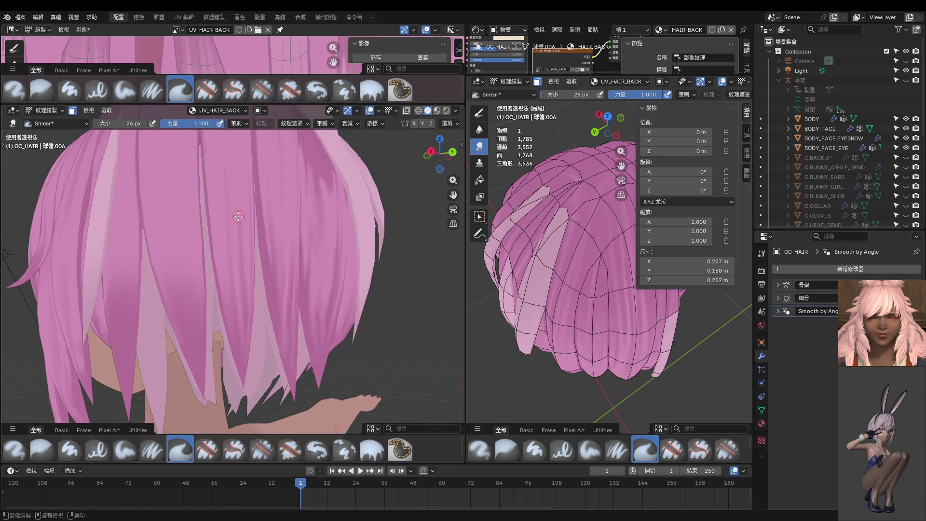
pyautogui.moveTo(238, 216); pyautogui.dragTo(234, 257, button='middle')
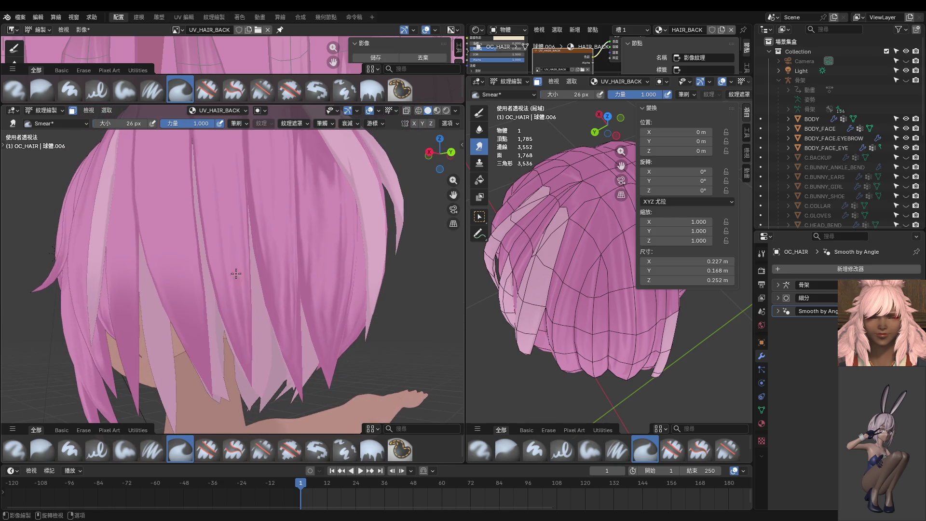
pyautogui.scroll(3, 236, 235)
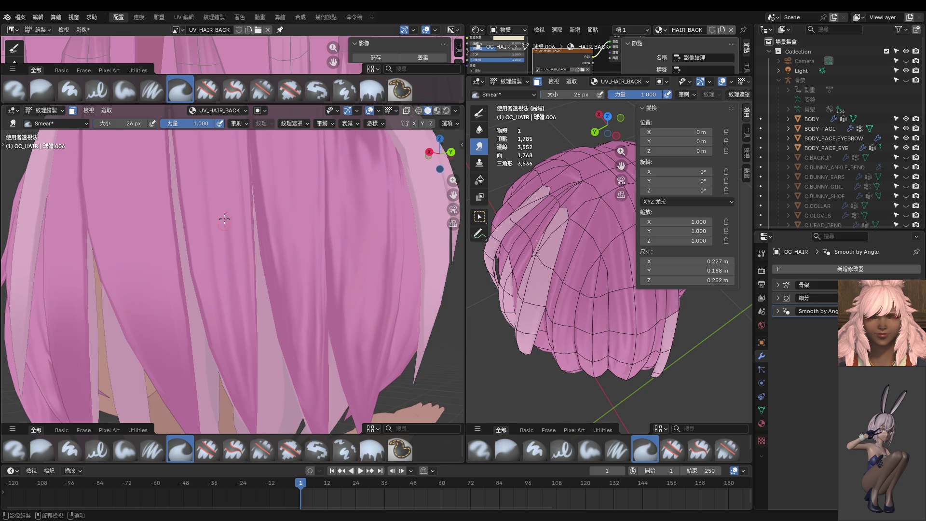
pyautogui.scroll(1, 225, 220)
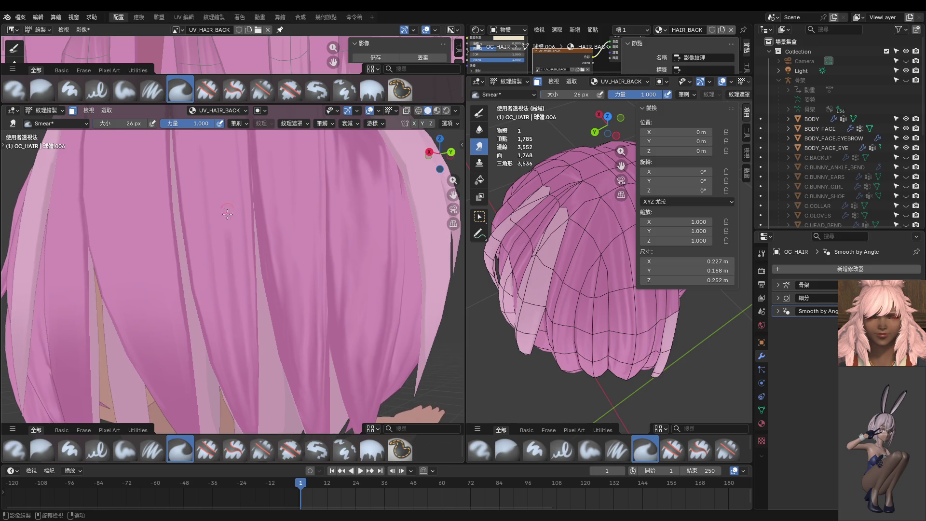
pyautogui.moveTo(219, 252); pyautogui.dragTo(244, 233, button='middle')
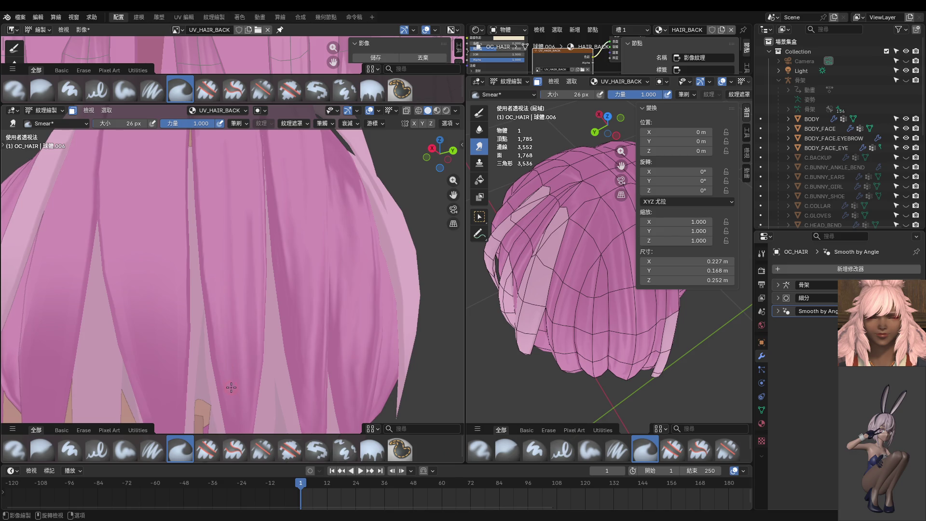
pyautogui.scroll(-1, 222, 314)
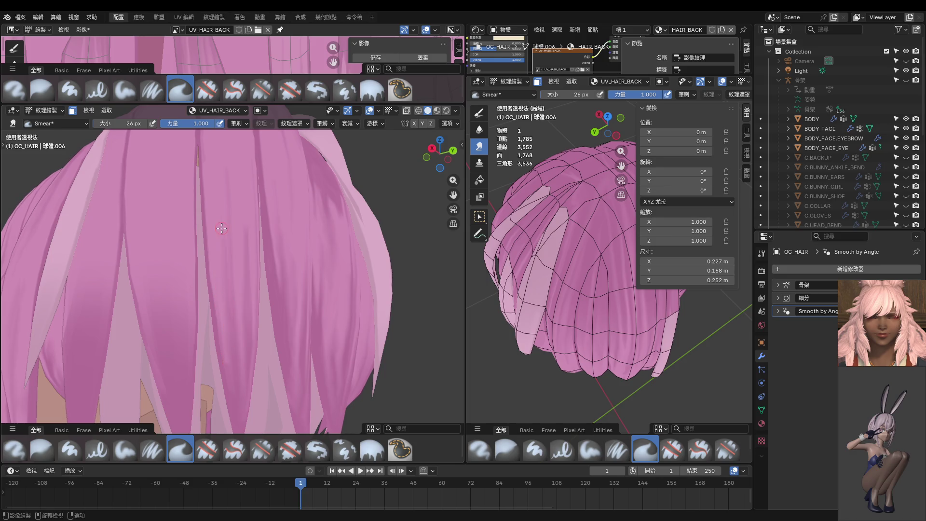
# Set the Smear brush to 34 px and smear a thin darker streak down the hair.
pyautogui.press('f')
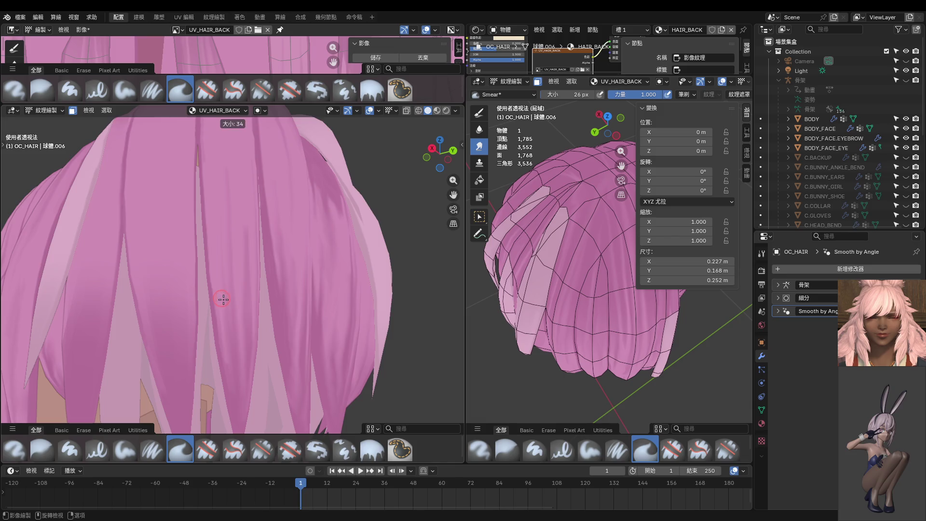
pyautogui.click(222, 294)
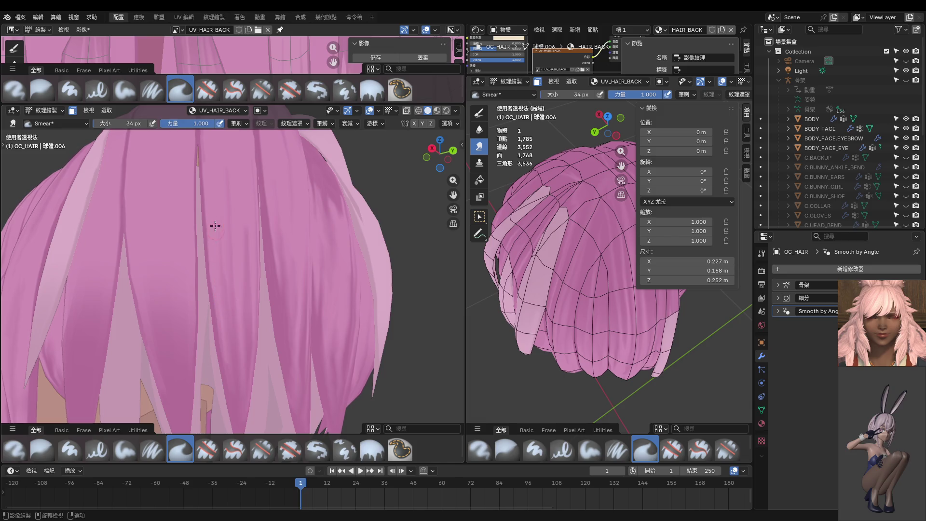
pyautogui.moveTo(216, 224)
pyautogui.mouseDown(button='middle')
pyautogui.moveTo(236, 298)
pyautogui.moveTo(238, 200)
pyautogui.moveTo(244, 215)
pyautogui.mouseUp(button='middle')
pyautogui.moveTo(246, 281); pyautogui.dragTo(244, 247, button='middle')
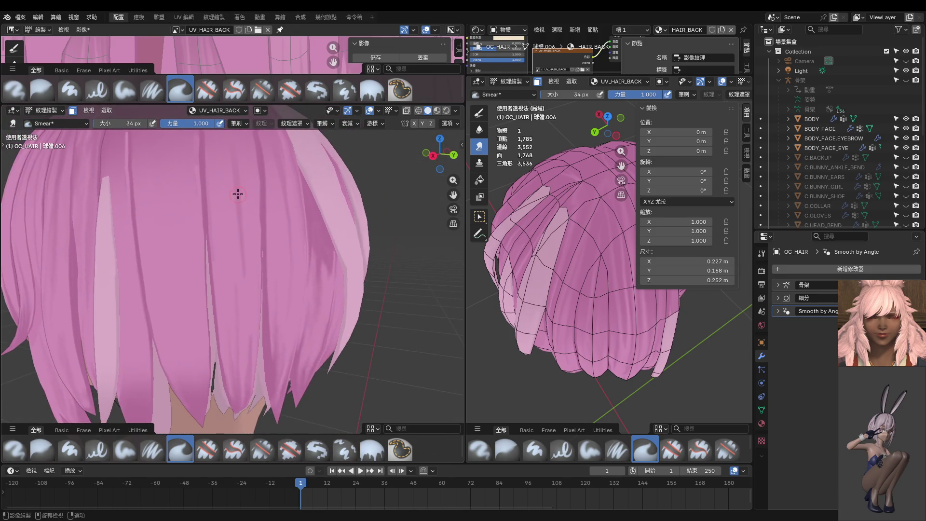
pyautogui.moveTo(240, 186); pyautogui.dragTo(231, 151, button='middle')
pyautogui.moveTo(231, 185); pyautogui.dragTo(238, 256)
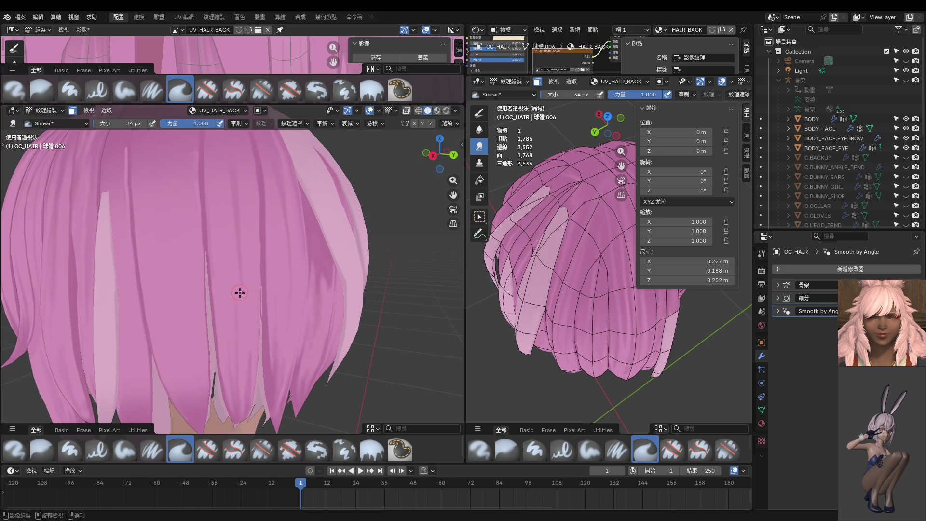
# Orbit to look down on the hair and smear a lighter streak upward along a strand.
pyautogui.moveTo(243, 239); pyautogui.dragTo(244, 300, button='middle')
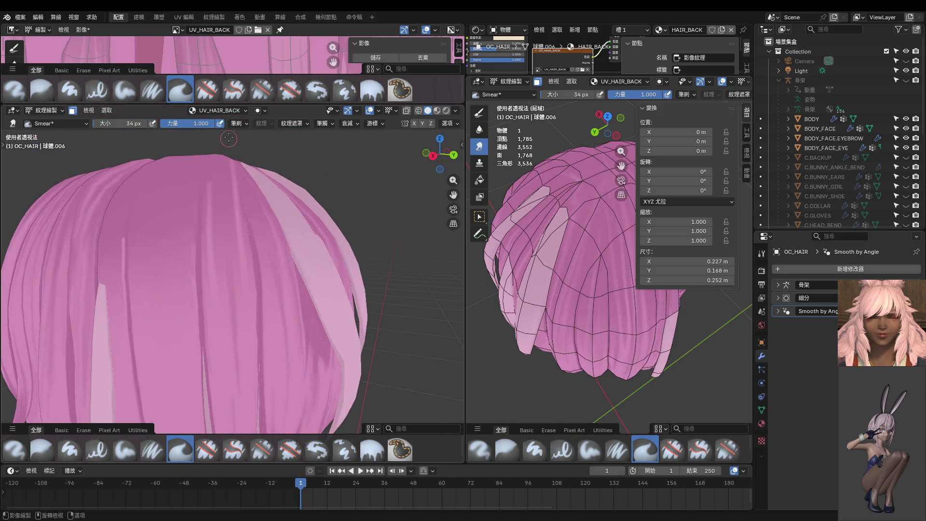
pyautogui.moveTo(225, 182); pyautogui.dragTo(232, 316, button='middle')
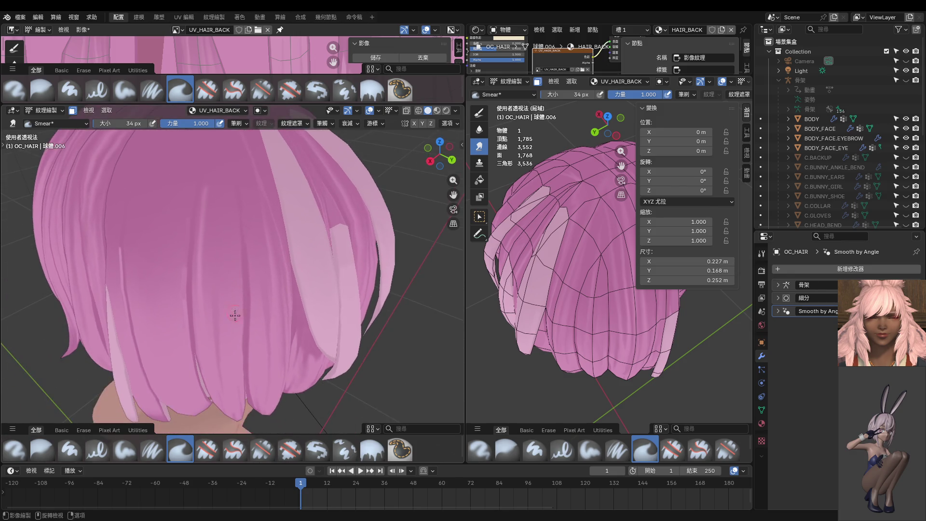
pyautogui.keyDown('shift'); pyautogui.moveTo(224, 153); pyautogui.dragTo(224, 236, button='middle'); pyautogui.keyUp('shift')
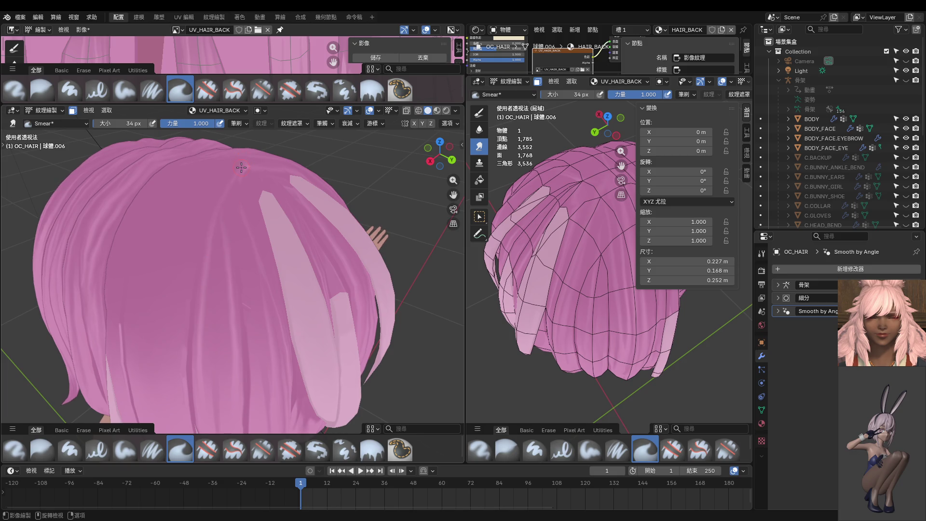
pyautogui.moveTo(241, 167); pyautogui.dragTo(240, 235, button='middle')
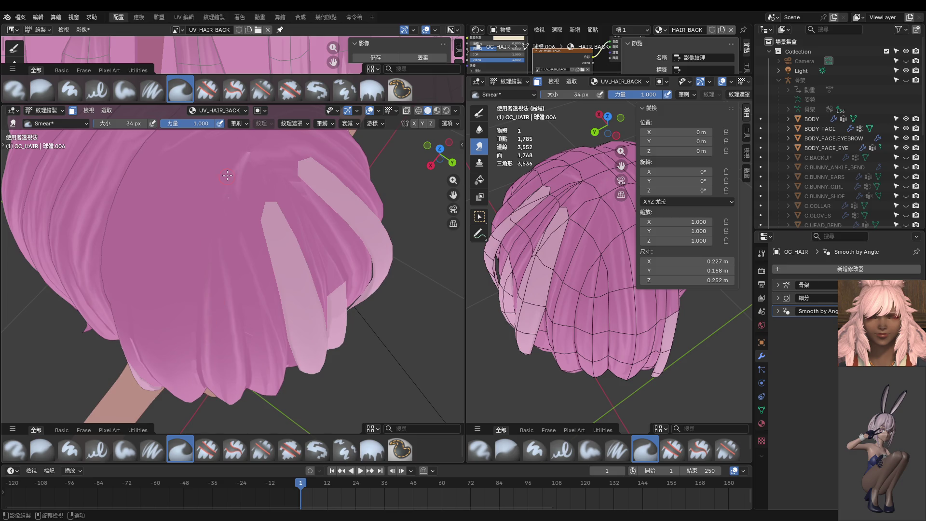
pyautogui.moveTo(206, 315); pyautogui.dragTo(214, 239)
# Enlarge the brush to 42 px and smear a faint light streak along the strand.
pyautogui.press('f')
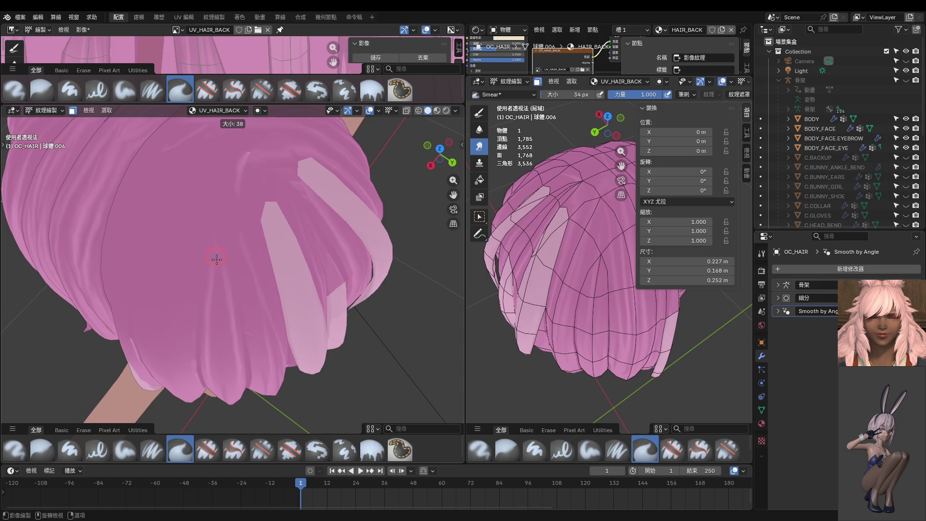
pyautogui.click(225, 284)
pyautogui.moveTo(226, 284); pyautogui.dragTo(214, 232)
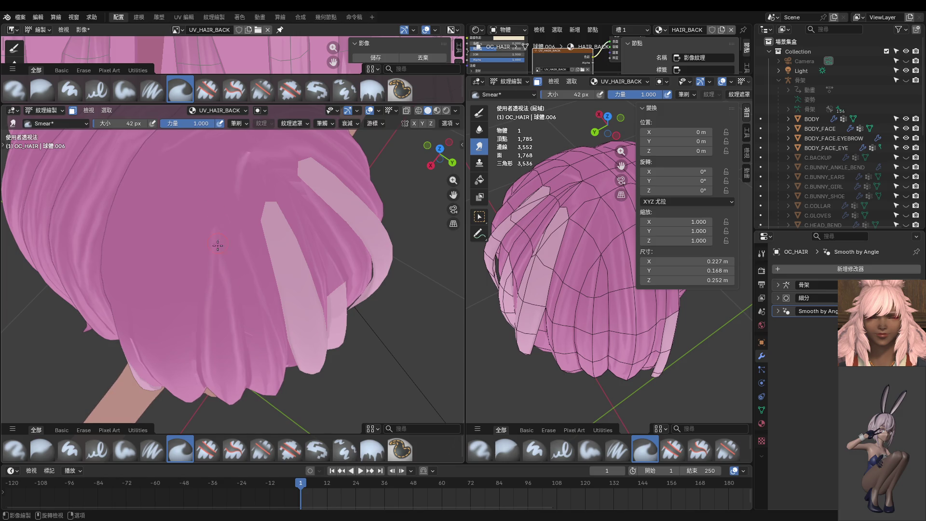
pyautogui.moveTo(234, 167); pyautogui.dragTo(228, 211)
# Orbit higher, shrink the brush to 20 px, and smear a vertical streak along a strand.
pyautogui.moveTo(247, 235); pyautogui.dragTo(256, 308, button='middle')
pyautogui.moveTo(244, 203); pyautogui.dragTo(232, 262, button='middle')
pyautogui.moveTo(239, 187); pyautogui.dragTo(263, 268, button='middle')
pyautogui.scroll(3, 263, 268)
pyautogui.press('f')
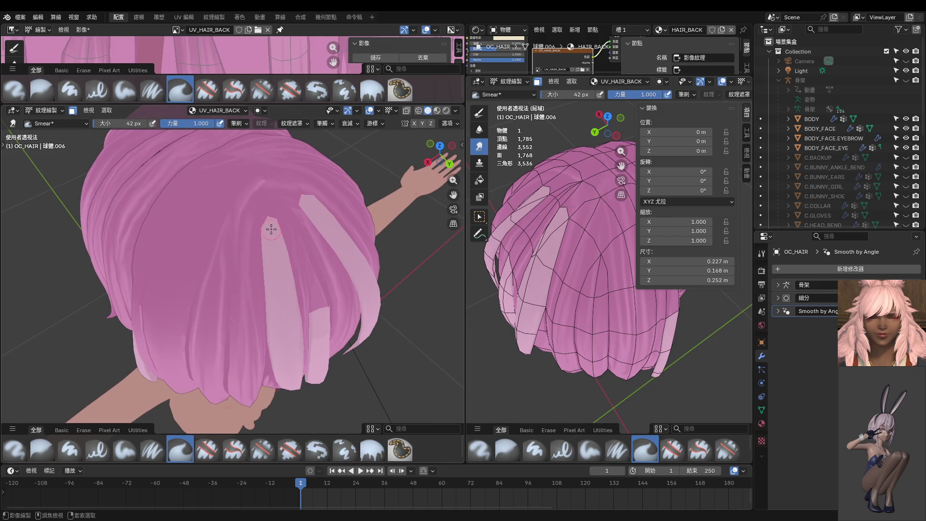
pyautogui.click(270, 232)
pyautogui.moveTo(257, 194)
pyautogui.mouseDown()
pyautogui.moveTo(255, 291)
pyautogui.moveTo(260, 191)
pyautogui.moveTo(257, 242)
pyautogui.mouseUp()
# Enlarge the Smear brush to 26 px and smear the pink shading down one back-hair strand.
pyautogui.moveTo(276, 208); pyautogui.dragTo(237, 195, button='middle')
pyautogui.press(']')
pyautogui.press(']')
pyautogui.press(']')
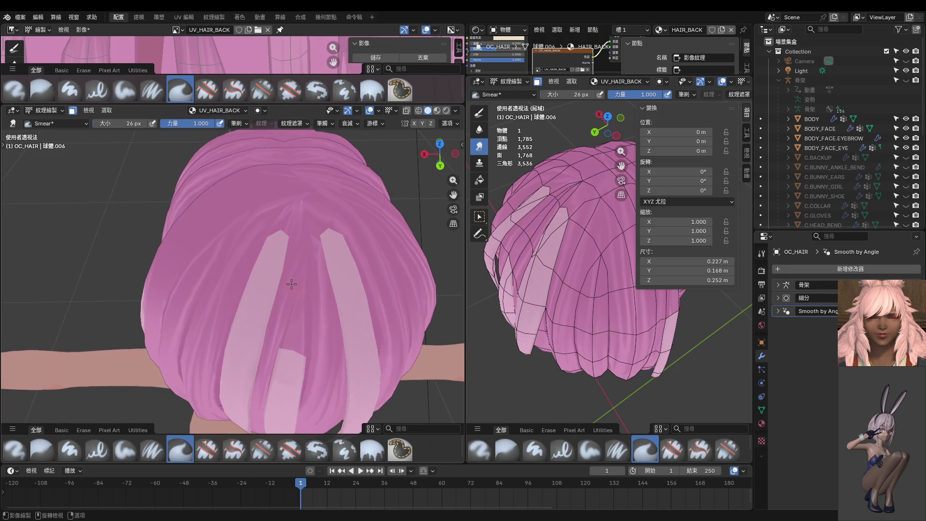
pyautogui.moveTo(292, 284); pyautogui.dragTo(310, 272, button='middle')
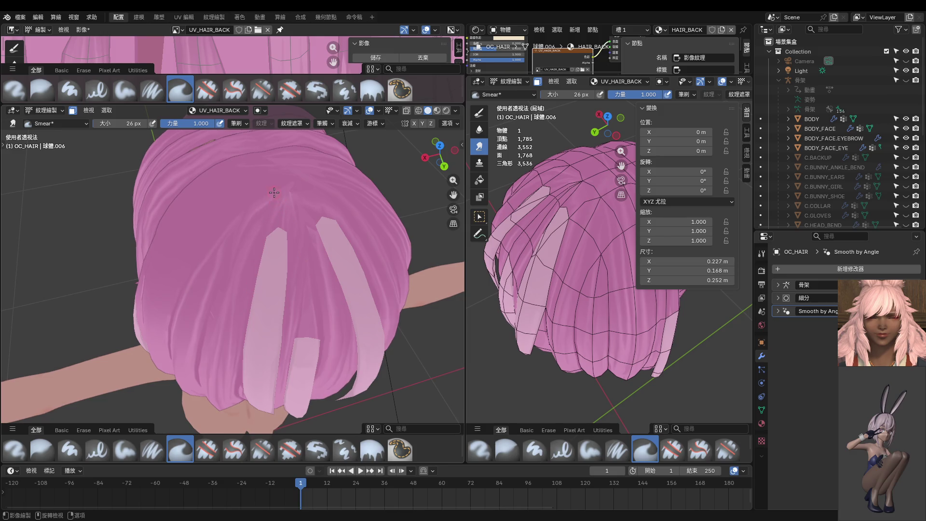
pyautogui.moveTo(265, 245); pyautogui.dragTo(244, 220, button='middle')
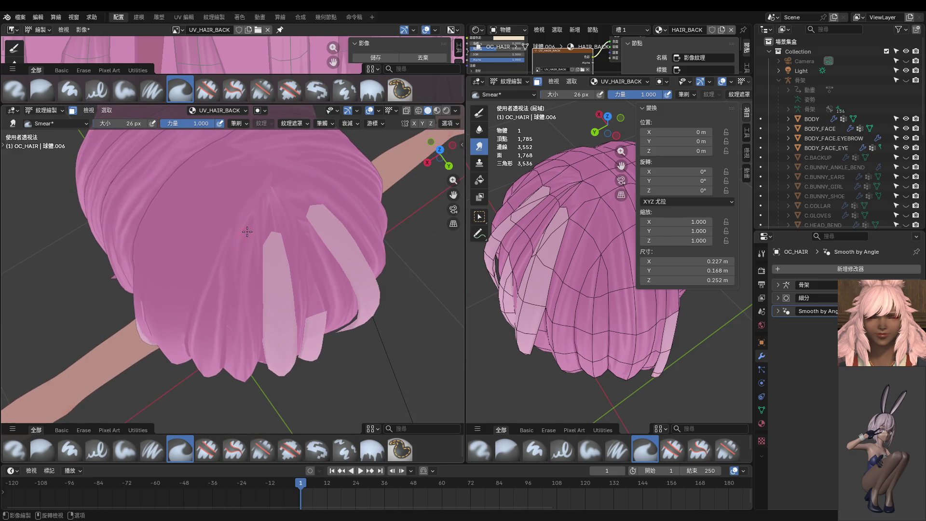
pyautogui.moveTo(252, 213)
pyautogui.mouseDown(button='middle')
pyautogui.moveTo(257, 220)
pyautogui.moveTo(259, 204)
pyautogui.moveTo(247, 236)
pyautogui.mouseUp(button='middle')
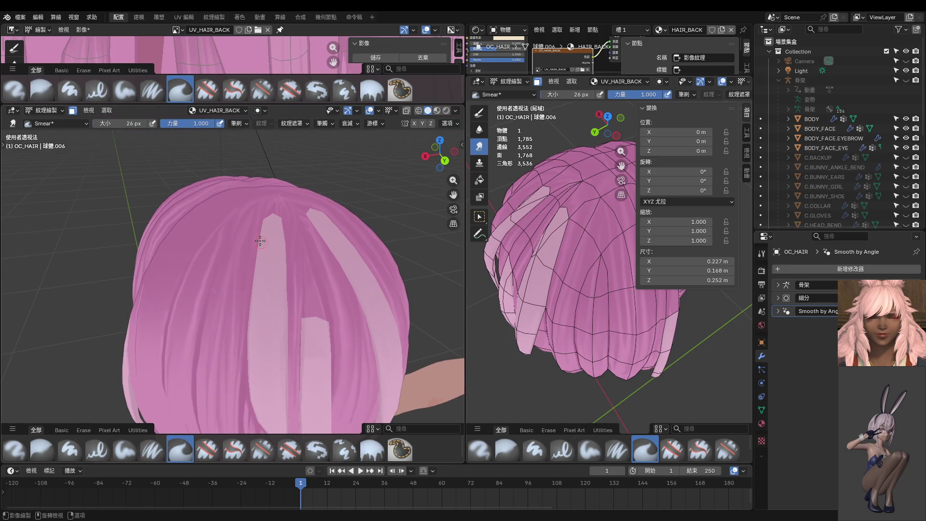
pyautogui.moveTo(237, 308)
pyautogui.mouseDown(button='middle')
pyautogui.moveTo(223, 323)
pyautogui.moveTo(210, 309)
pyautogui.mouseUp(button='middle')
pyautogui.moveTo(206, 227); pyautogui.dragTo(207, 258, button='middle')
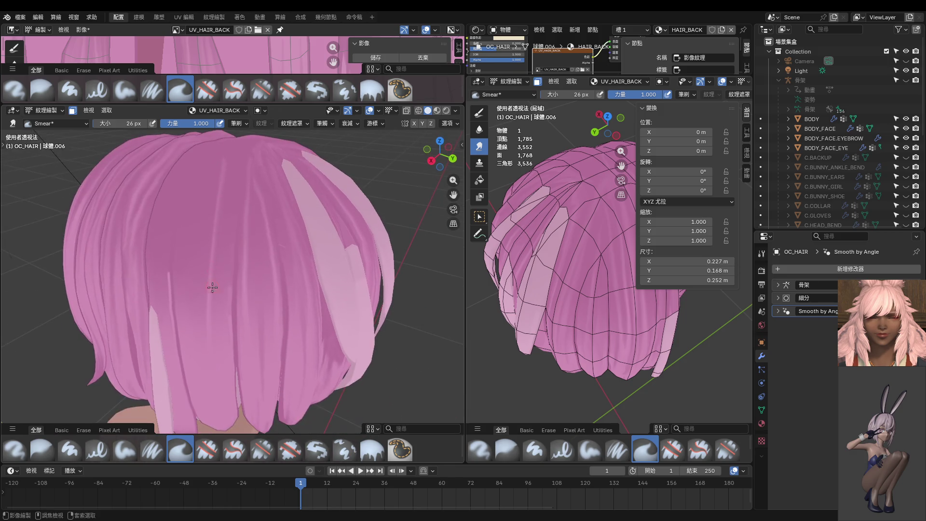
pyautogui.moveTo(230, 149); pyautogui.dragTo(228, 206, button='middle')
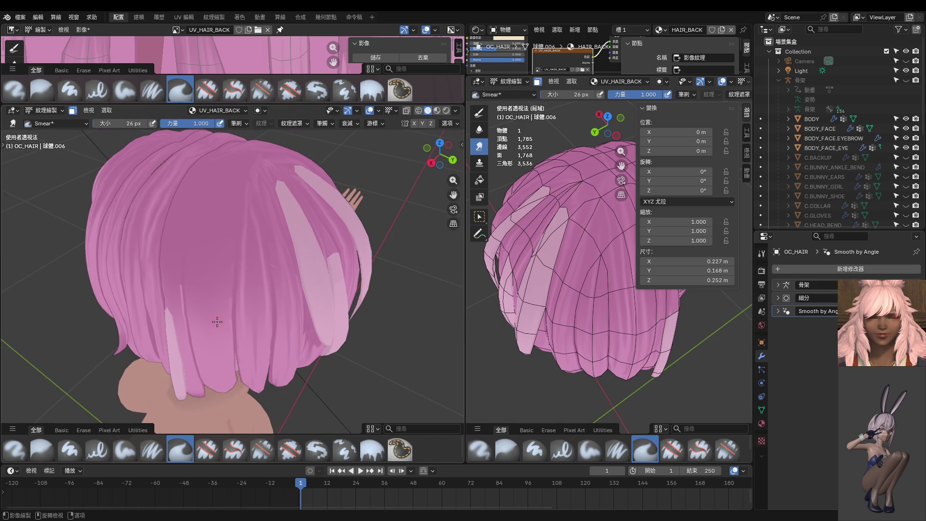
pyautogui.moveTo(235, 194)
pyautogui.mouseDown(button='middle')
pyautogui.moveTo(218, 253)
pyautogui.moveTo(207, 238)
pyautogui.moveTo(208, 247)
pyautogui.mouseUp(button='middle')
pyautogui.moveTo(209, 329); pyautogui.dragTo(219, 264, button='middle')
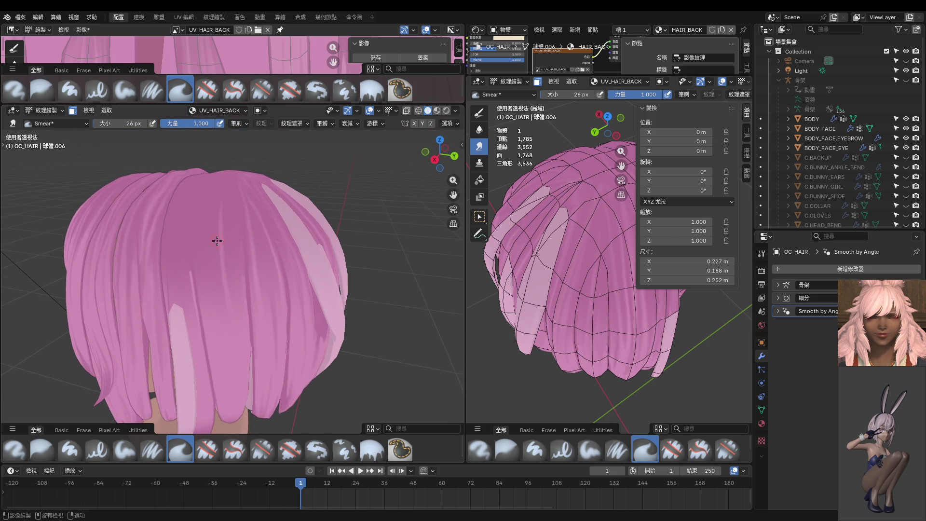
pyautogui.moveTo(220, 258)
pyautogui.mouseDown()
pyautogui.moveTo(222, 325)
pyautogui.moveTo(234, 341)
pyautogui.moveTo(215, 286)
pyautogui.moveTo(234, 367)
pyautogui.mouseUp()
# Orbit around and above the hair to inspect the blended strand shading.
pyautogui.moveTo(243, 374)
pyautogui.mouseDown(button='middle')
pyautogui.moveTo(244, 325)
pyautogui.moveTo(233, 338)
pyautogui.mouseUp(button='middle')
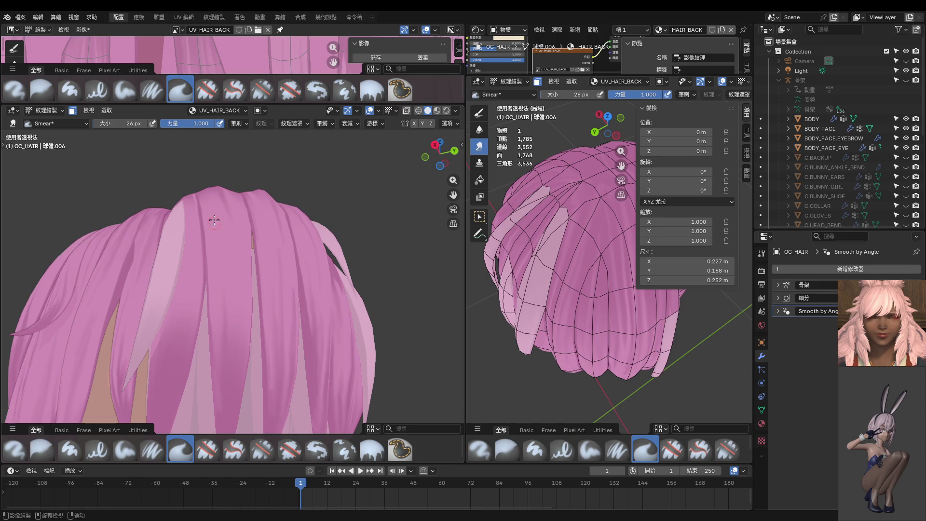
pyautogui.moveTo(214, 220); pyautogui.dragTo(245, 378, button='middle')
pyautogui.moveTo(254, 274); pyautogui.dragTo(204, 308, button='middle')
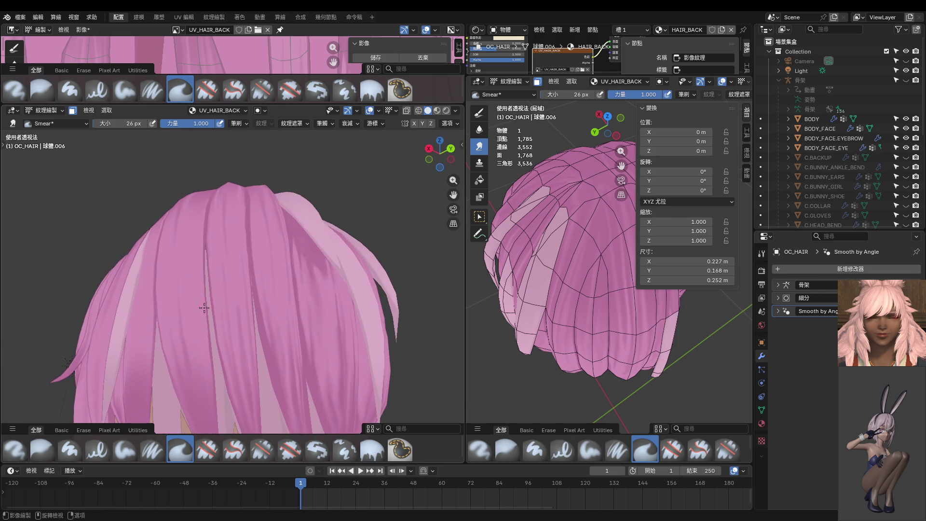
pyautogui.moveTo(190, 251); pyautogui.dragTo(249, 352, button='middle')
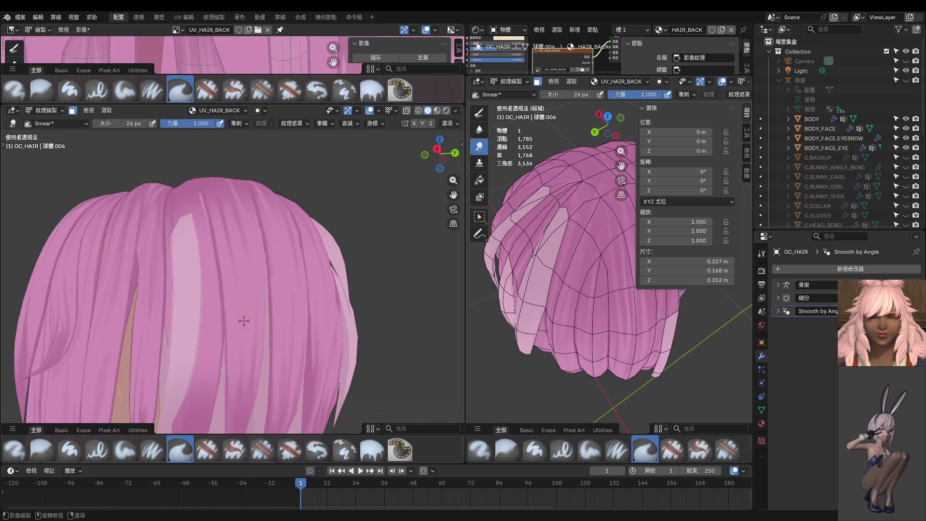
pyautogui.moveTo(227, 255); pyautogui.dragTo(237, 270, button='middle')
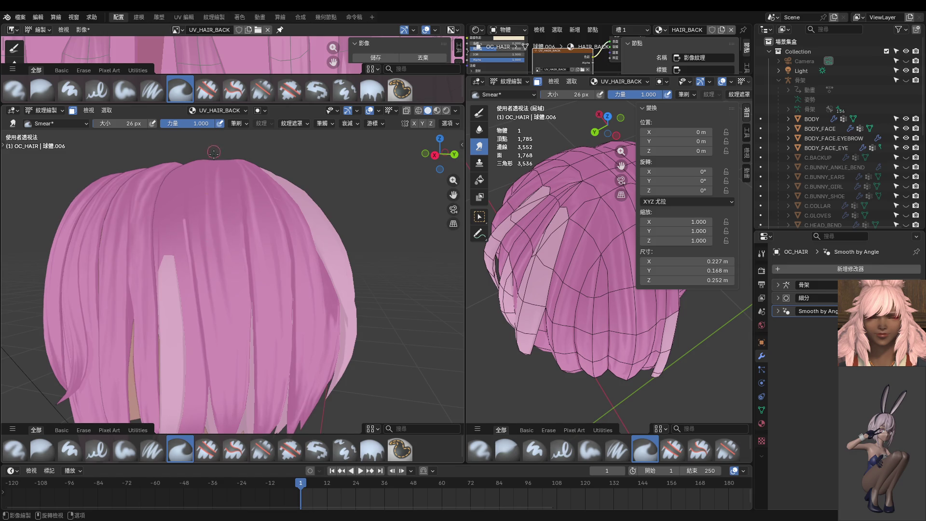
pyautogui.moveTo(213, 144); pyautogui.dragTo(210, 227, button='middle')
pyautogui.moveTo(213, 142); pyautogui.dragTo(217, 243, button='middle')
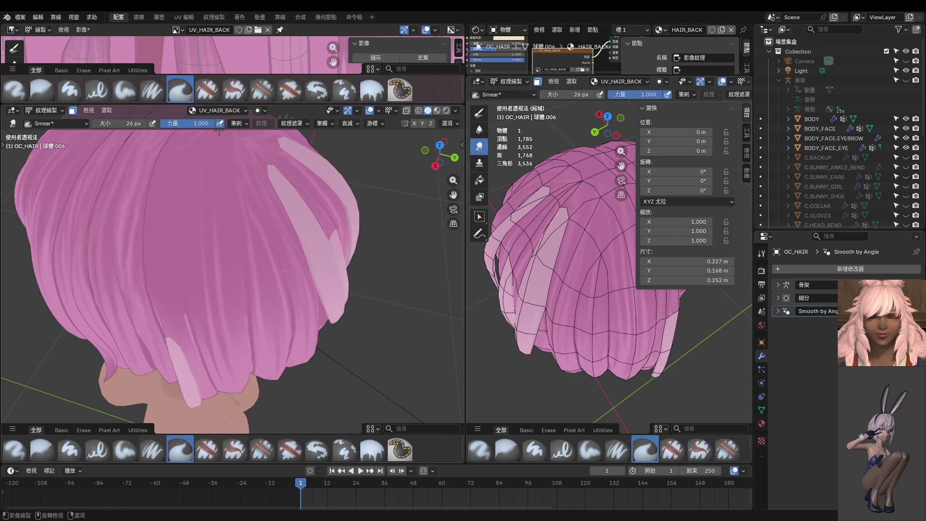
pyautogui.moveTo(219, 129); pyautogui.dragTo(233, 250, button='middle')
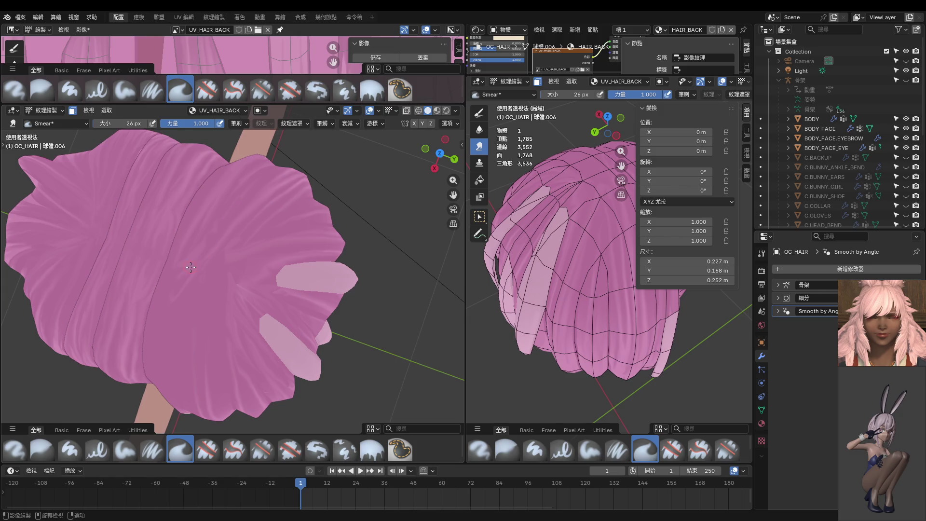
pyautogui.keyDown('shift'); pyautogui.moveTo(216, 248); pyautogui.dragTo(220, 235, button='middle'); pyautogui.keyUp('shift')
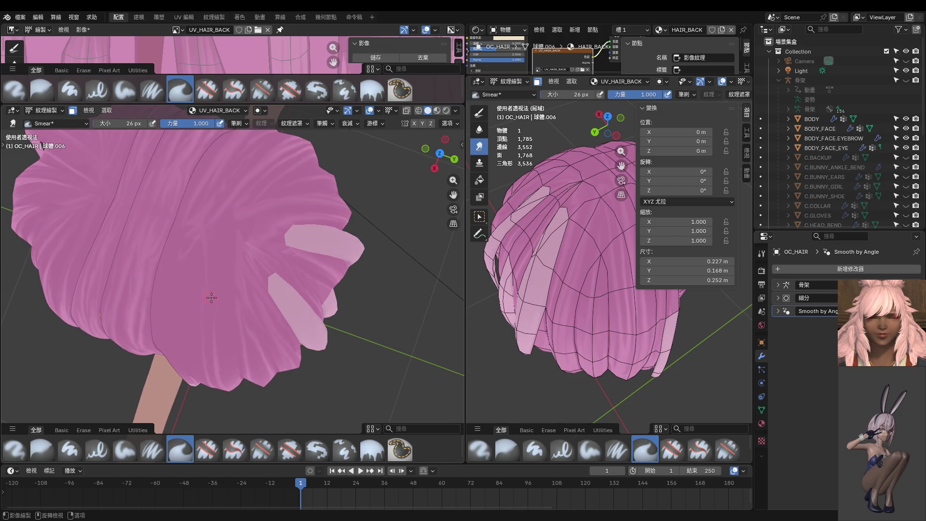
pyautogui.press(']')
pyautogui.press(']')
pyautogui.moveTo(214, 321); pyautogui.dragTo(207, 223, button='middle')
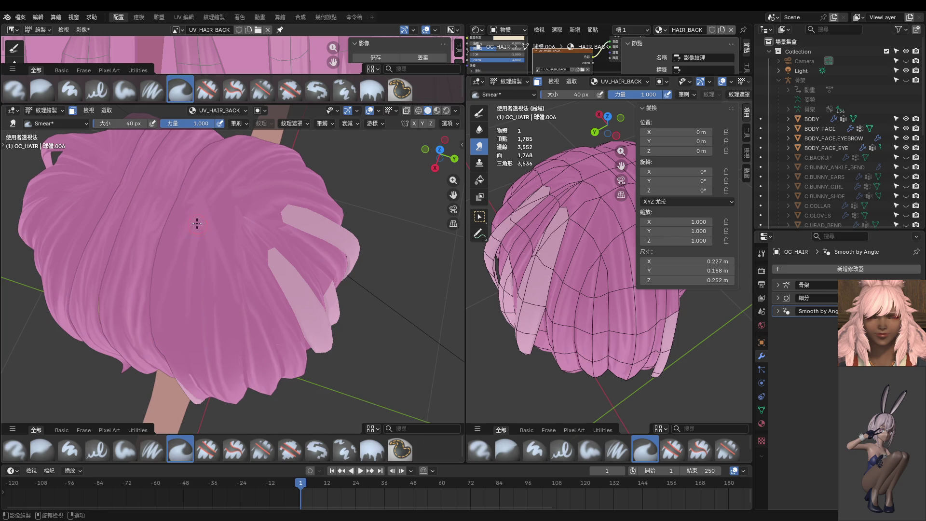
pyautogui.moveTo(186, 273); pyautogui.dragTo(172, 274, button='middle')
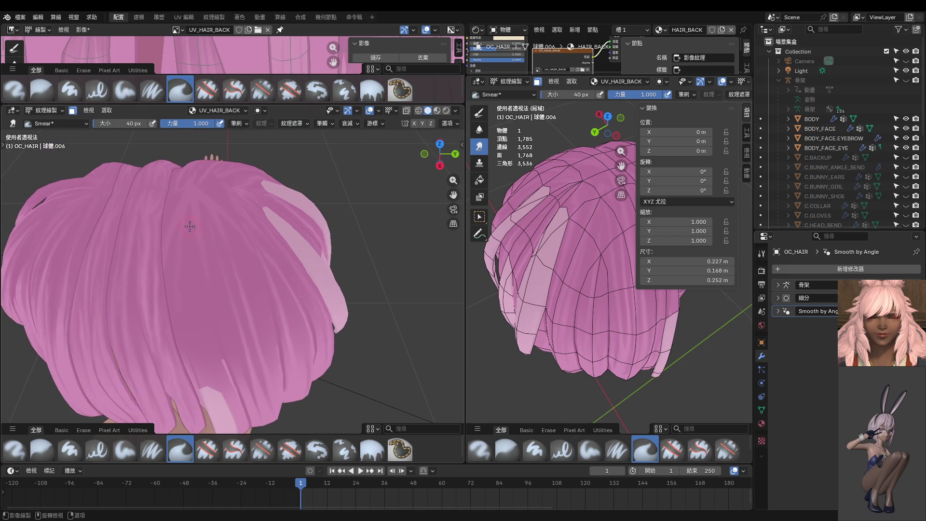
pyautogui.moveTo(186, 319)
pyautogui.mouseDown(button='middle')
pyautogui.moveTo(193, 221)
pyautogui.moveTo(206, 216)
pyautogui.mouseUp(button='middle')
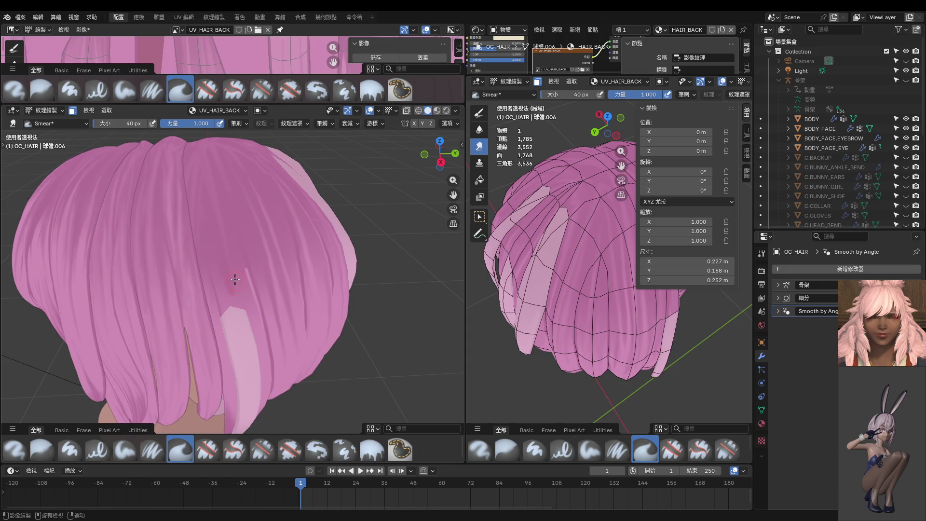
pyautogui.moveTo(236, 294); pyautogui.dragTo(215, 193, button='middle')
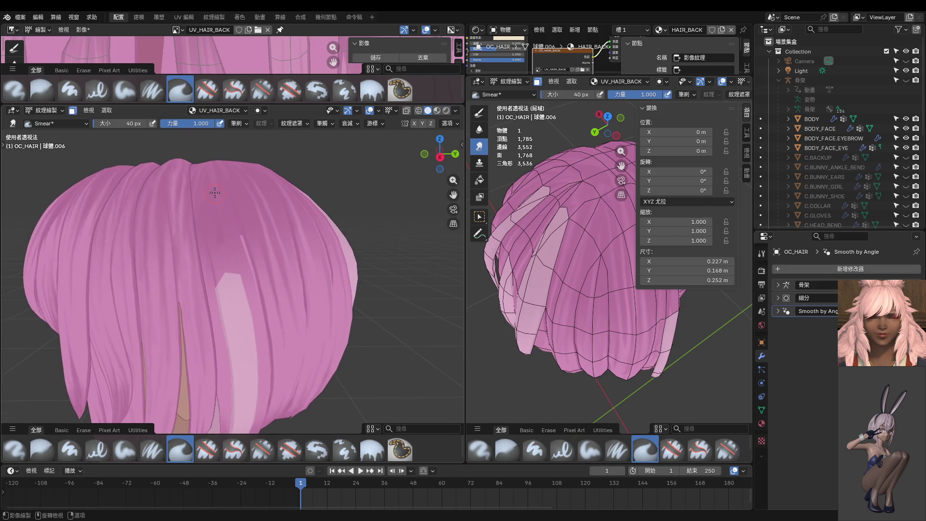
pyautogui.press('f')
pyautogui.click(212, 189)
pyautogui.moveTo(235, 254); pyautogui.dragTo(233, 262, button='middle')
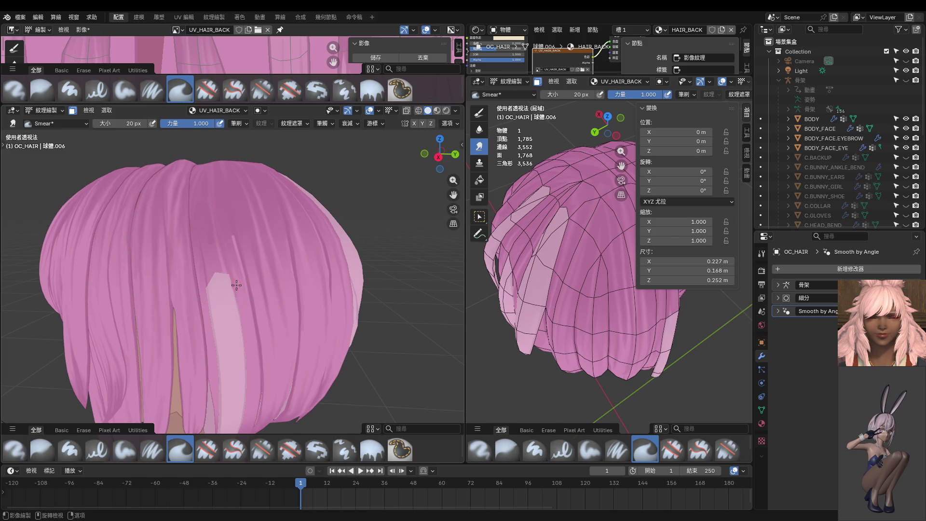
pyautogui.press(']')
pyautogui.press(']')
pyautogui.moveTo(224, 192); pyautogui.dragTo(229, 235, button='middle')
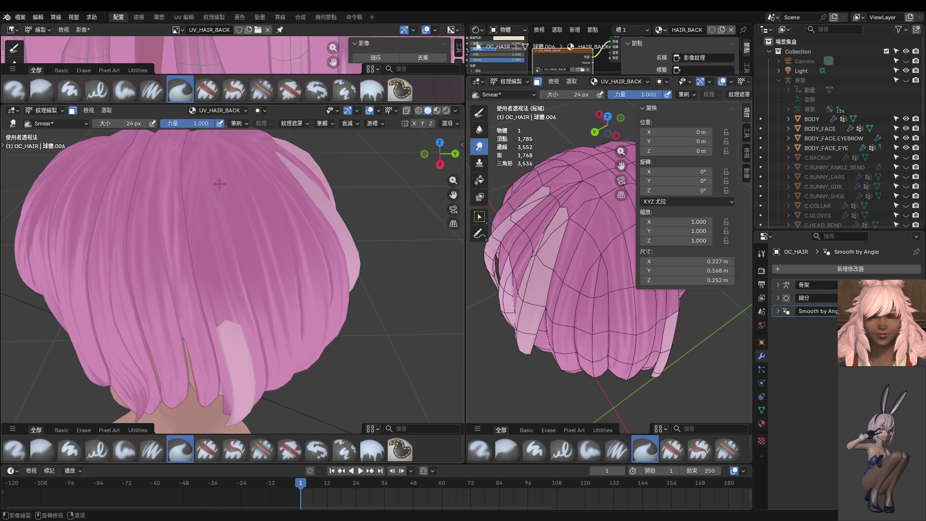
pyautogui.press(']')
pyautogui.press(']')
pyautogui.moveTo(249, 246); pyautogui.dragTo(246, 225, button='middle')
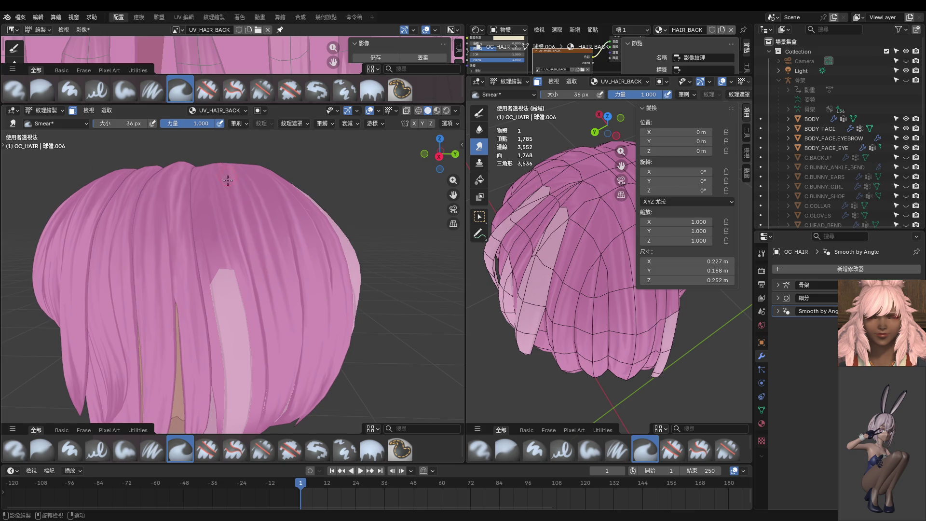
pyautogui.moveTo(229, 158); pyautogui.dragTo(205, 135, button='middle')
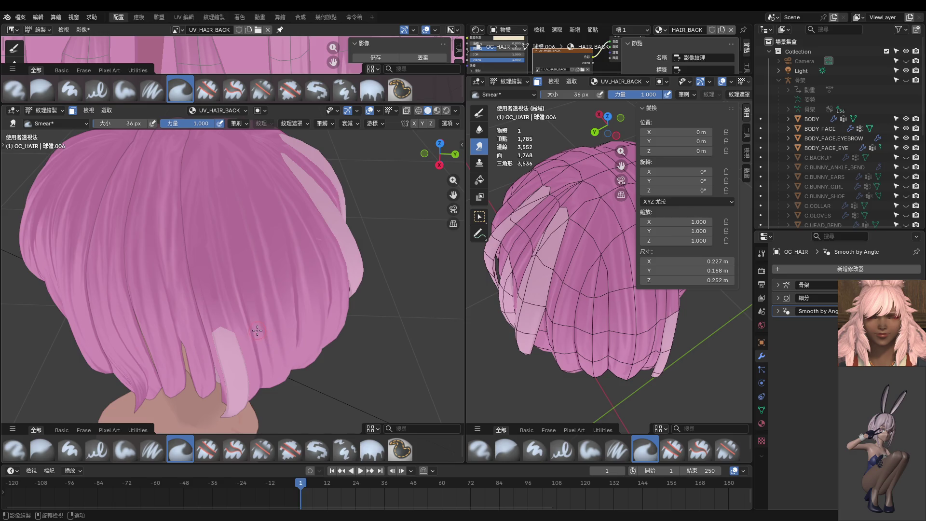
pyautogui.moveTo(224, 175); pyautogui.dragTo(209, 186, button='middle')
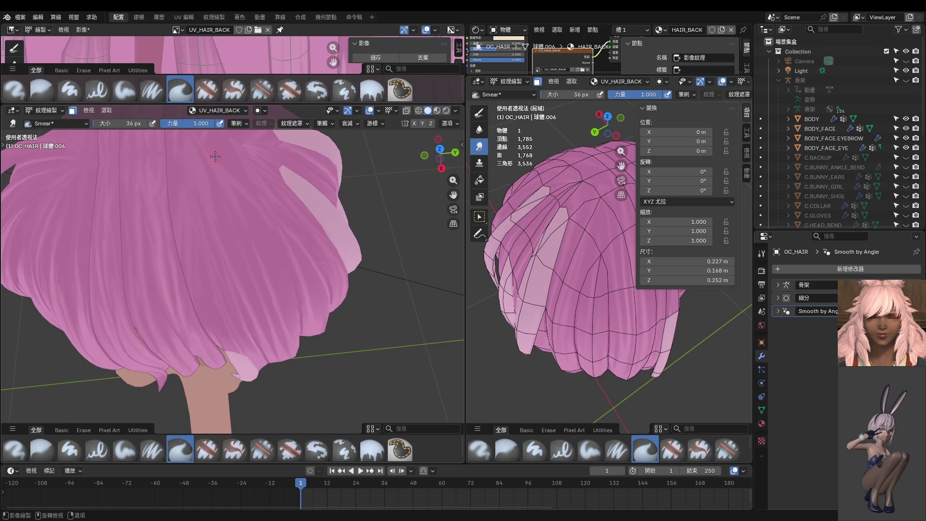
pyautogui.moveTo(188, 130)
pyautogui.mouseDown(button='middle')
pyautogui.moveTo(238, 251)
pyautogui.moveTo(313, 239)
pyautogui.moveTo(279, 260)
pyautogui.mouseUp(button='middle')
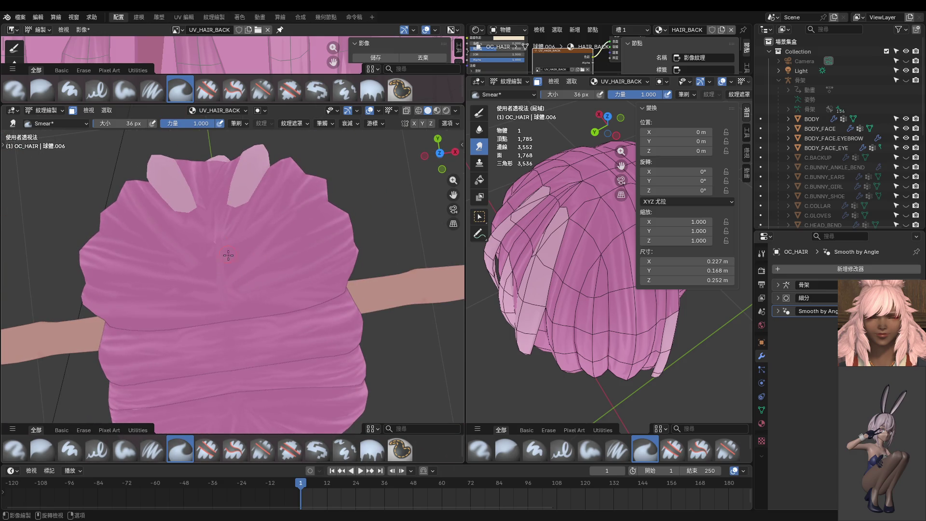
pyautogui.press('f')
pyautogui.click(223, 285)
pyautogui.keyDown('shift'); pyautogui.moveTo(223, 284); pyautogui.dragTo(238, 266, button='middle'); pyautogui.keyUp('shift')
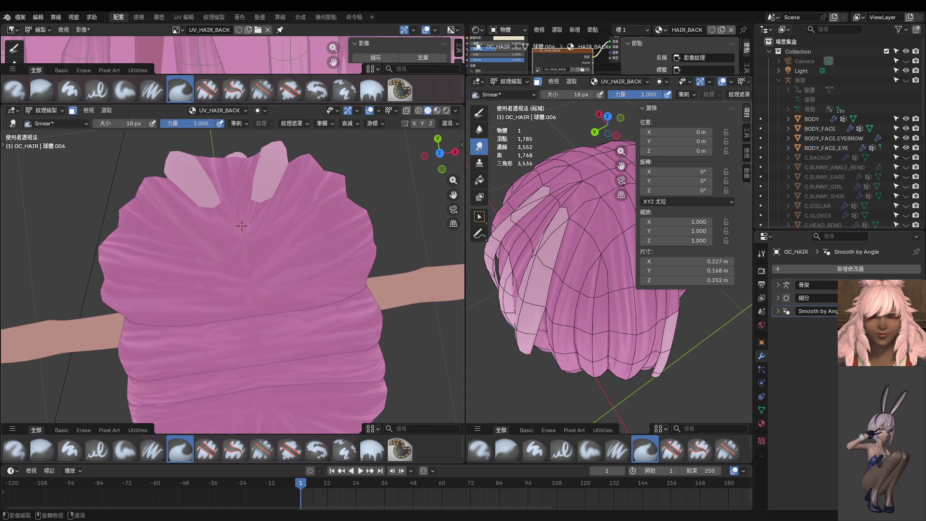
pyautogui.press('f')
pyautogui.click(248, 247)
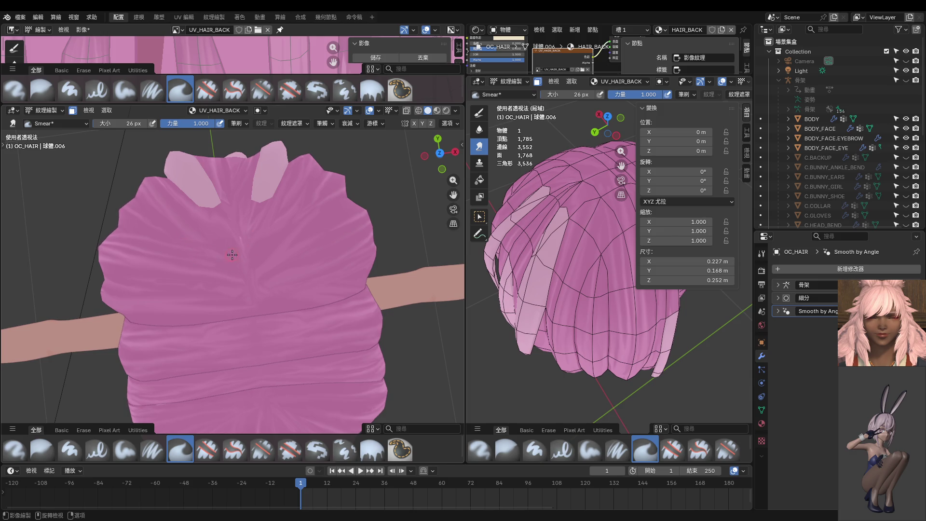
# Undo the last smear stroke on the back of the pink hair.
pyautogui.moveTo(228, 258)
pyautogui.mouseDown(button='middle')
pyautogui.moveTo(305, 255)
pyautogui.moveTo(258, 242)
pyautogui.moveTo(201, 263)
pyautogui.moveTo(219, 267)
pyautogui.mouseUp(button='middle')
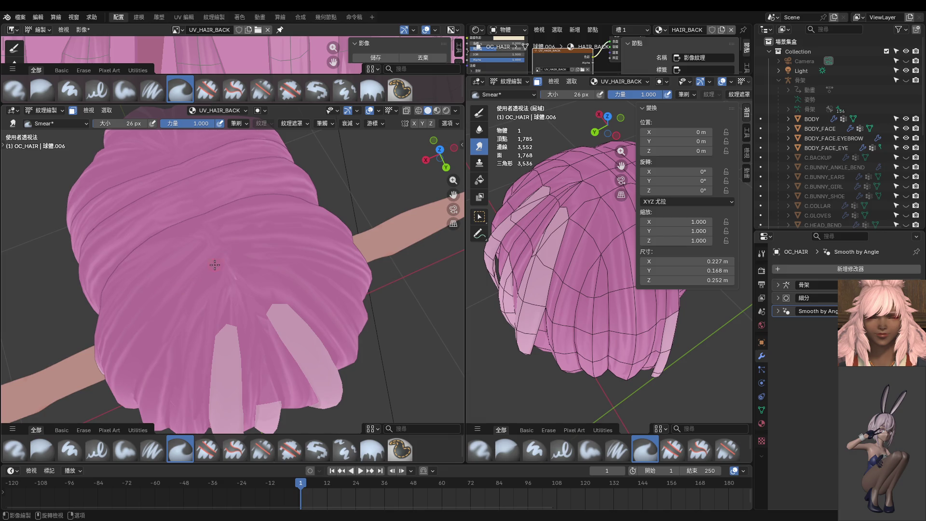
pyautogui.moveTo(213, 251); pyautogui.dragTo(220, 239, button='middle')
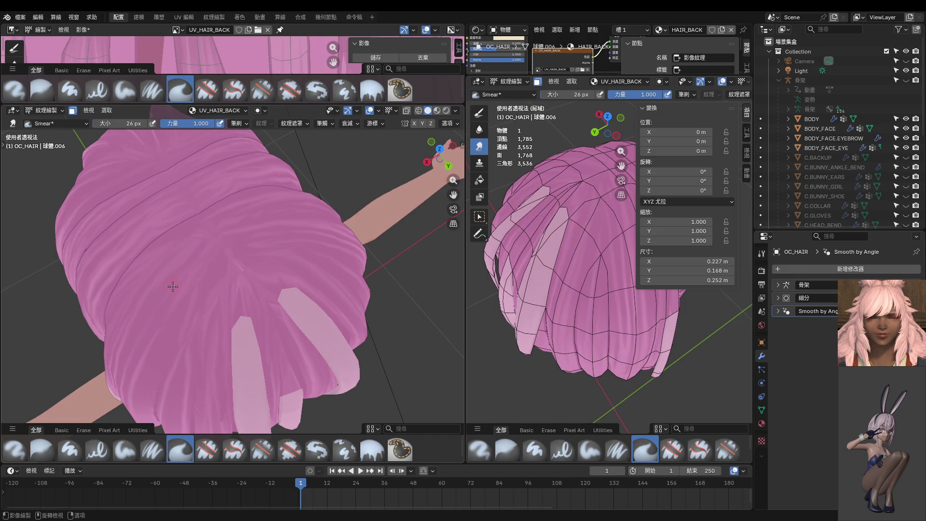
pyautogui.moveTo(173, 286); pyautogui.dragTo(233, 255, button='middle')
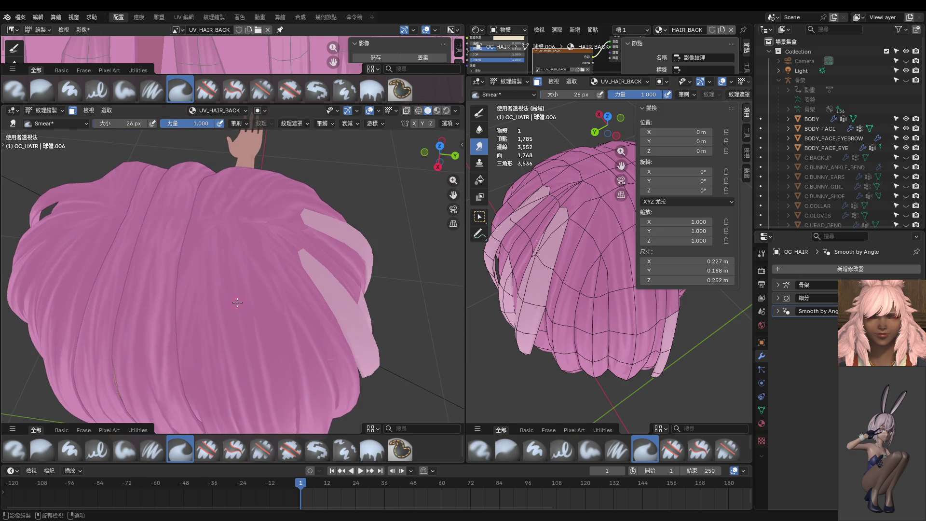
pyautogui.moveTo(237, 302)
pyautogui.mouseDown(button='middle')
pyautogui.moveTo(258, 259)
pyautogui.moveTo(128, 287)
pyautogui.mouseUp(button='middle')
pyautogui.scroll(4, 128, 287)
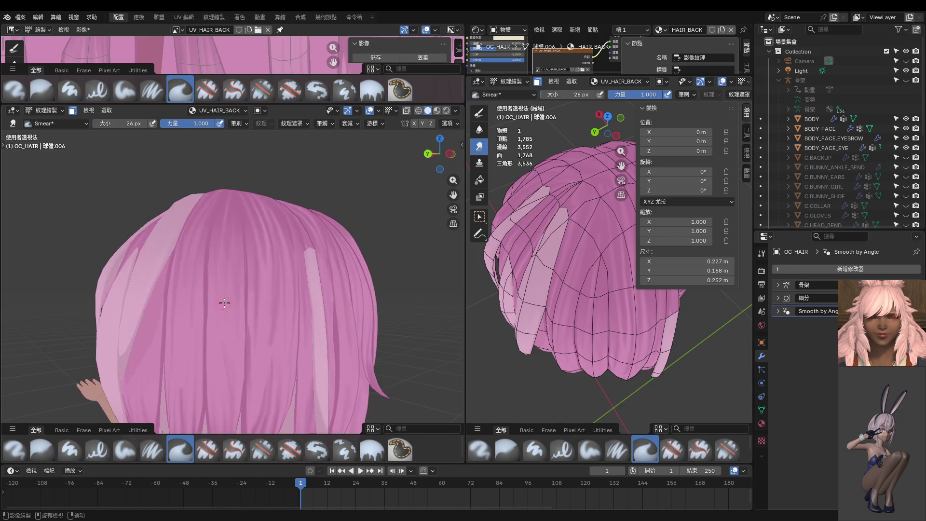
pyautogui.moveTo(223, 302)
pyautogui.mouseDown(button='middle')
pyautogui.moveTo(310, 303)
pyautogui.moveTo(200, 306)
pyautogui.moveTo(260, 306)
pyautogui.moveTo(221, 251)
pyautogui.mouseUp(button='middle')
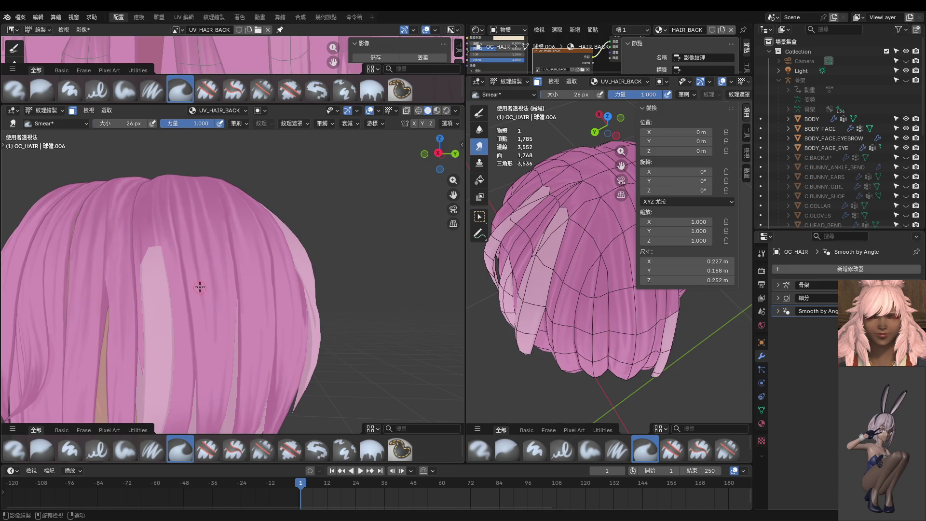
pyautogui.moveTo(224, 362)
pyautogui.keyDown('shift'); pyautogui.mouseDown(button='middle')
pyautogui.moveTo(205, 300)
pyautogui.moveTo(211, 317)
pyautogui.moveTo(201, 319)
pyautogui.moveTo(179, 301)
pyautogui.mouseUp(button='middle'); pyautogui.keyUp('shift')
pyautogui.moveTo(192, 232); pyautogui.dragTo(194, 275, button='middle')
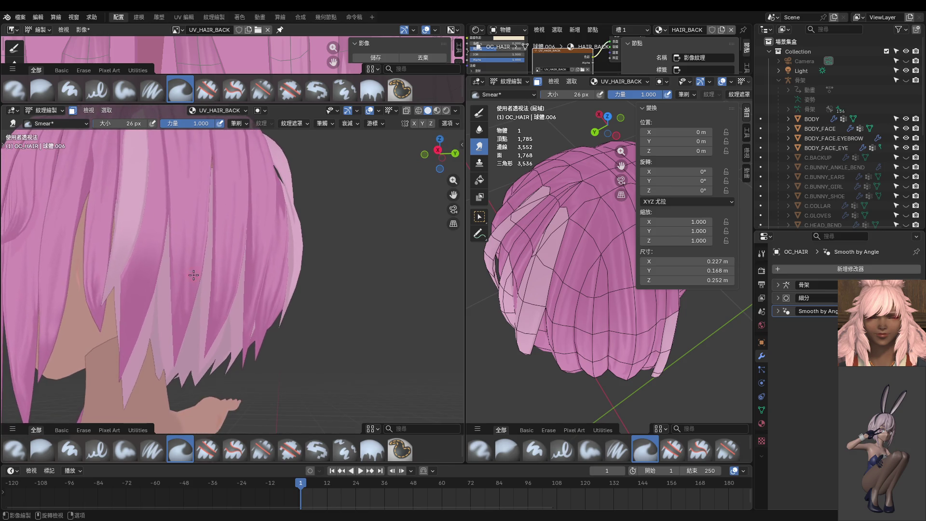
pyautogui.moveTo(191, 216); pyautogui.dragTo(193, 264, button='middle')
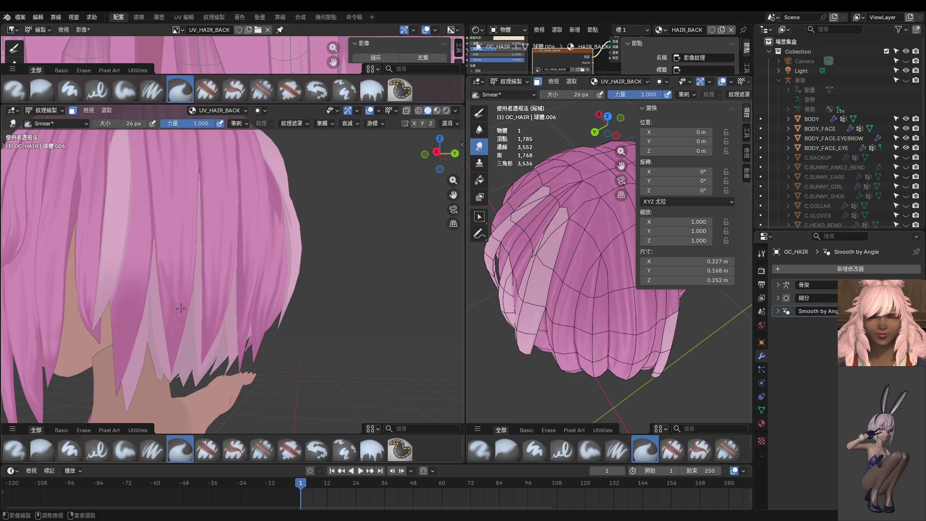
pyautogui.hotkey('ctrl', 'z')
# Set the Smear brush size to 12 px.
pyautogui.moveTo(187, 278); pyautogui.dragTo(172, 284, button='middle')
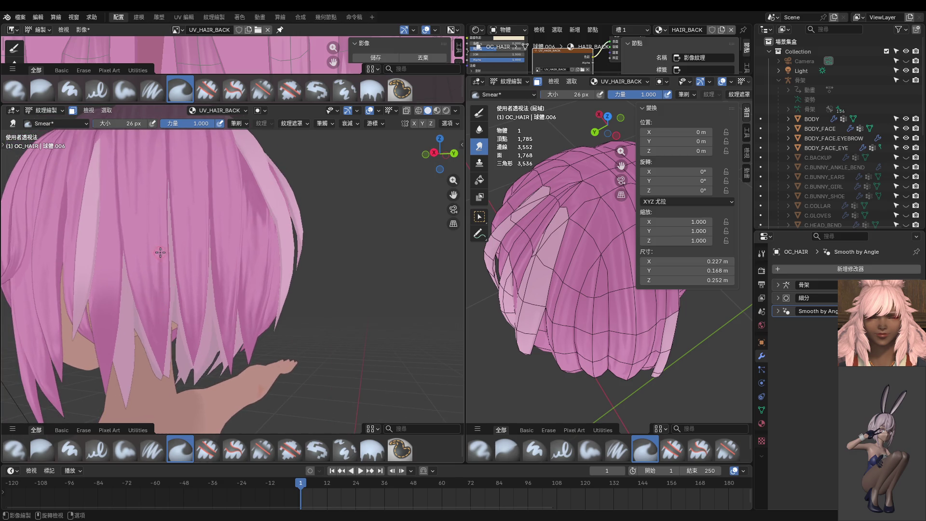
pyautogui.press('f')
pyautogui.click(158, 275)
pyautogui.moveTo(163, 280); pyautogui.dragTo(168, 289, button='middle')
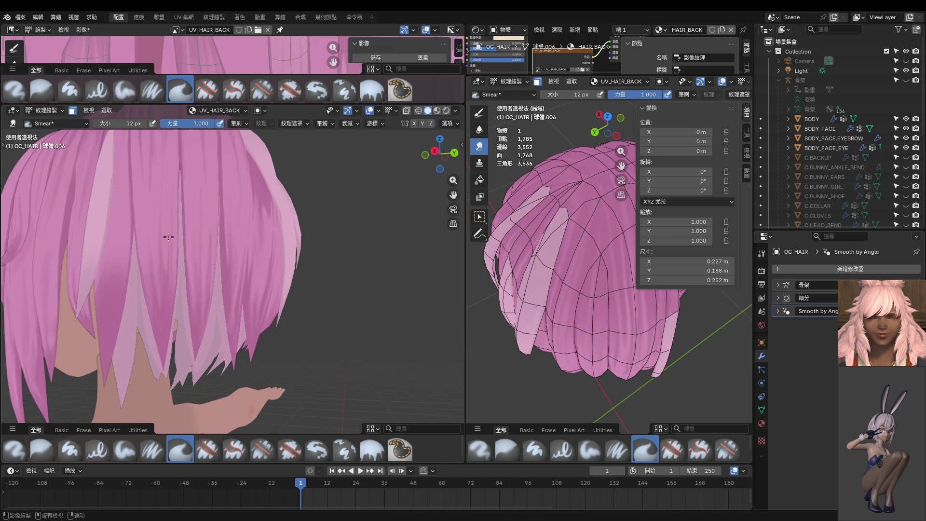
# Enlarge the Smear brush from 12 px to 16 px, then to 22 px.
pyautogui.scroll(2, 168, 237)
pyautogui.scroll(-2, 143, 287)
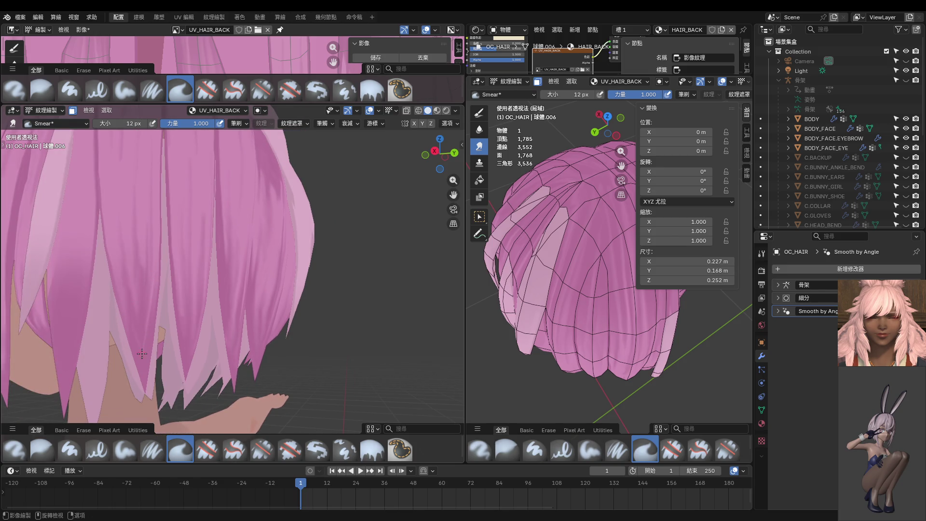
pyautogui.scroll(2, 146, 346)
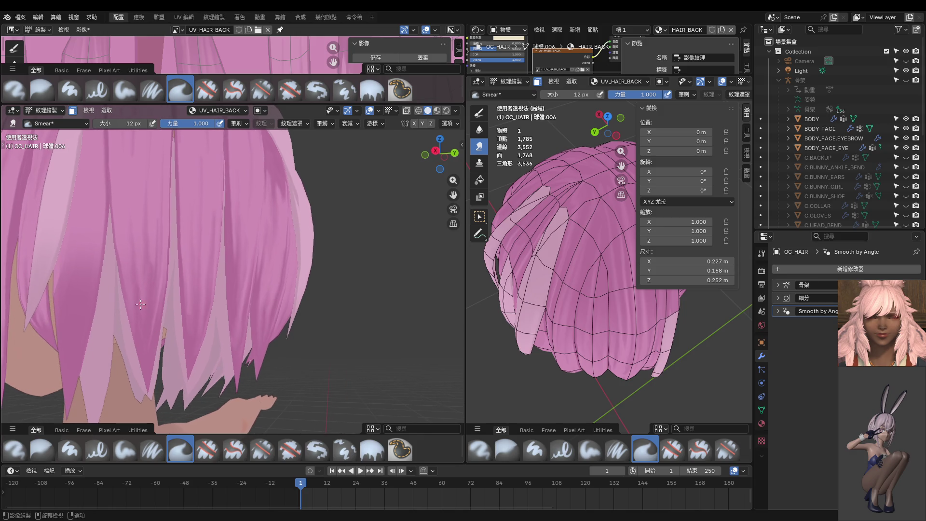
pyautogui.moveTo(146, 345); pyautogui.dragTo(196, 265, button='middle')
pyautogui.press(']')
pyautogui.press(']')
pyautogui.press(']')
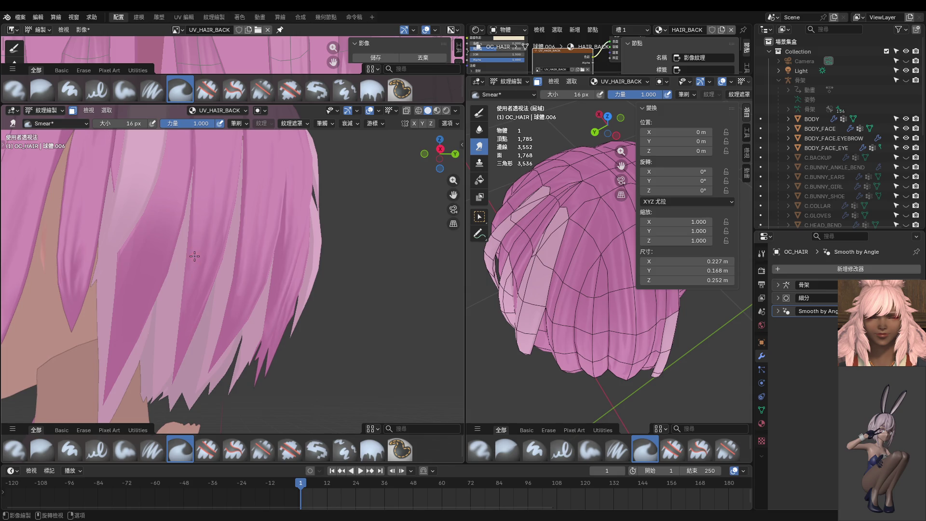
pyautogui.moveTo(194, 256); pyautogui.dragTo(249, 266, button='middle')
pyautogui.moveTo(221, 337)
pyautogui.mouseDown(button='middle')
pyautogui.moveTo(227, 234)
pyautogui.moveTo(215, 291)
pyautogui.moveTo(226, 230)
pyautogui.mouseUp(button='middle')
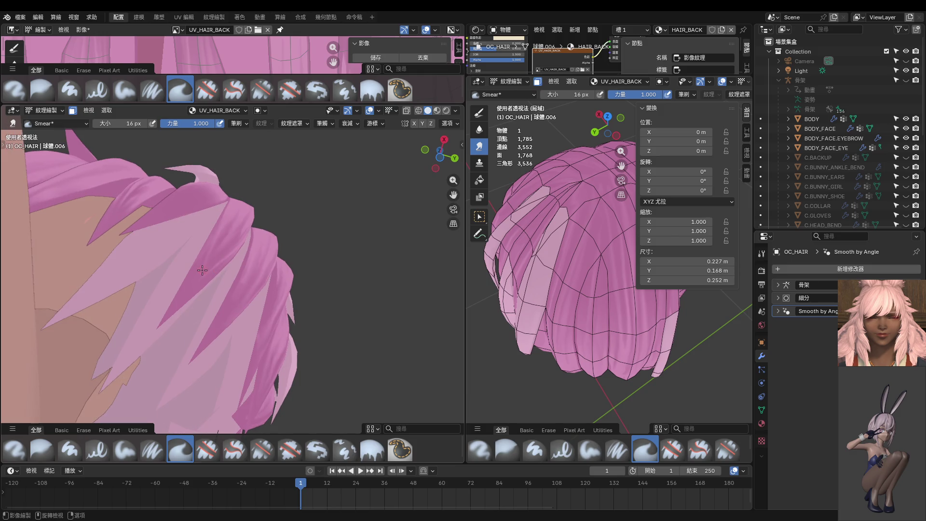
pyautogui.scroll(2, 202, 270)
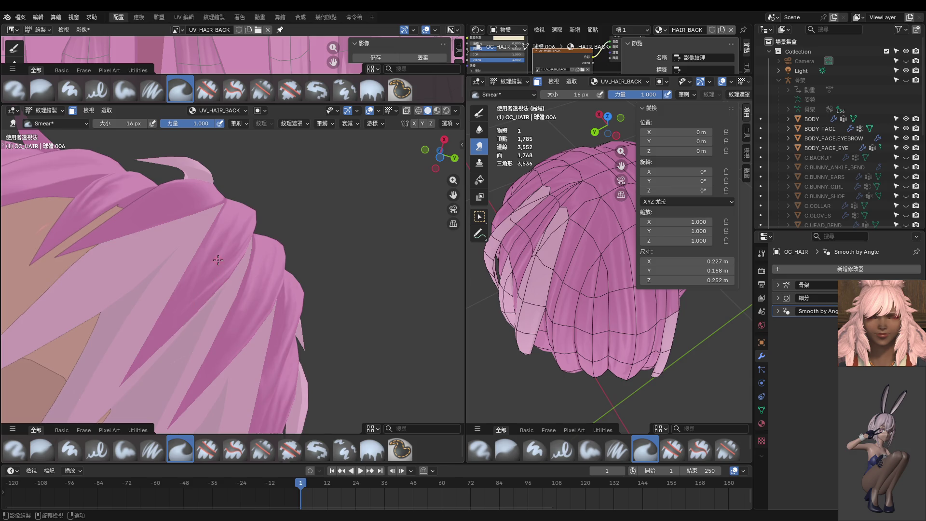
pyautogui.press('f')
pyautogui.click(180, 297)
# Set the Smear brush to 30 px and smear a strand darker on the back of the hair.
pyautogui.press('f')
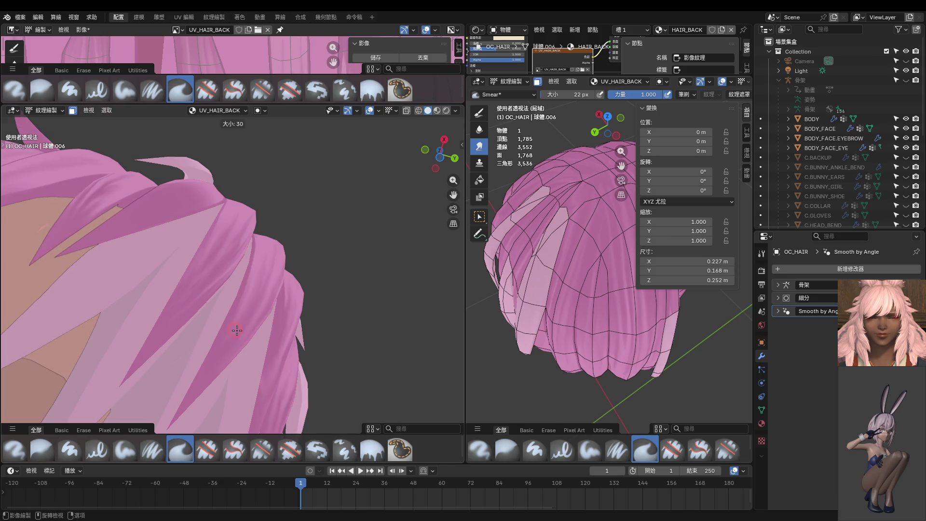
pyautogui.click(213, 358)
pyautogui.moveTo(232, 361); pyautogui.dragTo(256, 319, button='middle')
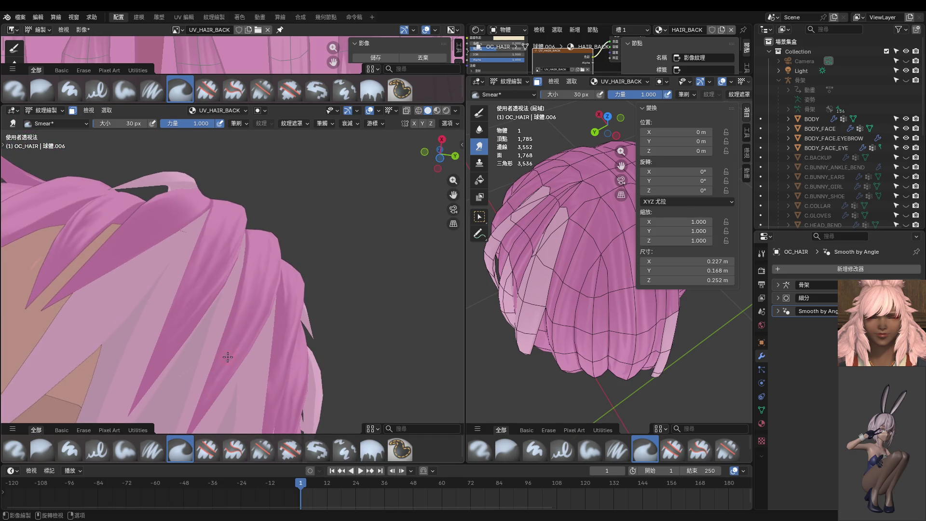
pyautogui.moveTo(231, 337); pyautogui.dragTo(231, 330)
# Resize the brush to 14, 18, then 24 px and bring the whole head into view.
pyautogui.moveTo(220, 378)
pyautogui.mouseDown(button='middle')
pyautogui.moveTo(246, 395)
pyautogui.moveTo(263, 388)
pyautogui.moveTo(212, 382)
pyautogui.moveTo(130, 399)
pyautogui.moveTo(200, 374)
pyautogui.moveTo(190, 337)
pyautogui.mouseUp(button='middle')
pyautogui.scroll(3, 190, 337)
pyautogui.press('[')
pyautogui.press('[')
pyautogui.press('[')
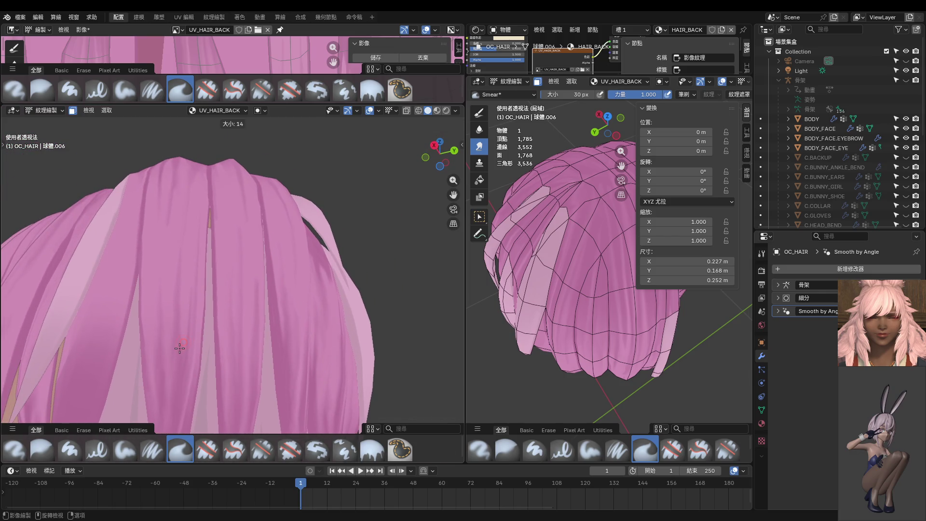
pyautogui.moveTo(189, 284)
pyautogui.mouseDown(button='middle')
pyautogui.moveTo(173, 341)
pyautogui.moveTo(186, 355)
pyautogui.moveTo(201, 355)
pyautogui.moveTo(196, 283)
pyautogui.mouseUp(button='middle')
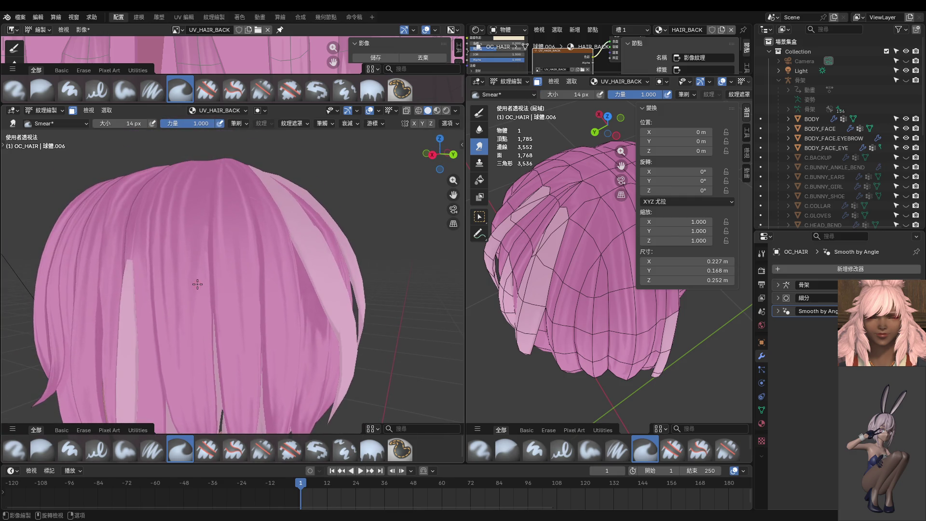
pyautogui.press(']')
pyautogui.press(']')
pyautogui.moveTo(203, 337)
pyautogui.mouseDown(button='middle')
pyautogui.moveTo(208, 219)
pyautogui.moveTo(203, 316)
pyautogui.mouseUp(button='middle')
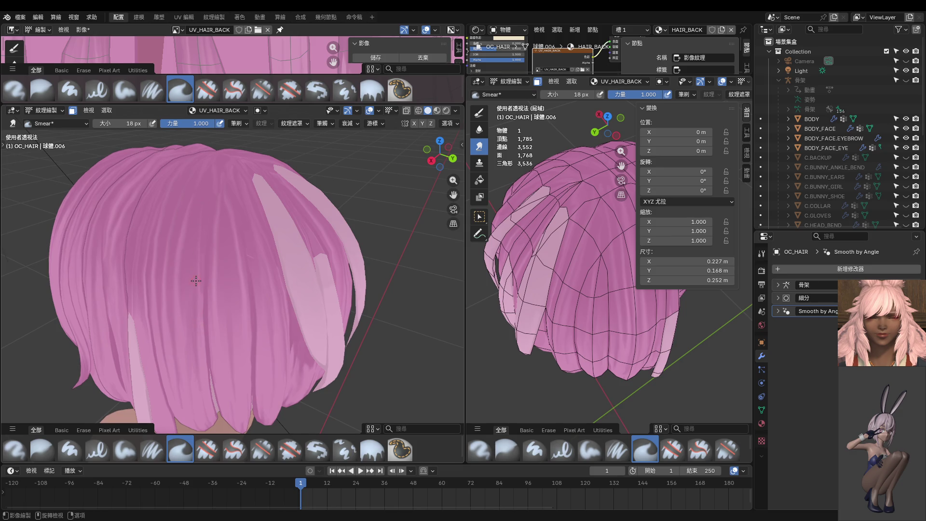
pyautogui.press(']')
pyautogui.press(']')
pyautogui.press(']')
pyautogui.moveTo(199, 217); pyautogui.dragTo(199, 245, button='middle')
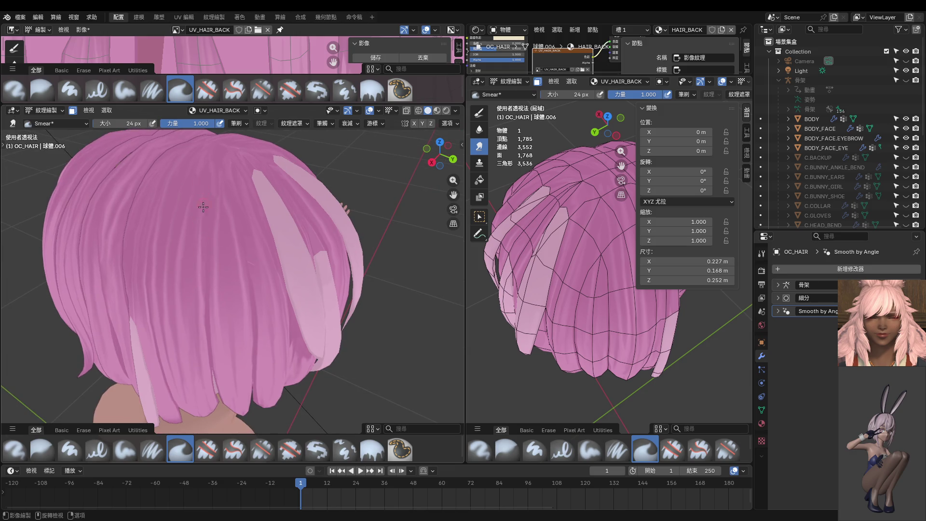
pyautogui.moveTo(203, 207)
pyautogui.mouseDown(button='middle')
pyautogui.moveTo(201, 252)
pyautogui.moveTo(223, 305)
pyautogui.moveTo(244, 315)
pyautogui.mouseUp(button='middle')
pyautogui.scroll(-4, 207, 213)
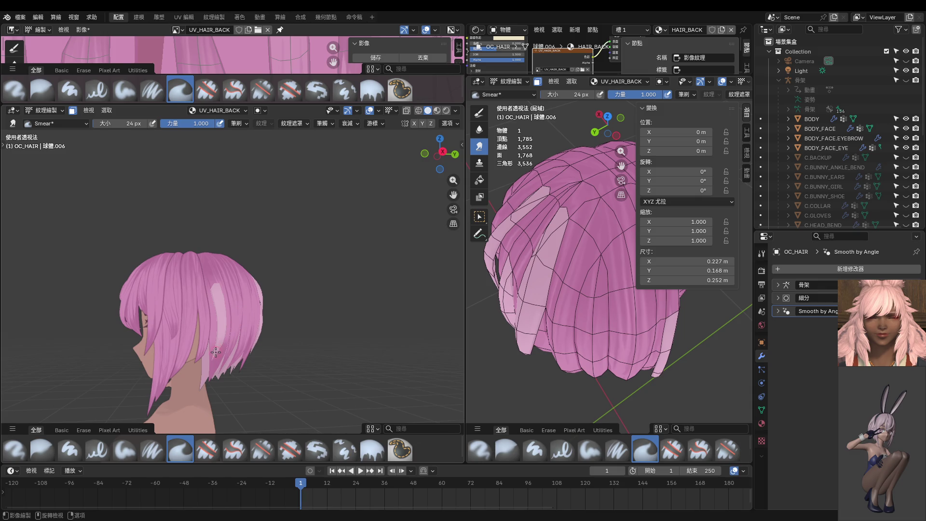
pyautogui.scroll(6, 215, 353)
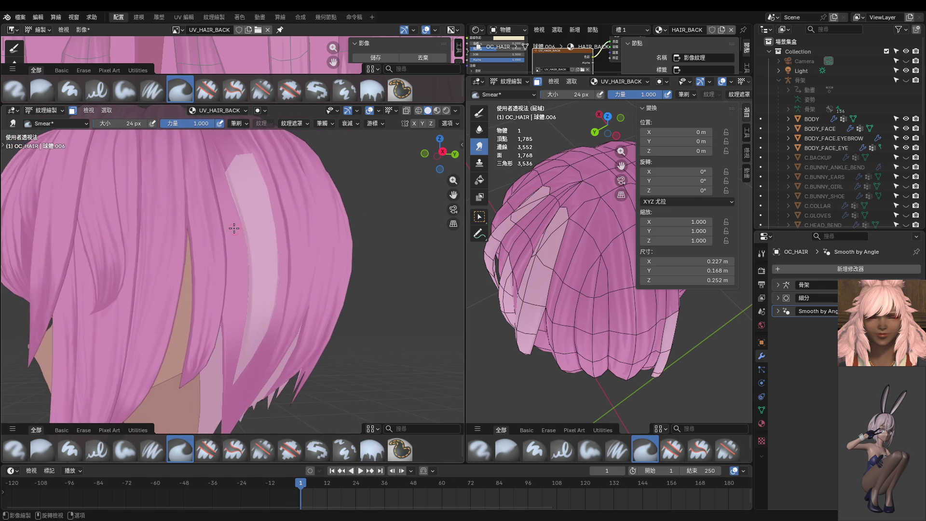
pyautogui.keyDown('shift'); pyautogui.moveTo(217, 124); pyautogui.dragTo(231, 276, button='middle'); pyautogui.keyUp('shift')
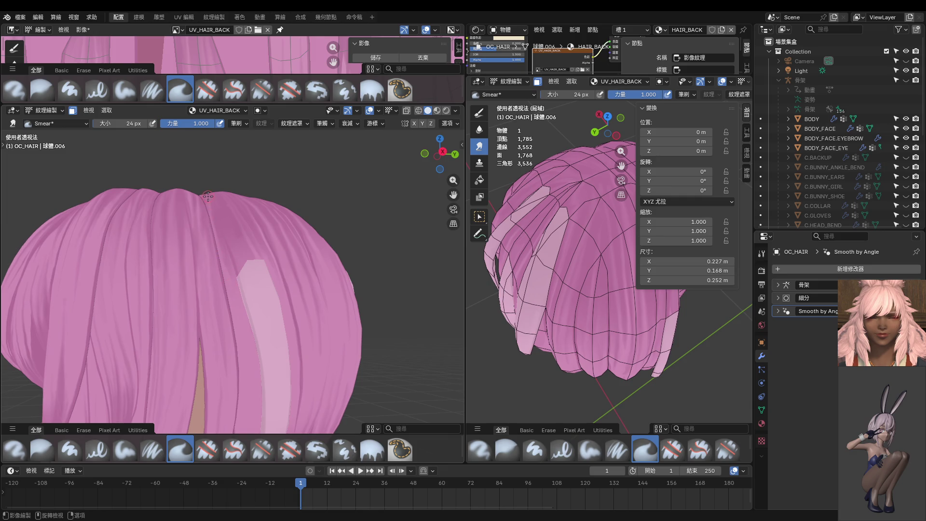
# Smear strokes down across the back strands and shrink the brush to 14 px.
pyautogui.moveTo(208, 196)
pyautogui.mouseDown()
pyautogui.moveTo(230, 274)
pyautogui.moveTo(218, 215)
pyautogui.moveTo(228, 260)
pyautogui.mouseUp()
pyautogui.press('[')
pyautogui.press('[')
pyautogui.press('[')
pyautogui.keyDown('shift'); pyautogui.moveTo(228, 261); pyautogui.dragTo(228, 283, button='middle'); pyautogui.keyUp('shift')
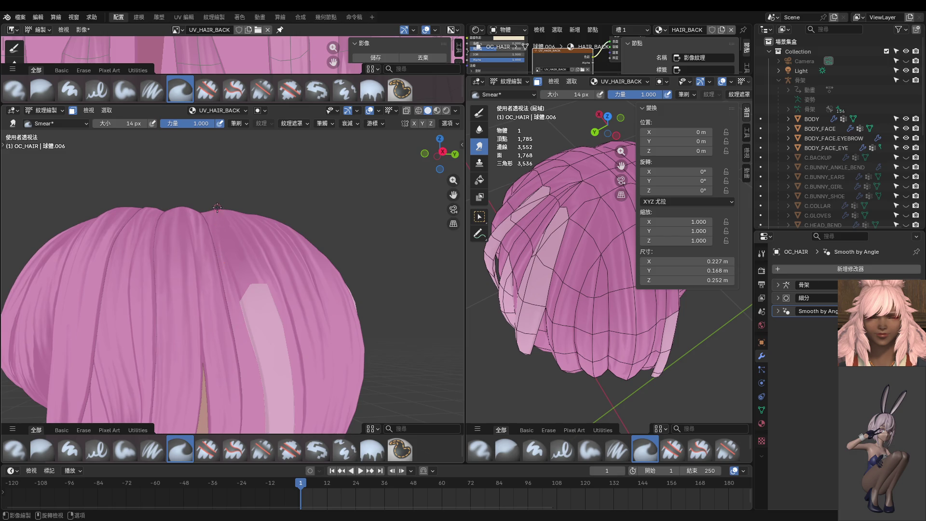
pyautogui.moveTo(217, 208); pyautogui.dragTo(223, 264, button='middle')
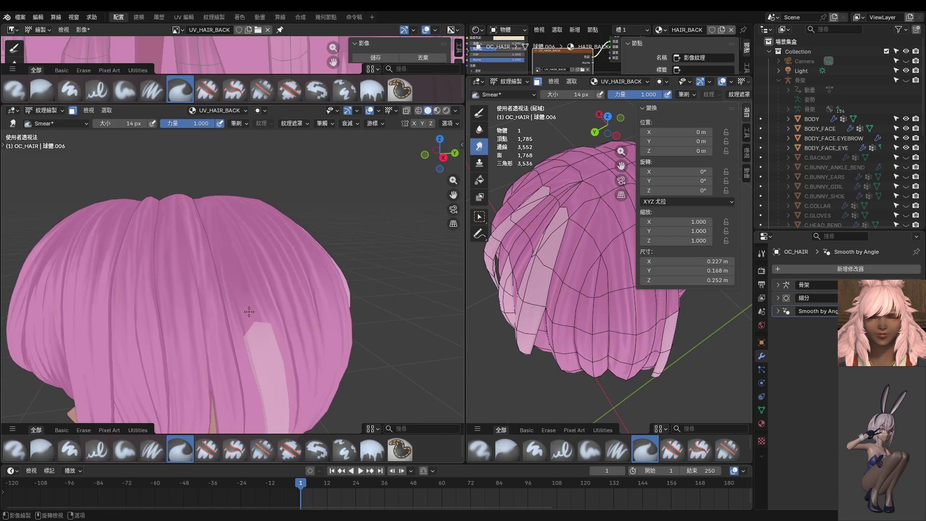
pyautogui.moveTo(213, 197)
pyautogui.mouseDown(button='middle')
pyautogui.moveTo(232, 302)
pyautogui.moveTo(216, 292)
pyautogui.moveTo(220, 198)
pyautogui.mouseUp(button='middle')
pyautogui.scroll(3, 217, 207)
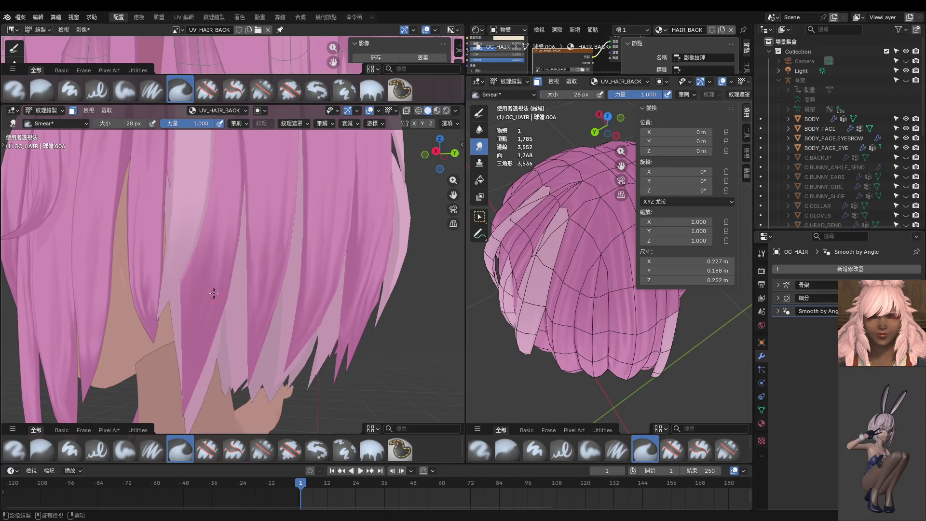
pyautogui.moveTo(202, 338); pyautogui.dragTo(263, 318, button='middle')
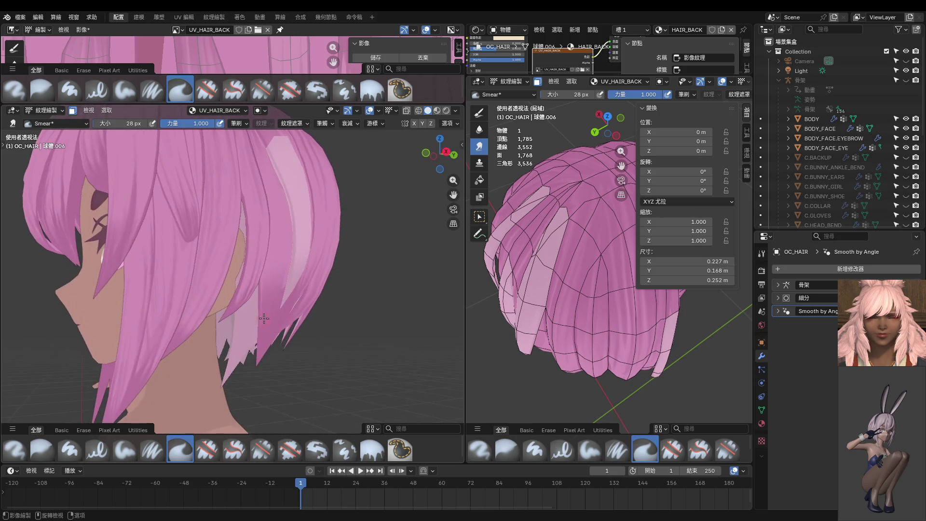
pyautogui.scroll(4, 274, 251)
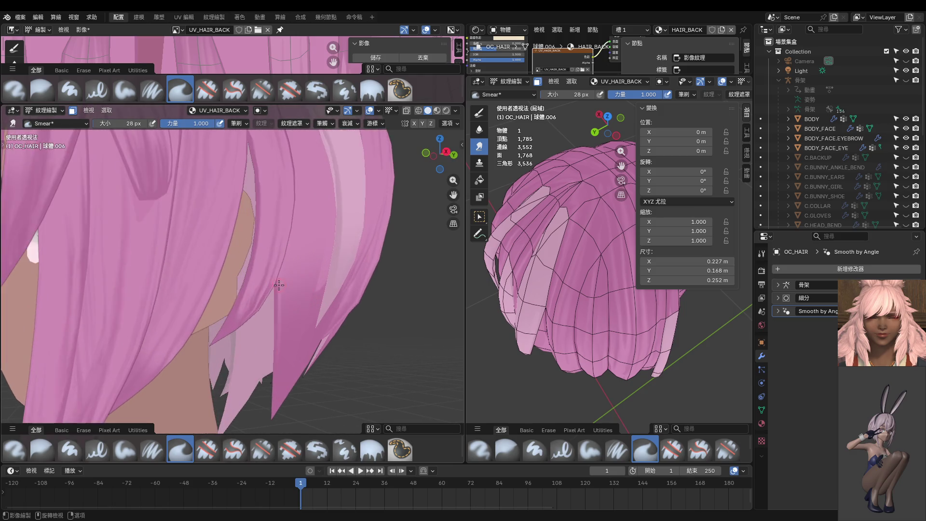
# Smear a narrow strip of hair beside the cheek.
pyautogui.moveTo(277, 254); pyautogui.dragTo(265, 370)
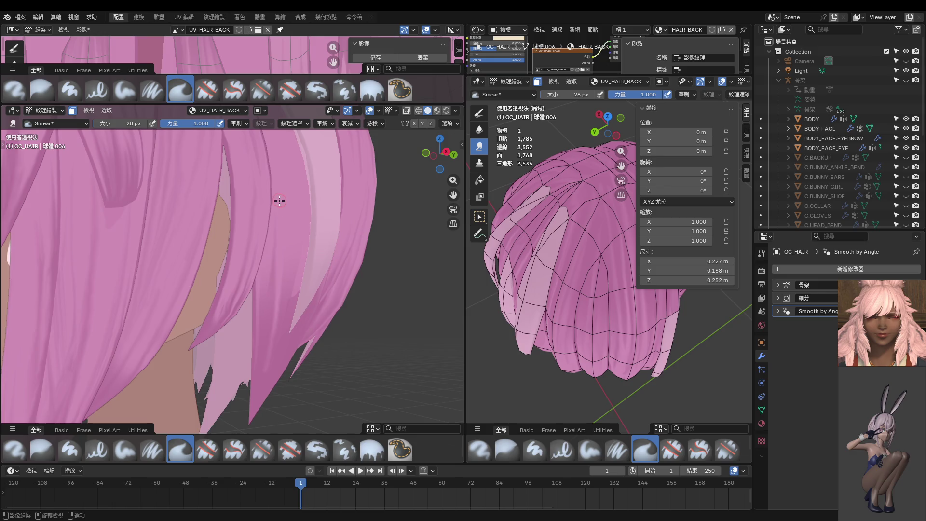
pyautogui.moveTo(285, 169); pyautogui.dragTo(273, 297, button='middle')
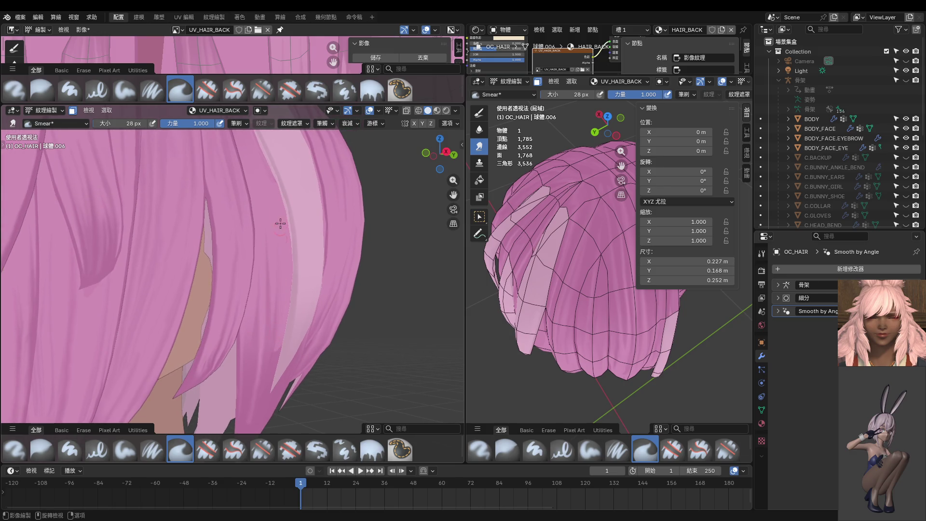
pyautogui.scroll(-5, 276, 210)
pyautogui.moveTo(284, 243); pyautogui.dragTo(234, 286, button='middle')
pyautogui.scroll(3, 249, 263)
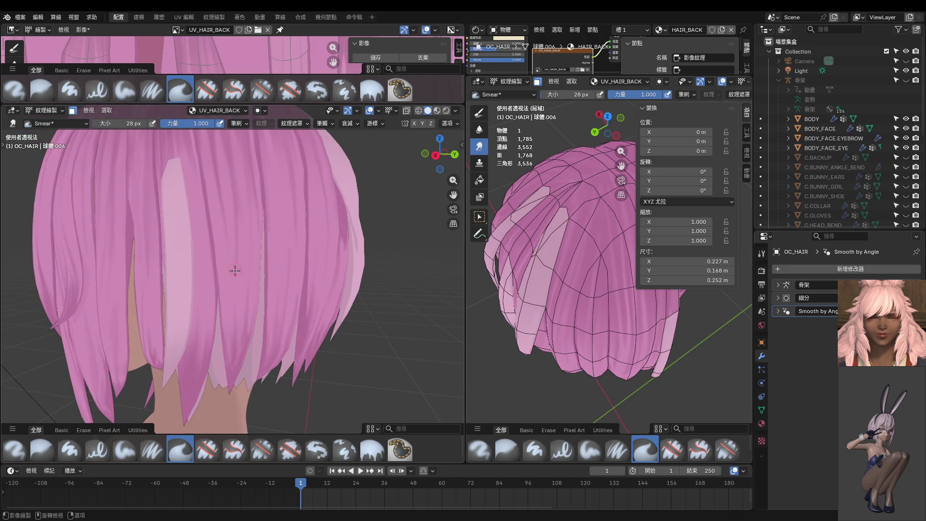
# Smear along the back strands with an 8 px brush, then set it to 14 px.
pyautogui.press('f')
pyautogui.click(242, 259)
pyautogui.moveTo(242, 259); pyautogui.dragTo(276, 217, button='middle')
pyautogui.scroll(4, 257, 265)
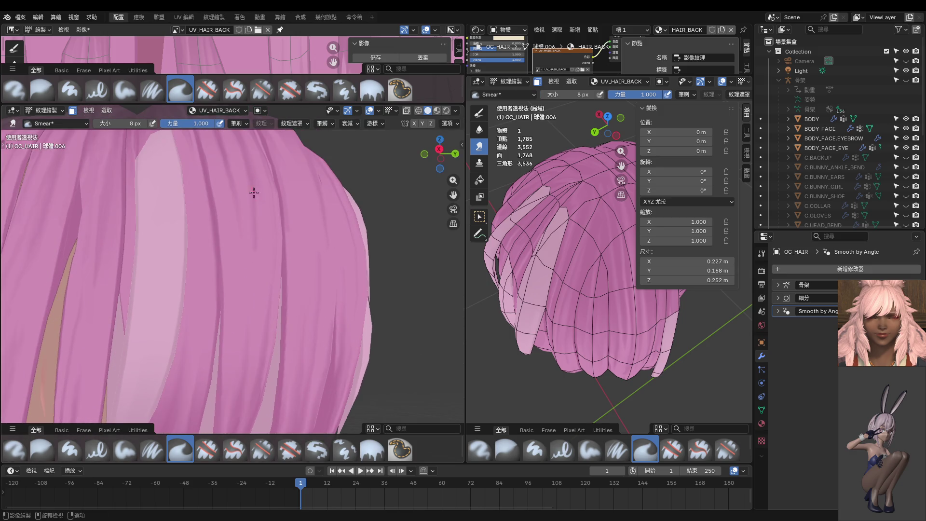
pyautogui.press('f')
pyautogui.click(253, 178)
# Switch to the Paint Hard brush, review the whole back of the hair, and return to Object Mode.
pyautogui.press('1')
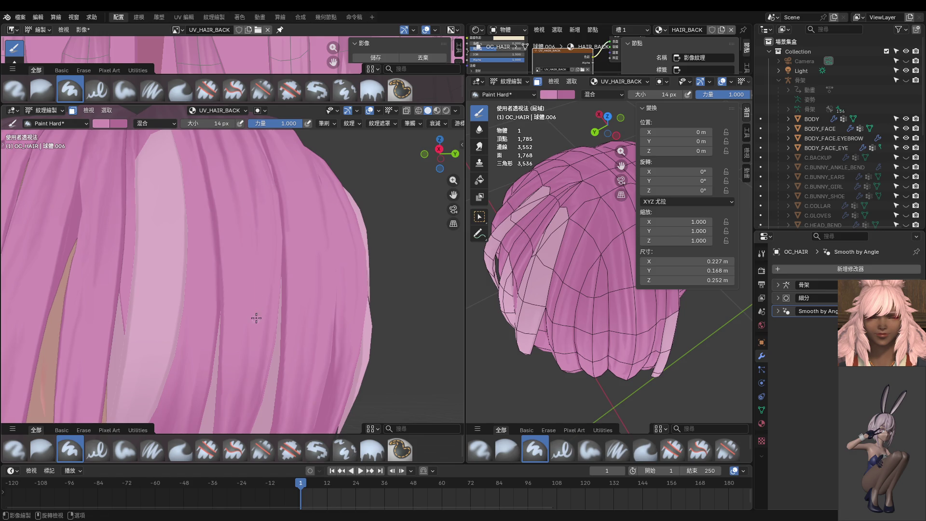
pyautogui.scroll(-5, 256, 317)
pyautogui.scroll(4, 214, 285)
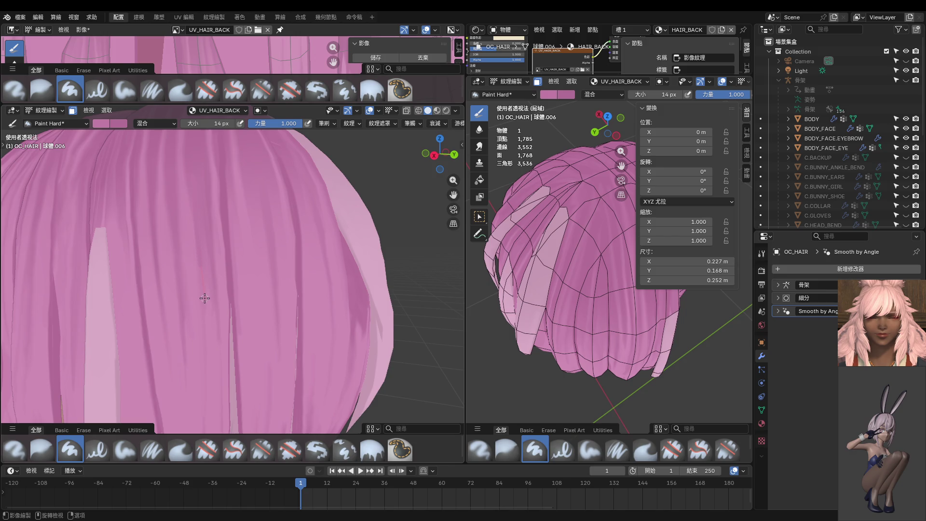
pyautogui.keyDown('shift'); pyautogui.moveTo(204, 298); pyautogui.dragTo(202, 250, button='middle'); pyautogui.keyUp('shift')
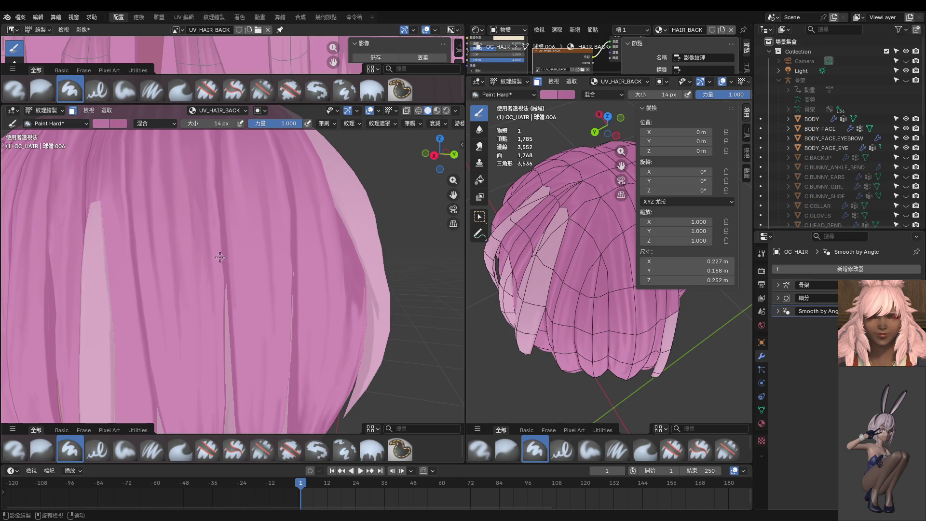
pyautogui.moveTo(219, 257)
pyautogui.mouseDown(button='middle')
pyautogui.moveTo(195, 276)
pyautogui.moveTo(191, 265)
pyautogui.mouseUp(button='middle')
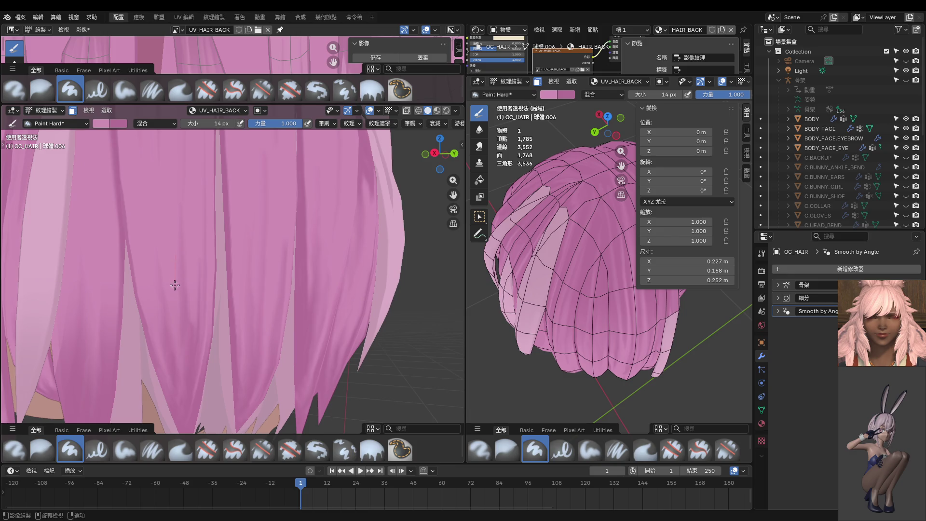
pyautogui.scroll(-5, 178, 336)
pyautogui.moveTo(178, 336)
pyautogui.mouseDown(button='middle')
pyautogui.moveTo(207, 287)
pyautogui.moveTo(165, 314)
pyautogui.mouseUp(button='middle')
pyautogui.moveTo(137, 317); pyautogui.dragTo(159, 309, button='middle')
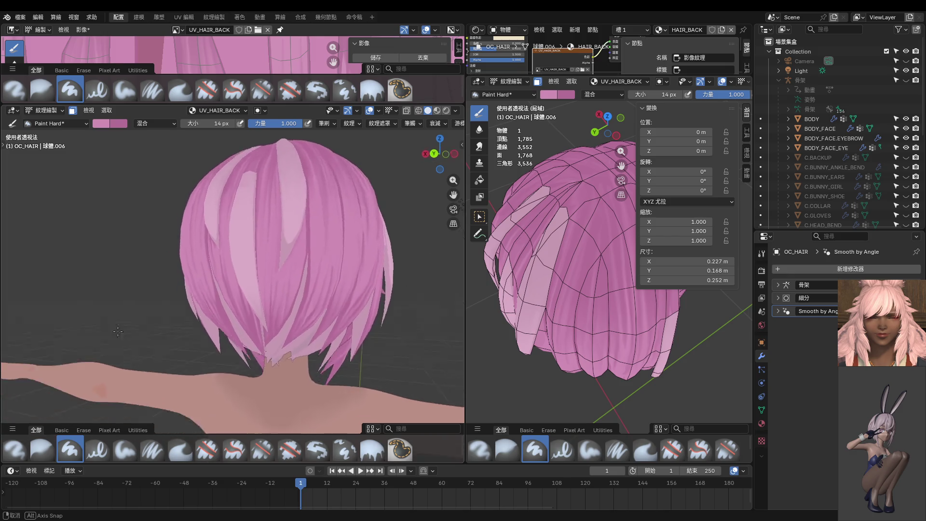
pyautogui.hotkey('ctrl', 'Tab')
pyautogui.scroll(-3, 213, 305)
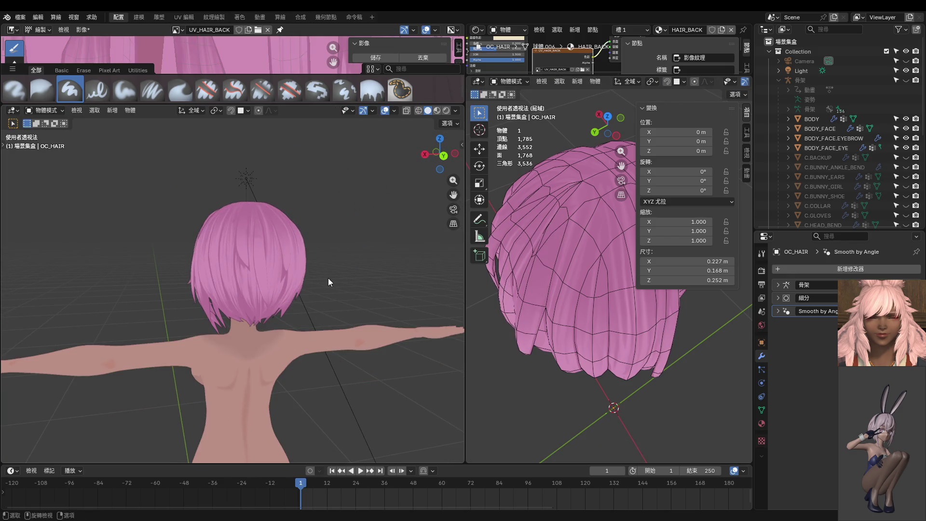
# Show OC_HAIR in back orthographic view and enter Edit Mode.
pyautogui.press('KP_1')
pyautogui.press('ctrl+KP_1')
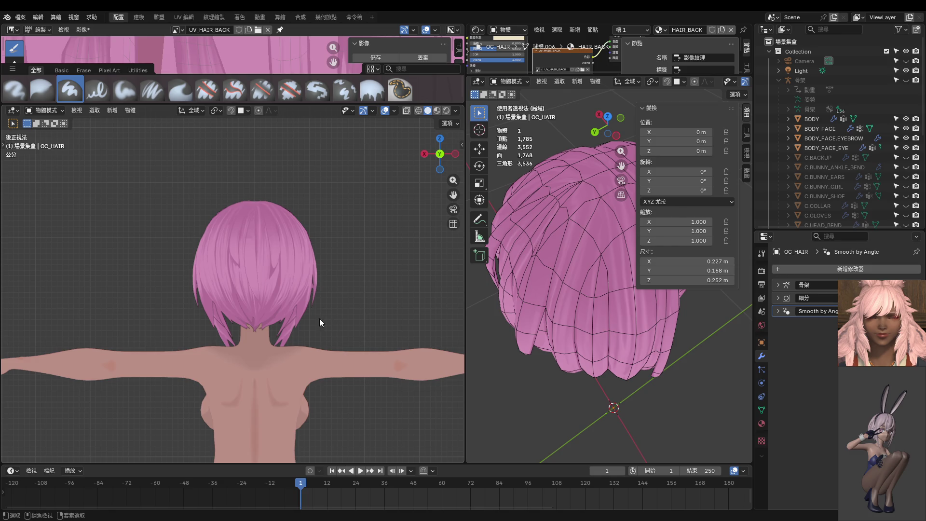
pyautogui.press('Tab')
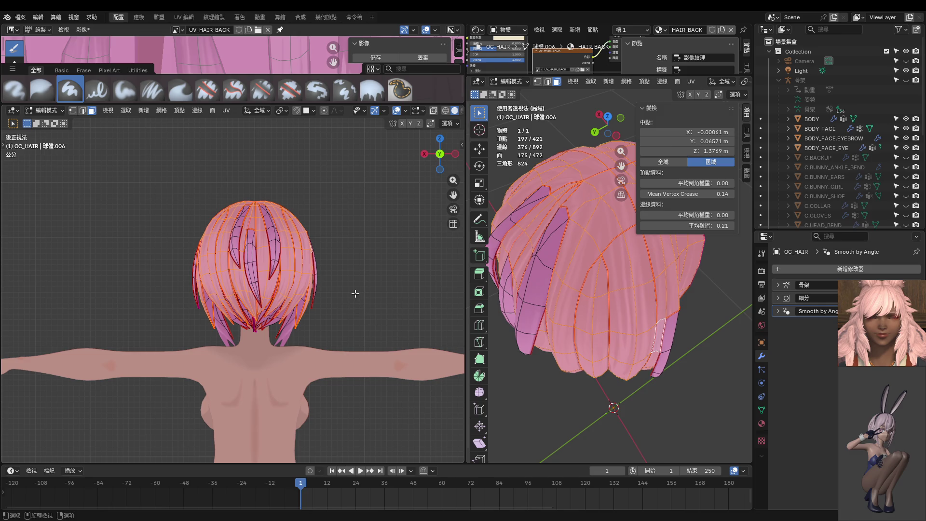
# Clear the mesh selection, select one connected strand with L, and add nearby strand faces.
pyautogui.moveTo(355, 293)
pyautogui.mouseDown(button='middle')
pyautogui.moveTo(337, 252)
pyautogui.moveTo(295, 280)
pyautogui.moveTo(356, 265)
pyautogui.moveTo(256, 320)
pyautogui.moveTo(436, 329)
pyautogui.moveTo(260, 324)
pyautogui.moveTo(175, 264)
pyautogui.moveTo(265, 268)
pyautogui.moveTo(267, 257)
pyautogui.moveTo(236, 288)
pyautogui.moveTo(270, 287)
pyautogui.mouseUp(button='middle')
pyautogui.hotkey('alt', 'a')
pyautogui.press('l')
pyautogui.press('l')
pyautogui.press('l')
pyautogui.press('l')
pyautogui.press('l')
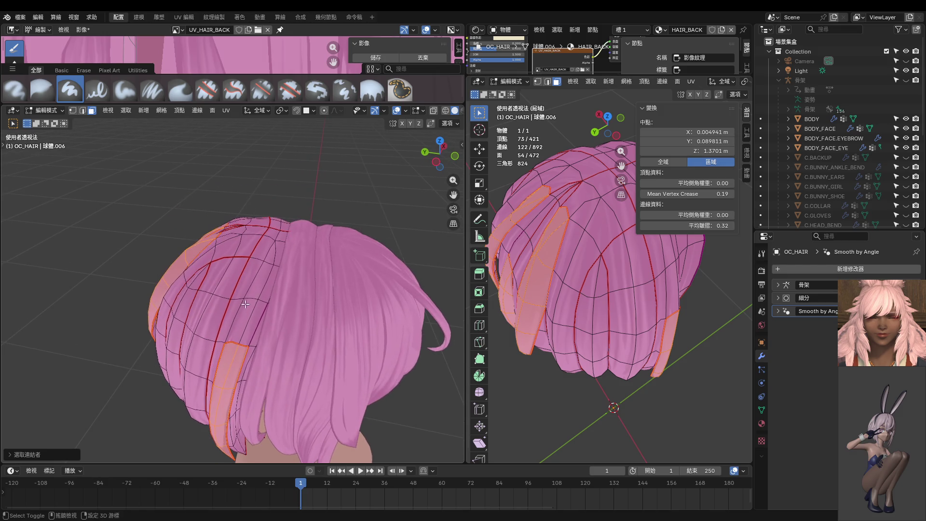
pyautogui.keyDown('shift'); pyautogui.click(270, 288); pyautogui.keyUp('shift')
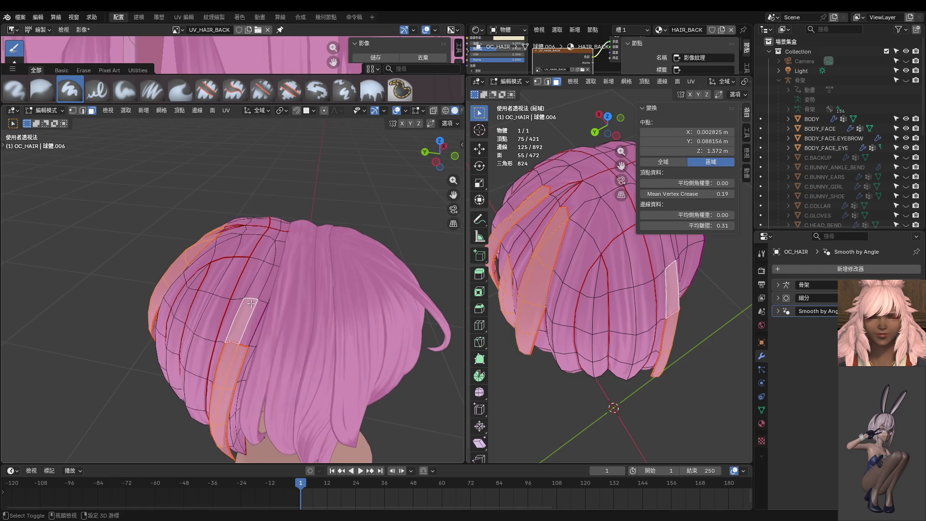
pyautogui.keyDown('shift'); pyautogui.click(278, 251); pyautogui.keyUp('shift')
pyautogui.keyDown('shift'); pyautogui.click(283, 240); pyautogui.keyUp('shift')
# Add four more strand faces on the side of the head to the selection.
pyautogui.moveTo(283, 240); pyautogui.dragTo(227, 291, button='middle')
pyautogui.scroll(5, 227, 291)
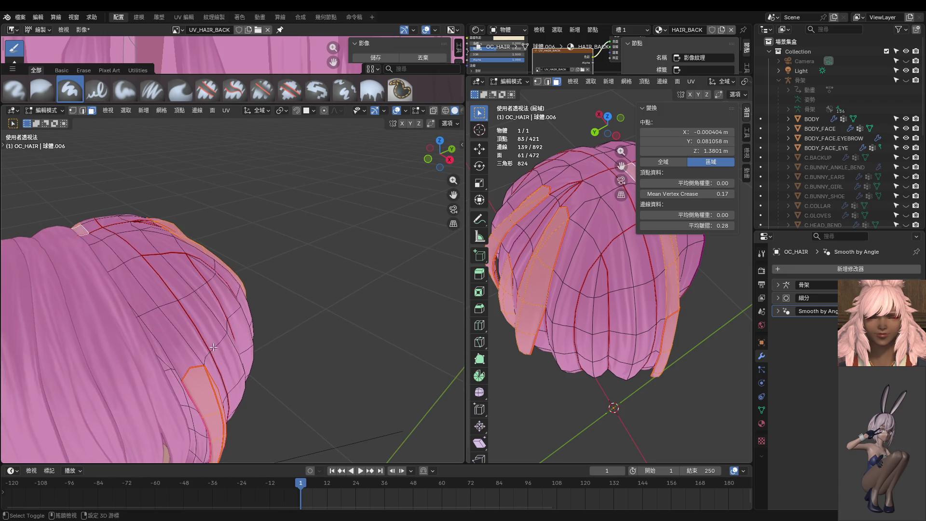
pyautogui.keyDown('shift'); pyautogui.click(186, 363); pyautogui.keyUp('shift')
pyautogui.keyDown('shift'); pyautogui.click(121, 260); pyautogui.keyUp('shift')
pyautogui.keyDown('shift'); pyautogui.click(103, 248); pyautogui.keyUp('shift')
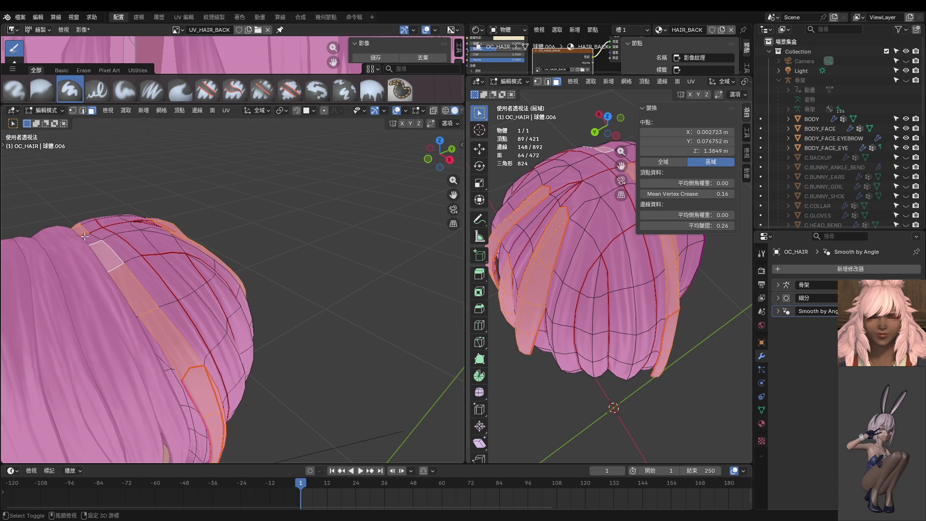
pyautogui.keyDown('shift'); pyautogui.click(86, 237); pyautogui.keyUp('shift')
pyautogui.moveTo(85, 237)
pyautogui.mouseDown(button='middle')
pyautogui.moveTo(125, 271)
pyautogui.moveTo(240, 304)
pyautogui.mouseUp(button='middle')
# Add hair faces across the back and crown to the selection.
pyautogui.keyDown('shift'); pyautogui.click(239, 282); pyautogui.keyUp('shift')
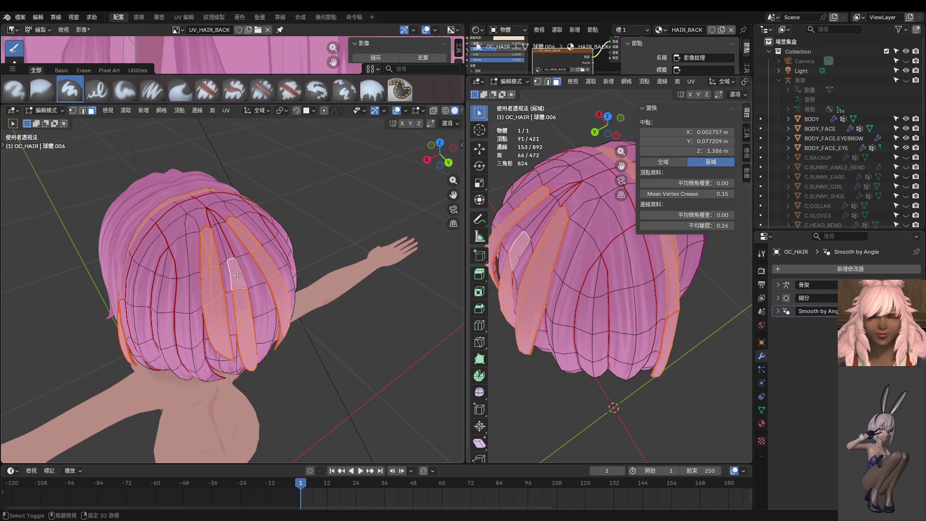
pyautogui.keyDown('shift'); pyautogui.click(230, 241); pyautogui.keyUp('shift')
pyautogui.moveTo(230, 241); pyautogui.dragTo(230, 290, button='middle')
pyautogui.keyDown('shift'); pyautogui.click(223, 264); pyautogui.keyUp('shift')
pyautogui.keyDown('shift'); pyautogui.click(229, 257); pyautogui.keyUp('shift')
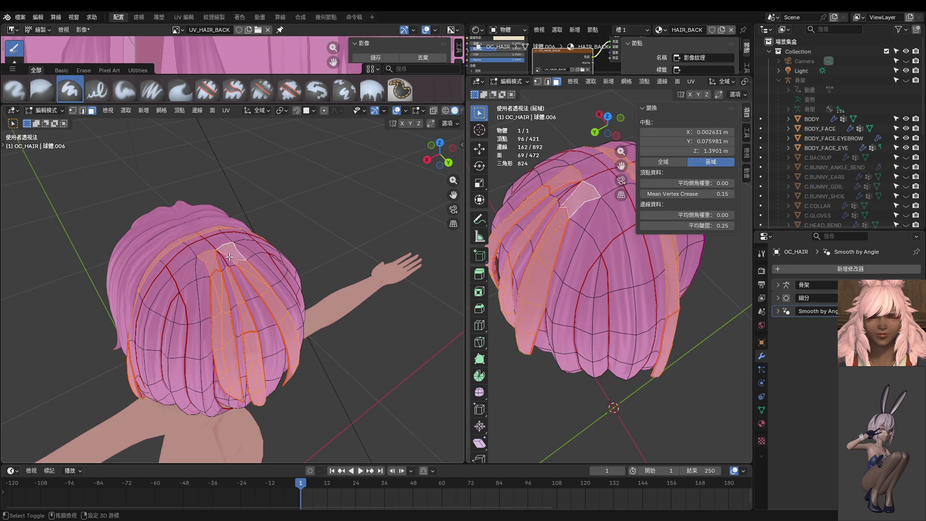
pyautogui.keyDown('shift'); pyautogui.click(227, 259); pyautogui.keyUp('shift')
pyautogui.keyDown('shift'); pyautogui.click(223, 264); pyautogui.keyUp('shift')
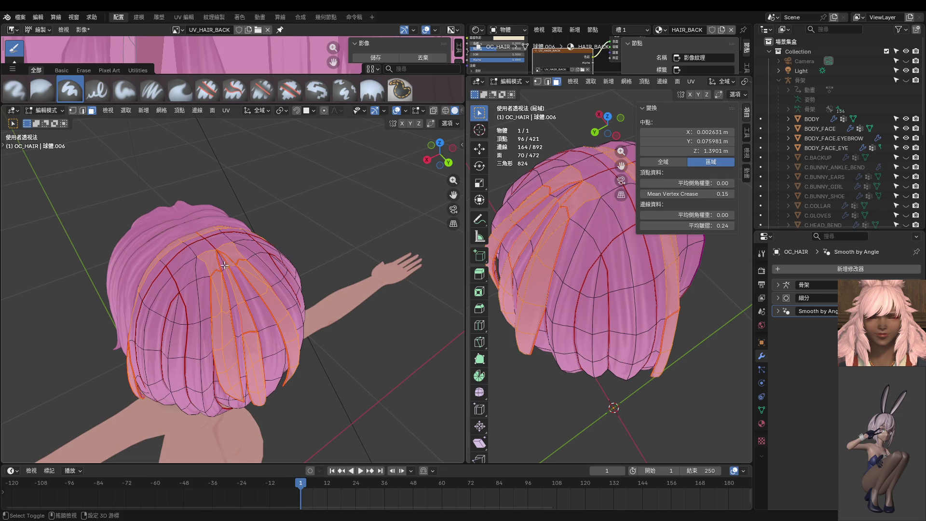
pyautogui.keyDown('shift'); pyautogui.click(224, 263); pyautogui.keyUp('shift')
# Add four more back hair faces, then return to Texture Paint.
pyautogui.moveTo(224, 260); pyautogui.dragTo(205, 274, button='middle')
pyautogui.keyDown('shift'); pyautogui.click(203, 274); pyautogui.keyUp('shift')
pyautogui.keyDown('shift'); pyautogui.click(214, 262); pyautogui.keyUp('shift')
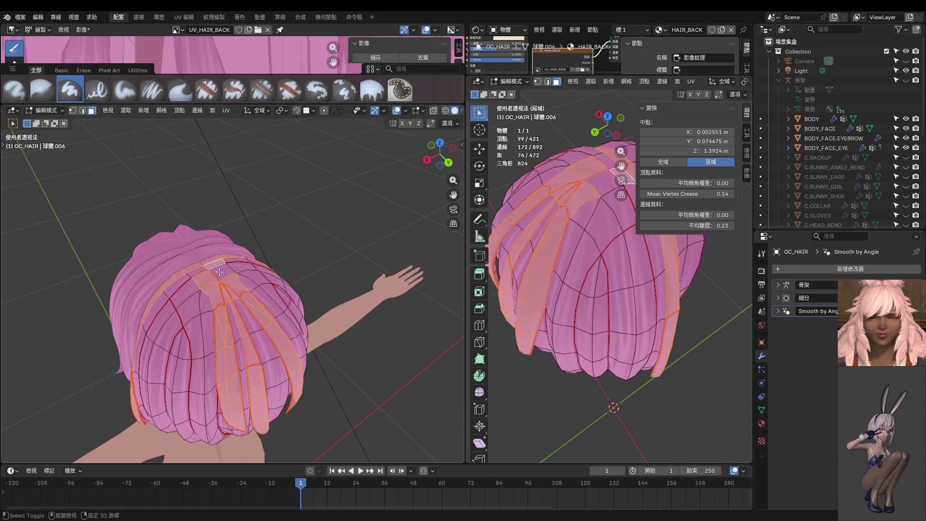
pyautogui.keyDown('shift'); pyautogui.click(219, 273); pyautogui.keyUp('shift')
pyautogui.keyDown('shift'); pyautogui.click(205, 274); pyautogui.keyUp('shift')
pyautogui.moveTo(205, 274)
pyautogui.mouseDown(button='middle')
pyautogui.moveTo(221, 272)
pyautogui.moveTo(286, 330)
pyautogui.moveTo(276, 351)
pyautogui.mouseUp(button='middle')
pyautogui.hotkey('ctrl', 'Tab')
pyautogui.click(288, 371)
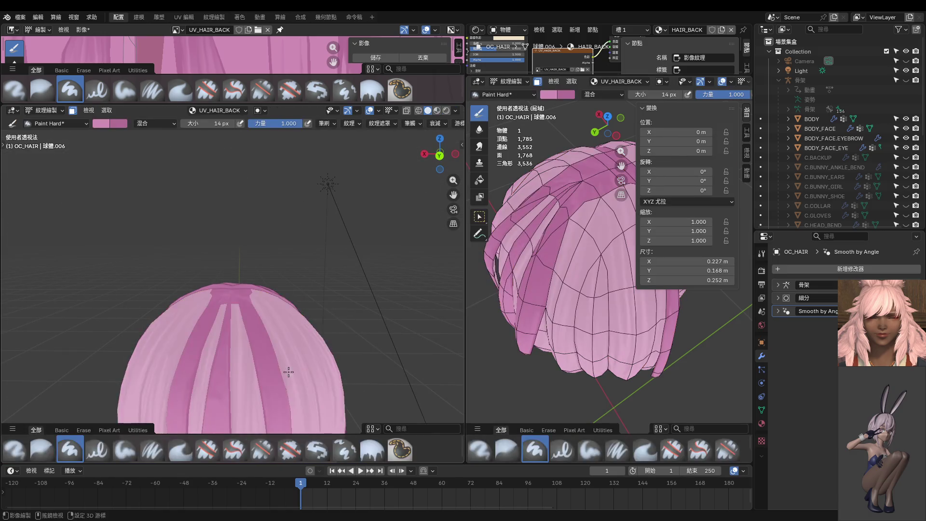
# Undo the last light pink stroke and switch to the Smear brush at 28 px.
pyautogui.scroll(5, 288, 372)
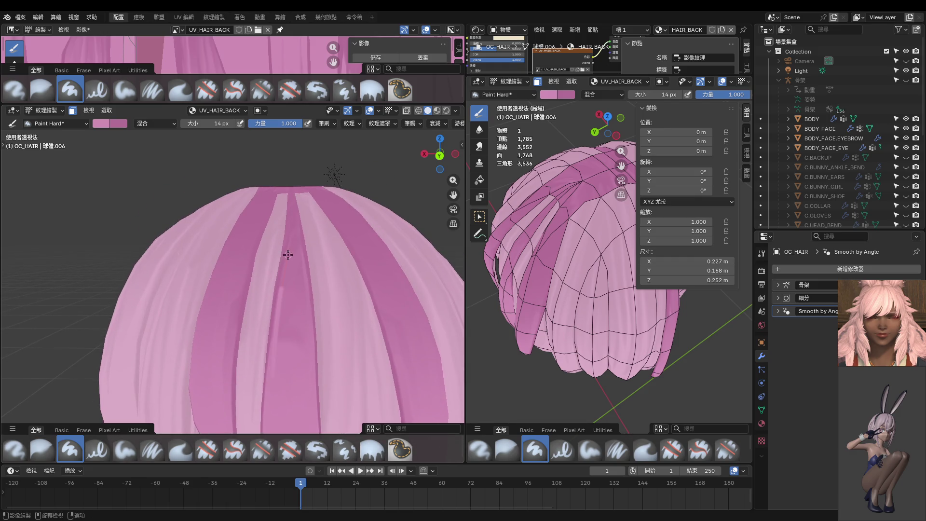
pyautogui.hotkey('ctrl', 'z')
pyautogui.click(479, 147)
pyautogui.moveTo(309, 275); pyautogui.dragTo(328, 308, button='middle')
pyautogui.moveTo(290, 269); pyautogui.dragTo(284, 296, button='middle')
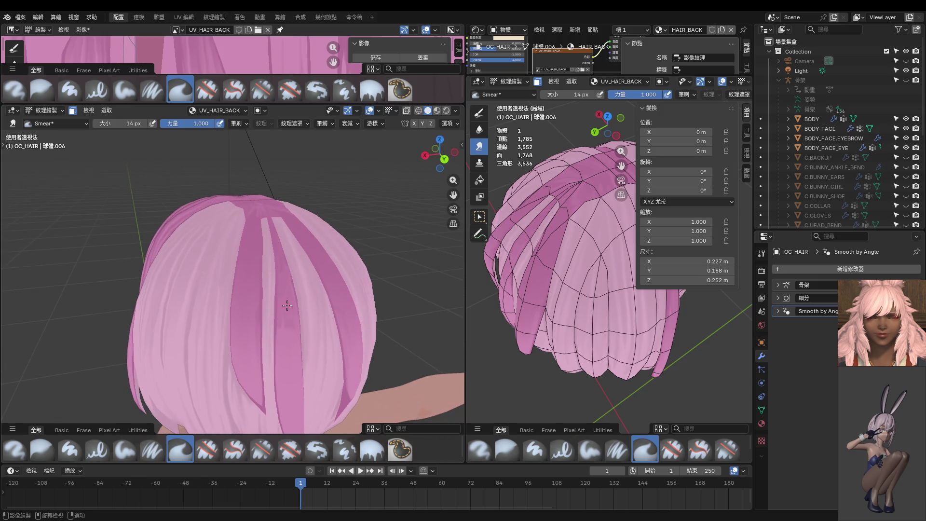
pyautogui.write('f28')
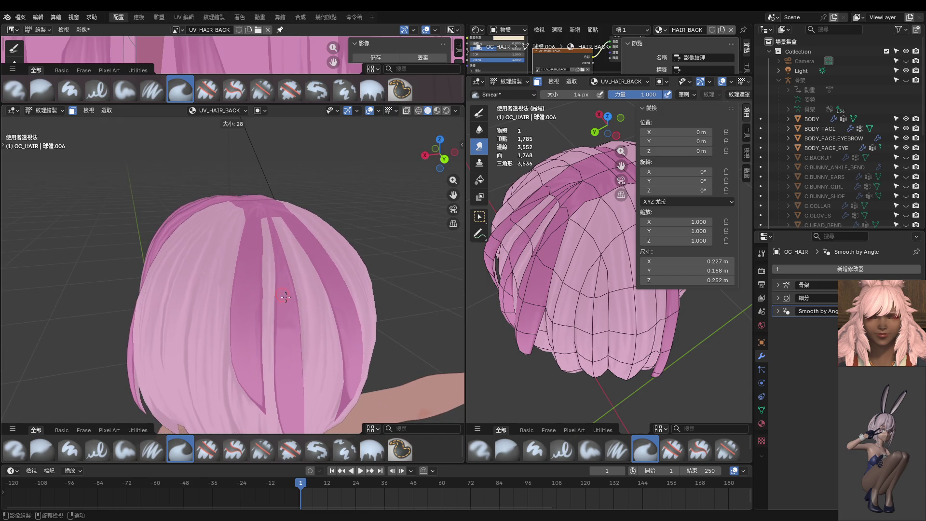
pyautogui.press('Return')
# Resize the Smear brush through 36 and 14 px, settling on 34 px.
pyautogui.moveTo(281, 266); pyautogui.dragTo(283, 294, button='middle')
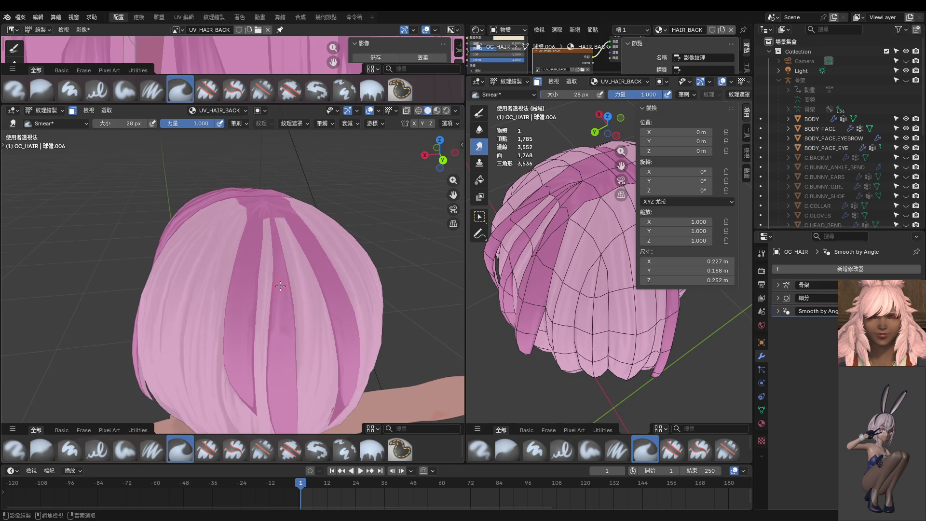
pyautogui.moveTo(292, 361); pyautogui.dragTo(297, 276, button='middle')
pyautogui.press('f')
pyautogui.click(295, 275)
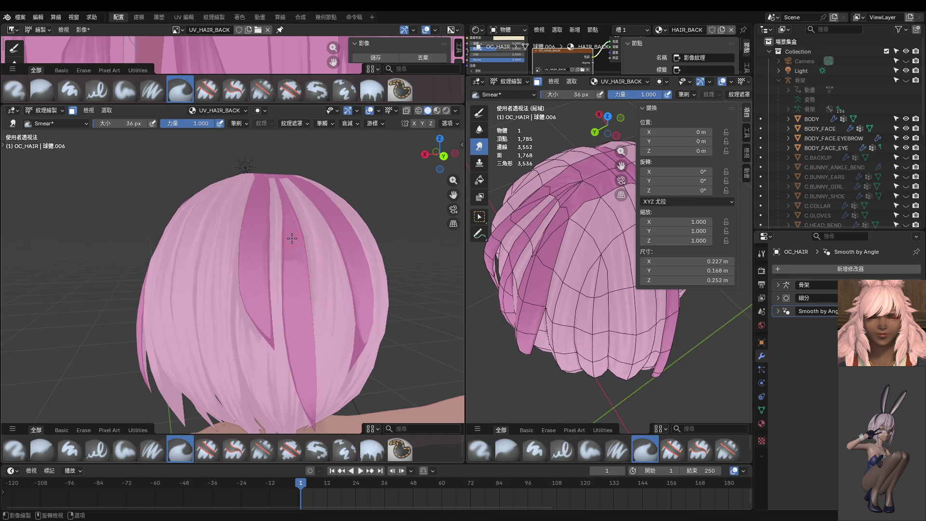
pyautogui.press('f')
pyautogui.click(292, 273)
pyautogui.scroll(5, 301, 322)
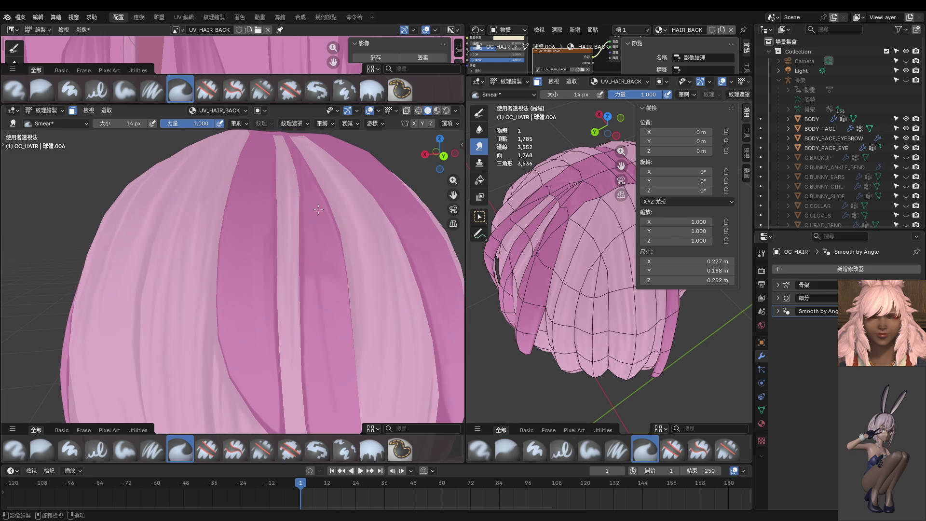
pyautogui.keyDown('shift'); pyautogui.moveTo(319, 209); pyautogui.dragTo(309, 285, button='middle'); pyautogui.keyUp('shift')
pyautogui.moveTo(314, 197); pyautogui.dragTo(310, 289, button='middle')
pyautogui.press('f')
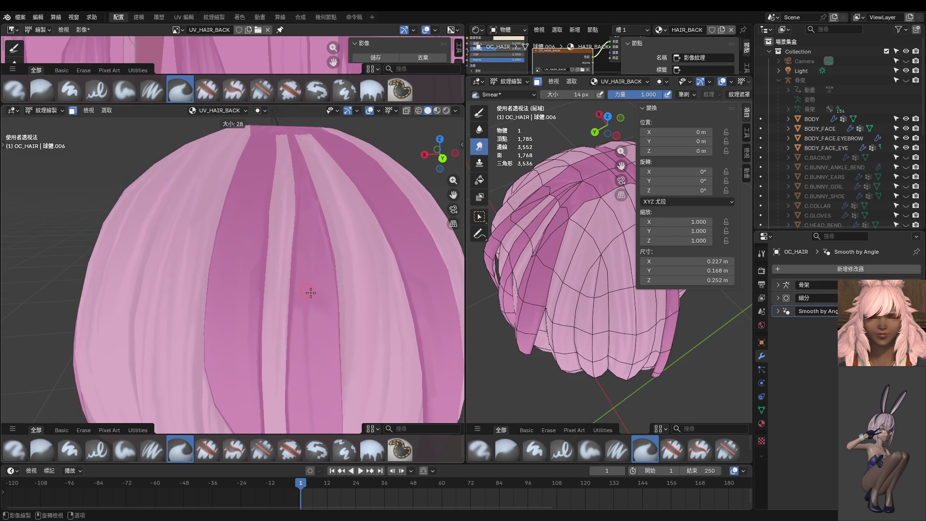
pyautogui.click(311, 294)
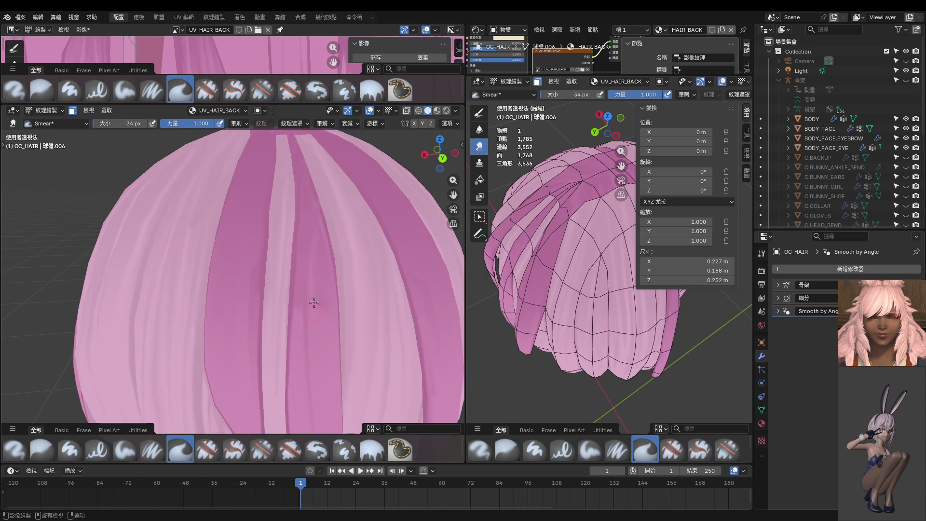
# Smear a lighter streak up the centre back strand, redoing the stroke once.
pyautogui.moveTo(309, 254); pyautogui.dragTo(295, 203, button='middle')
pyautogui.moveTo(299, 313); pyautogui.dragTo(289, 195, button='middle')
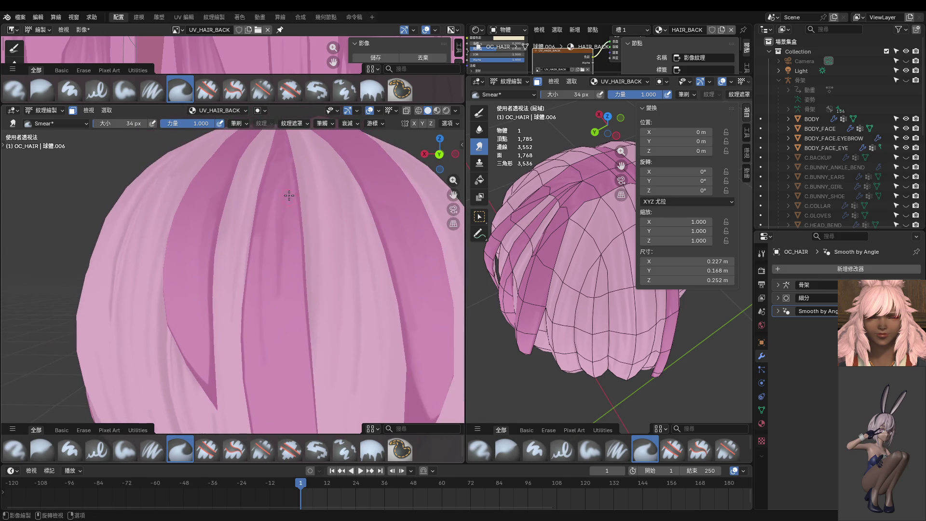
pyautogui.moveTo(286, 343); pyautogui.dragTo(269, 310, button='middle')
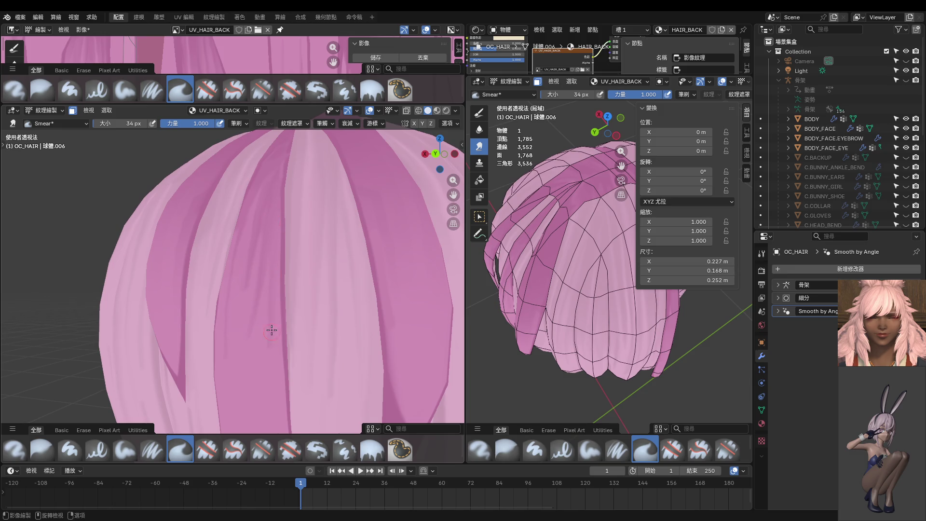
pyautogui.moveTo(277, 245)
pyautogui.mouseDown(button='middle')
pyautogui.moveTo(279, 262)
pyautogui.moveTo(281, 255)
pyautogui.mouseUp(button='middle')
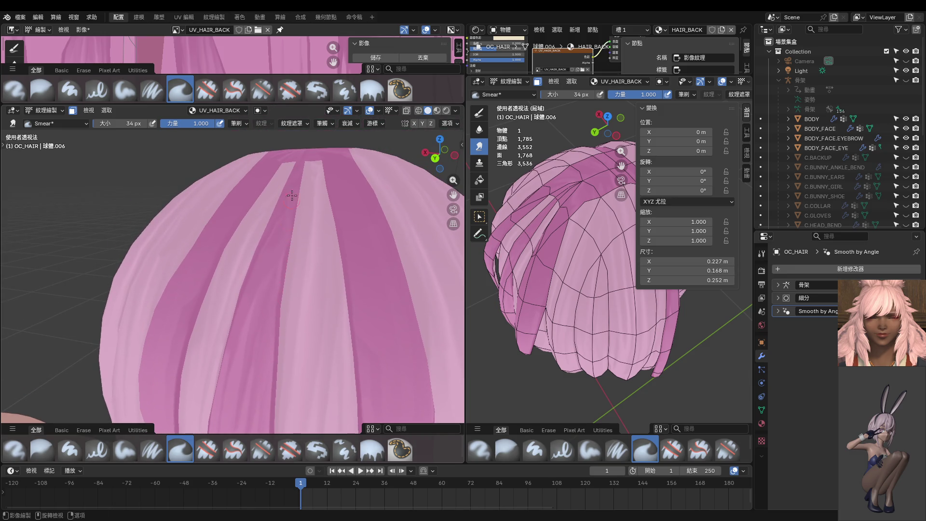
pyautogui.moveTo(296, 204); pyautogui.dragTo(285, 263, button='middle')
pyautogui.moveTo(293, 160)
pyautogui.mouseDown(button='middle')
pyautogui.moveTo(253, 268)
pyautogui.moveTo(219, 310)
pyautogui.mouseUp(button='middle')
pyautogui.moveTo(255, 153); pyautogui.dragTo(233, 256, button='middle')
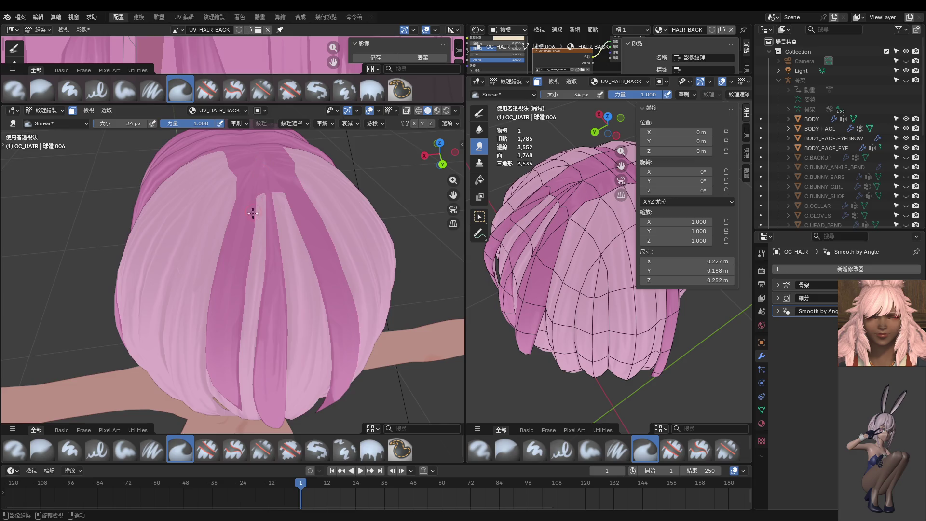
pyautogui.moveTo(262, 171); pyautogui.dragTo(234, 307, button='middle')
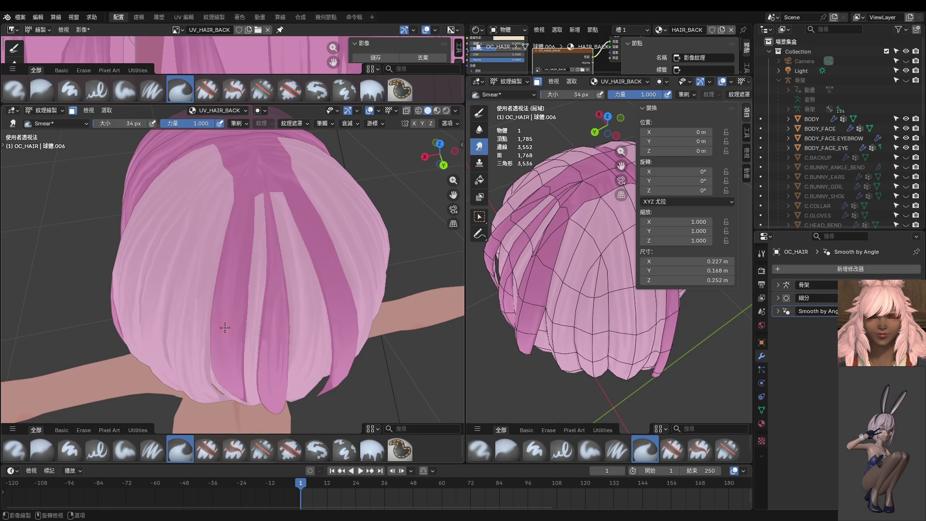
pyautogui.moveTo(242, 247); pyautogui.dragTo(247, 266, button='middle')
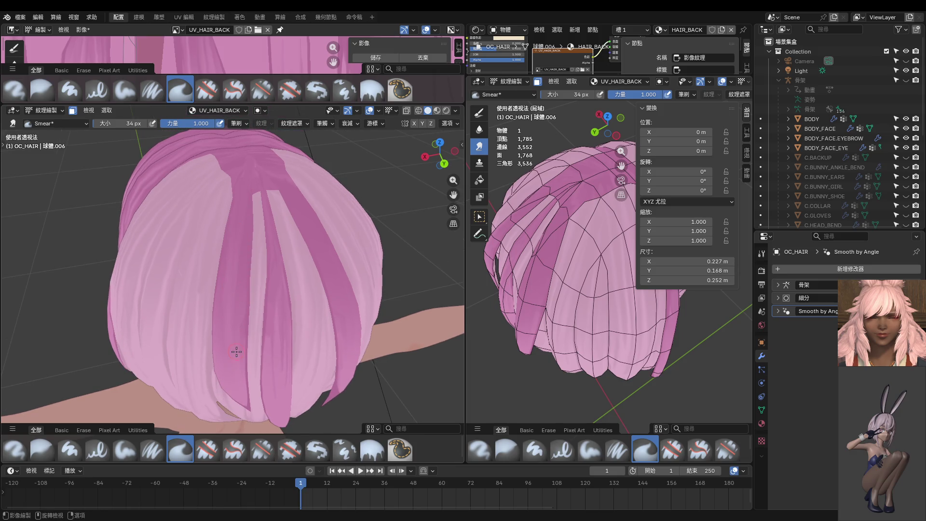
pyautogui.moveTo(236, 349); pyautogui.dragTo(247, 141)
pyautogui.hotkey('ctrl', 'z')
pyautogui.moveTo(232, 337)
pyautogui.mouseDown()
pyautogui.moveTo(238, 214)
pyautogui.moveTo(255, 165)
pyautogui.mouseUp()
pyautogui.moveTo(303, 211)
pyautogui.mouseDown(button='middle')
pyautogui.moveTo(336, 279)
pyautogui.moveTo(334, 248)
pyautogui.moveTo(288, 185)
pyautogui.mouseUp(button='middle')
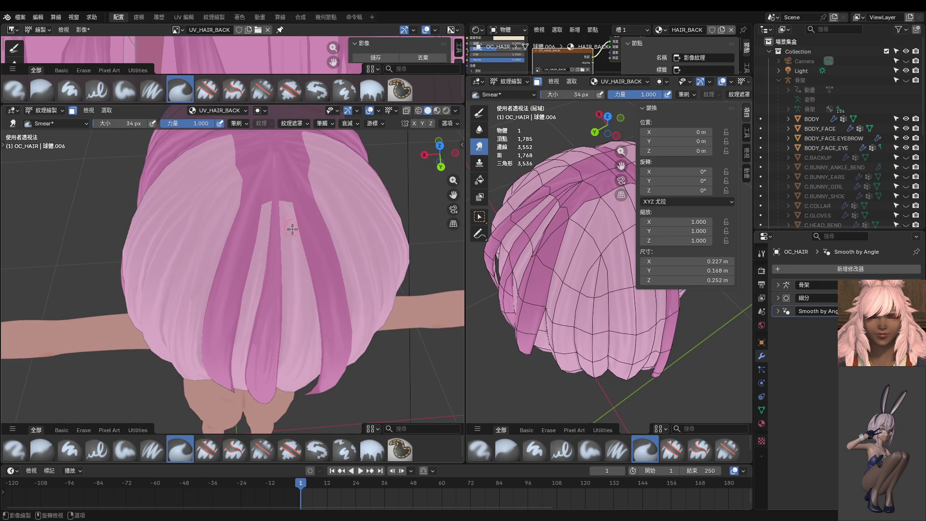
# Shrink the brush to 18 px and switch to the Paint Hard brush.
pyautogui.moveTo(268, 275)
pyautogui.mouseDown(button='middle')
pyautogui.moveTo(267, 241)
pyautogui.moveTo(296, 274)
pyautogui.mouseUp(button='middle')
pyautogui.scroll(3, 232, 241)
pyautogui.moveTo(240, 214)
pyautogui.mouseDown(button='middle')
pyautogui.moveTo(226, 250)
pyautogui.moveTo(243, 295)
pyautogui.mouseUp(button='middle')
pyautogui.press('f')
pyautogui.click(248, 300)
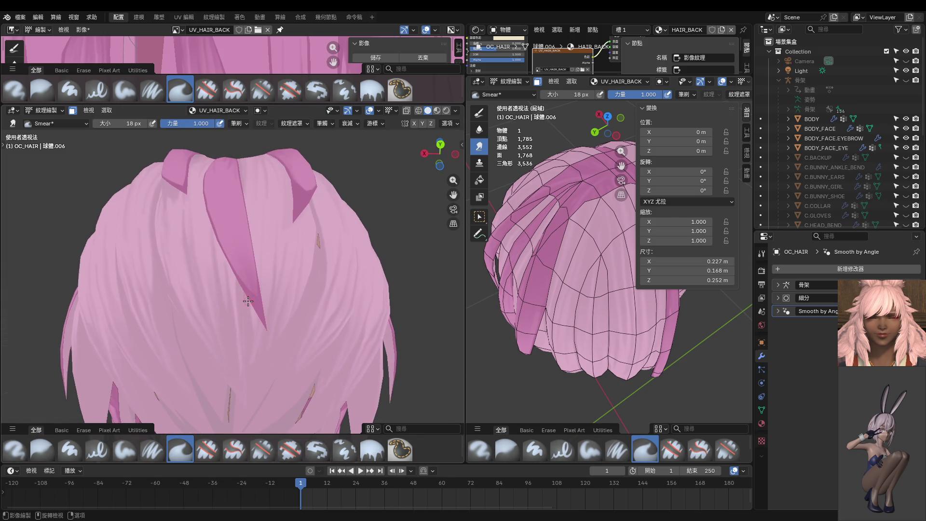
pyautogui.scroll(3, 249, 301)
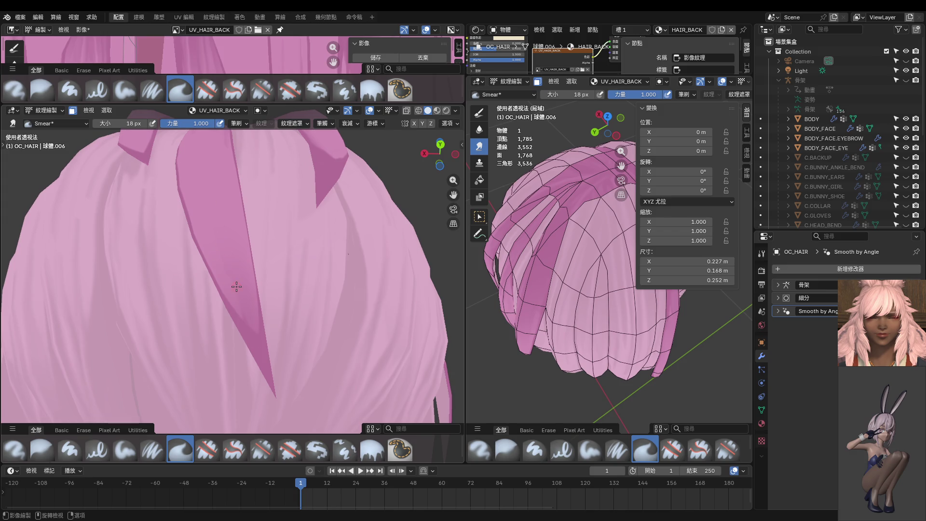
pyautogui.scroll(-1, 236, 286)
pyautogui.click(479, 113)
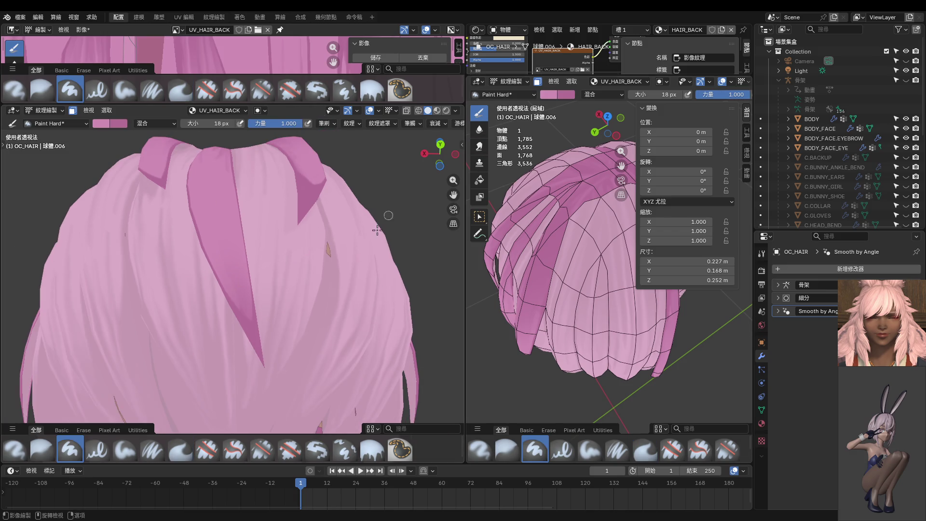
# Enlarge Paint Hard to 118 px and paint light pink over the dark strand's left edge near its tip.
pyautogui.press('f')
pyautogui.click(256, 341)
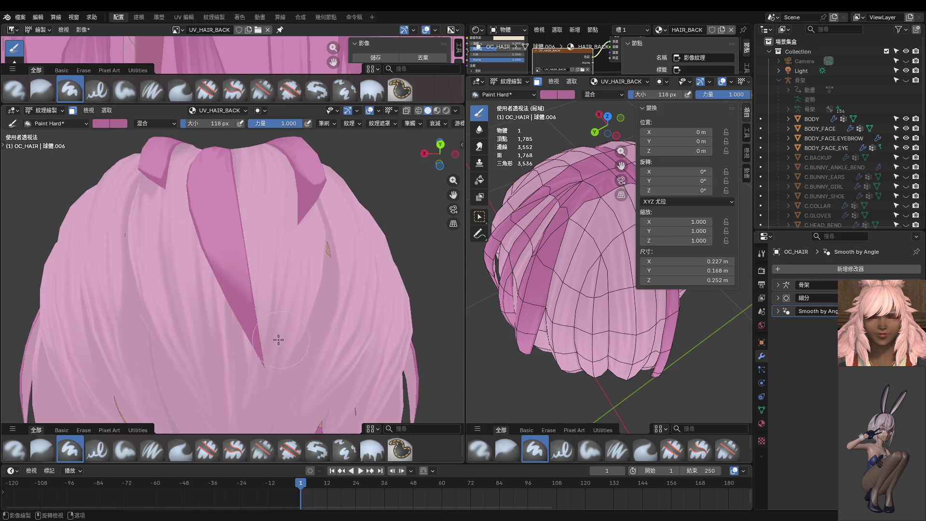
pyautogui.moveTo(275, 337); pyautogui.dragTo(212, 275, button='middle')
pyautogui.moveTo(152, 415)
pyautogui.mouseDown(button='middle')
pyautogui.moveTo(275, 312)
pyautogui.moveTo(256, 296)
pyautogui.moveTo(263, 279)
pyautogui.mouseUp(button='middle')
pyautogui.moveTo(294, 386)
pyautogui.mouseDown(button='middle')
pyautogui.moveTo(251, 360)
pyautogui.moveTo(227, 291)
pyautogui.moveTo(270, 254)
pyautogui.moveTo(272, 270)
pyautogui.mouseUp(button='middle')
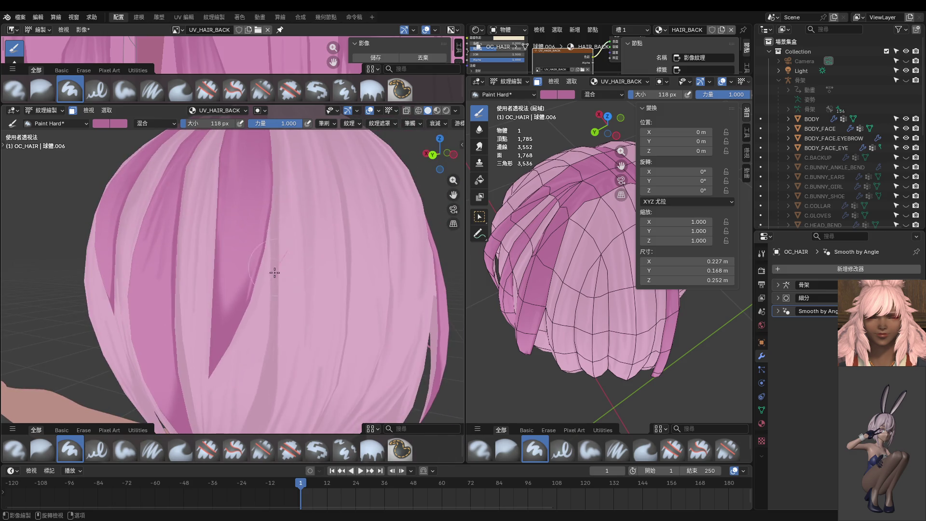
pyautogui.moveTo(236, 349); pyautogui.dragTo(240, 282, button='middle')
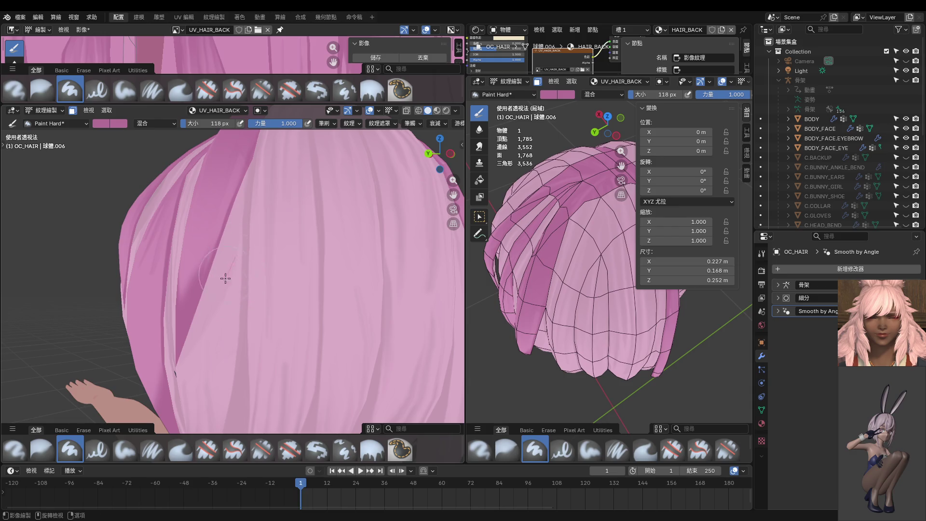
pyautogui.moveTo(192, 333)
pyautogui.mouseDown(button='middle')
pyautogui.moveTo(217, 309)
pyautogui.moveTo(167, 256)
pyautogui.mouseUp(button='middle')
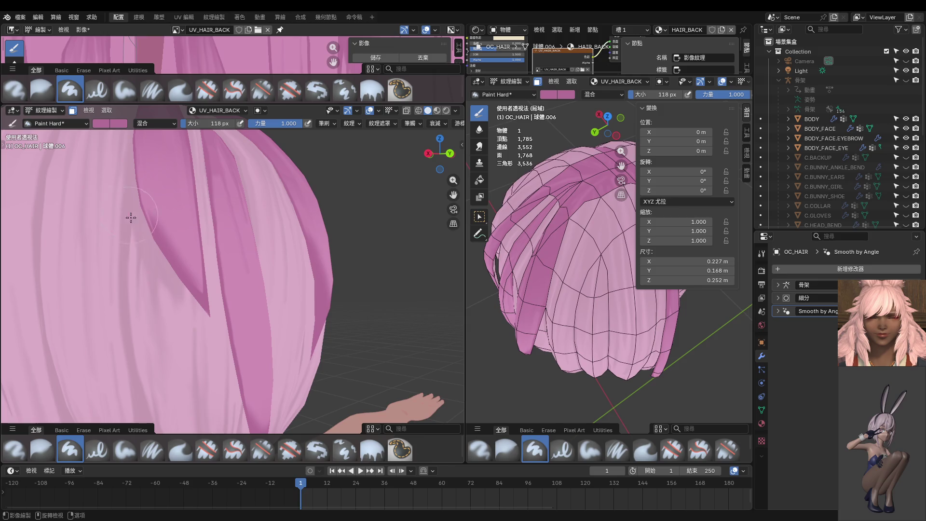
pyautogui.moveTo(130, 215); pyautogui.dragTo(196, 309)
pyautogui.scroll(-5, 196, 309)
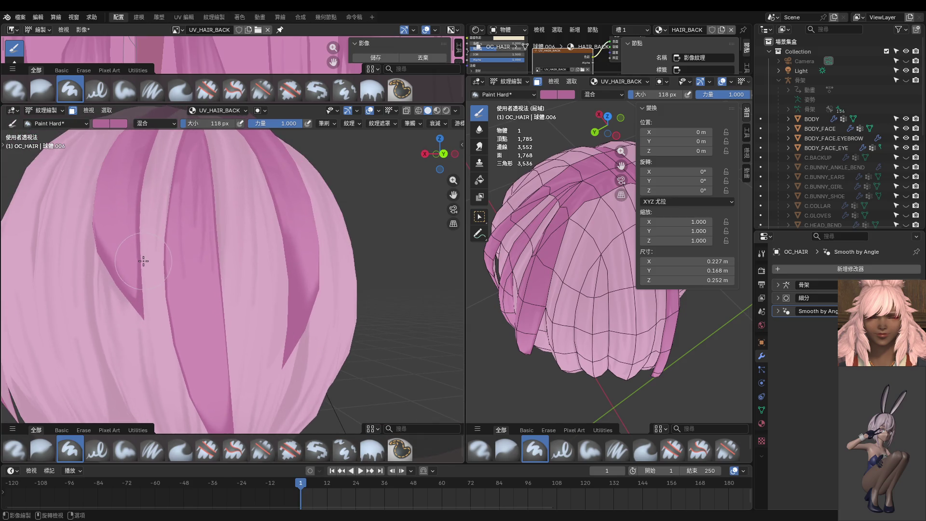
pyautogui.moveTo(141, 258); pyautogui.dragTo(95, 275, button='middle')
# Shrink the brush to 68 px, paint a light stroke along the dark strand, then switch to Smear.
pyautogui.press('f')
pyautogui.click(106, 253)
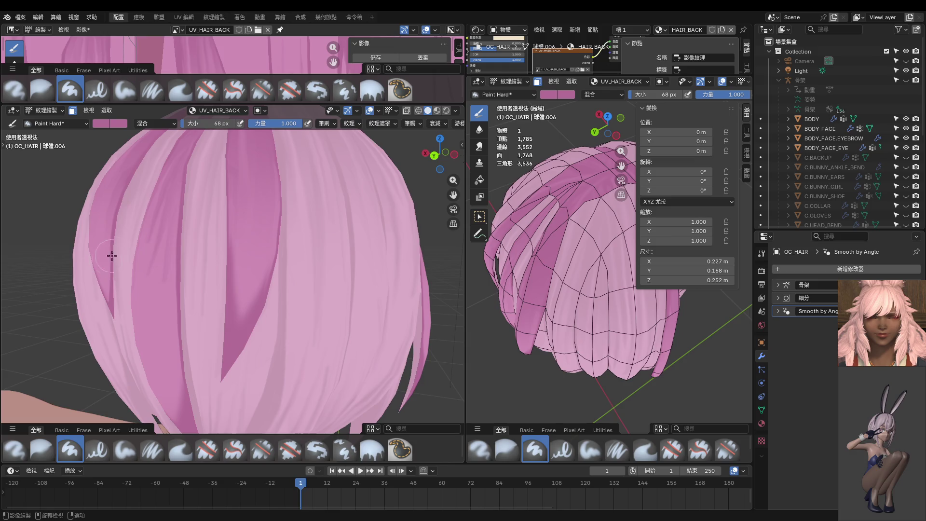
pyautogui.moveTo(82, 344); pyautogui.dragTo(137, 324, button='middle')
pyautogui.scroll(4, 137, 325)
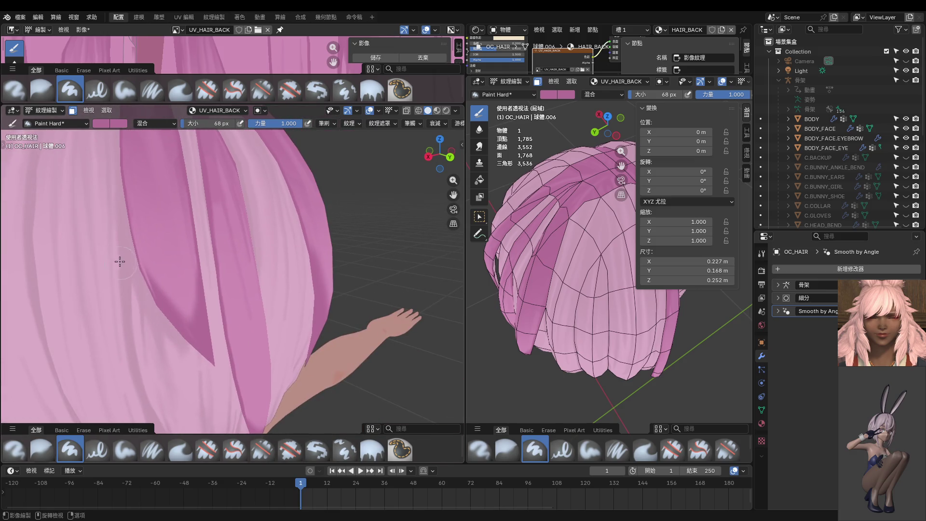
pyautogui.moveTo(214, 366)
pyautogui.mouseDown(button='middle')
pyautogui.moveTo(207, 356)
pyautogui.moveTo(224, 302)
pyautogui.moveTo(213, 281)
pyautogui.moveTo(209, 293)
pyautogui.mouseUp(button='middle')
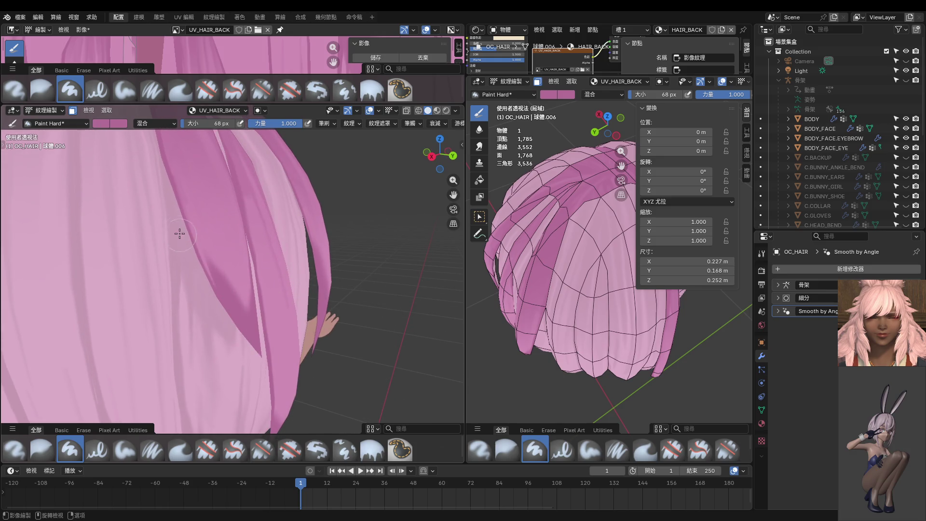
pyautogui.moveTo(197, 260); pyautogui.dragTo(219, 312)
pyautogui.moveTo(224, 334)
pyautogui.mouseDown(button='middle')
pyautogui.moveTo(211, 317)
pyautogui.moveTo(196, 231)
pyautogui.mouseUp(button='middle')
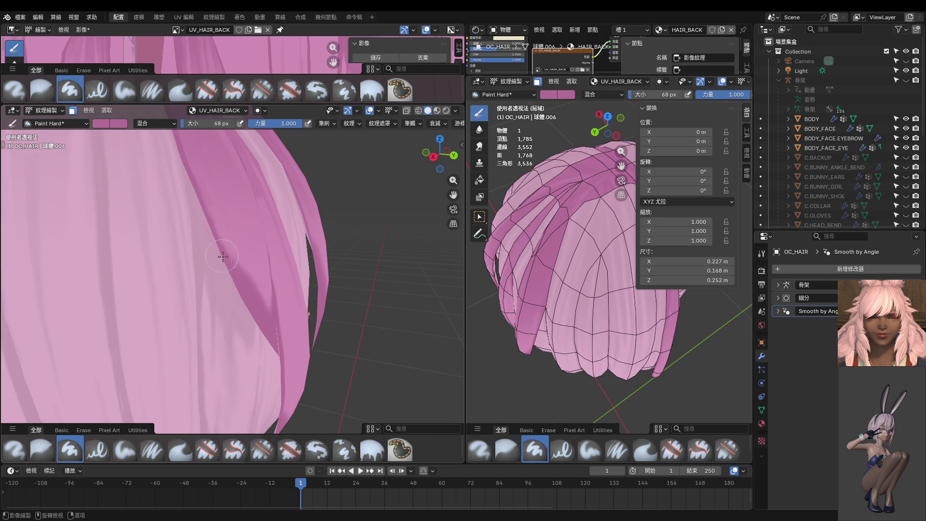
pyautogui.moveTo(275, 333); pyautogui.dragTo(191, 324, button='middle')
pyautogui.moveTo(185, 279); pyautogui.dragTo(128, 293, button='middle')
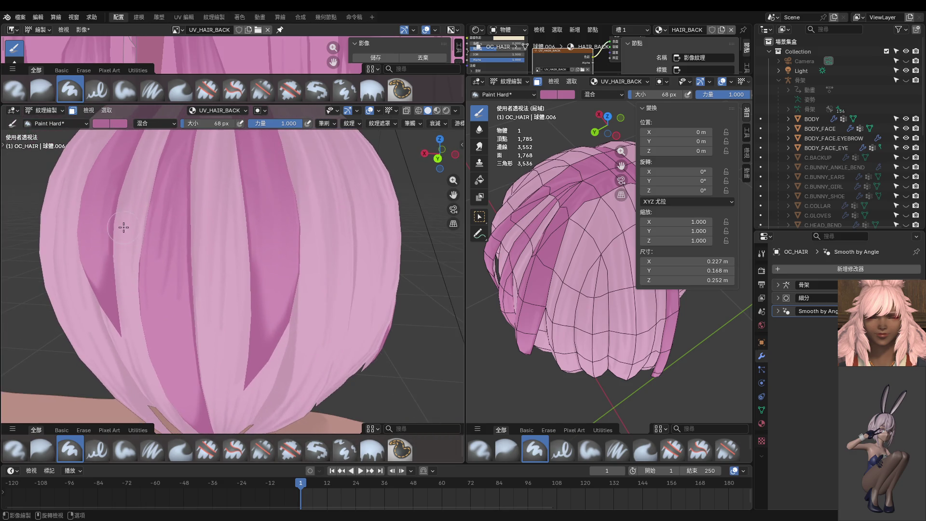
pyautogui.moveTo(261, 333)
pyautogui.mouseDown(button='middle')
pyautogui.moveTo(224, 304)
pyautogui.moveTo(225, 332)
pyautogui.moveTo(224, 311)
pyautogui.moveTo(236, 330)
pyautogui.mouseUp(button='middle')
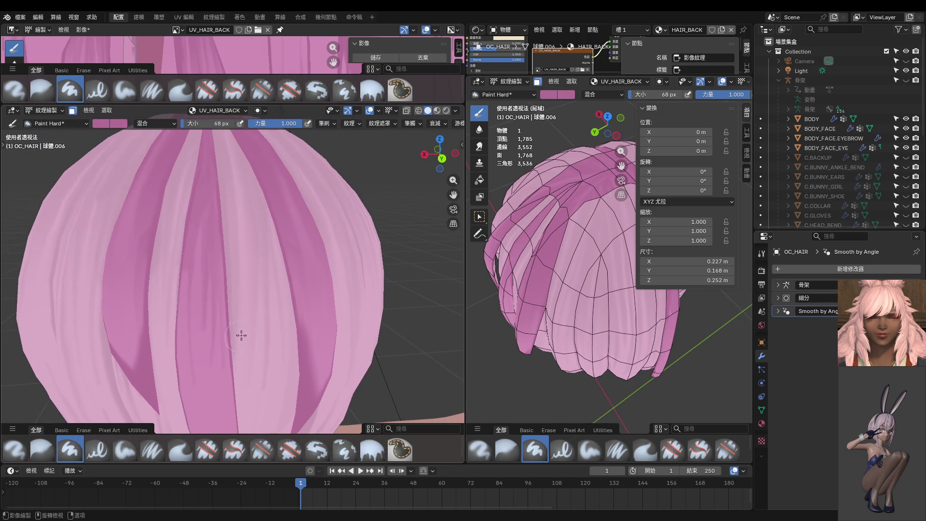
pyautogui.hotkey('shift', 's')
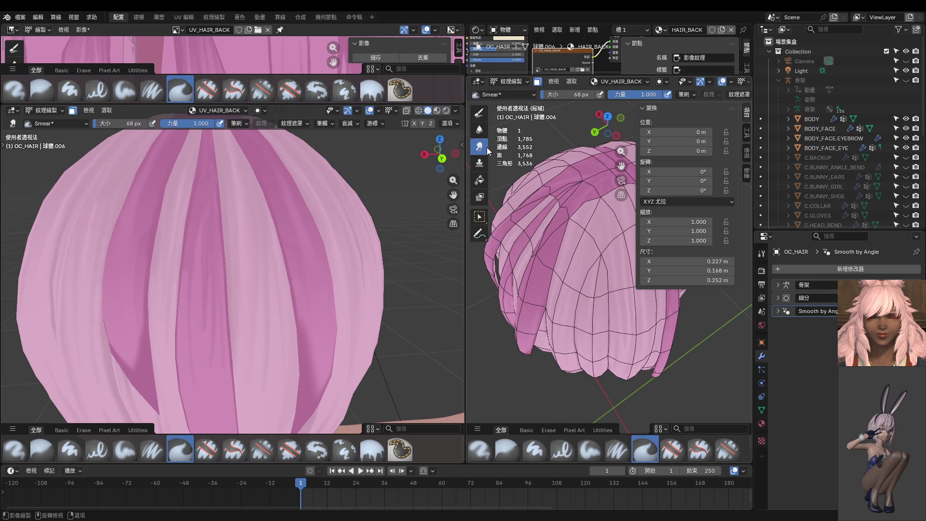
# Reduce the Smear brush to 32 px while orbiting around the hair.
pyautogui.keyDown('shift'); pyautogui.moveTo(212, 266); pyautogui.dragTo(229, 309, button='middle'); pyautogui.keyUp('shift')
pyautogui.press('f')
pyautogui.click(220, 246)
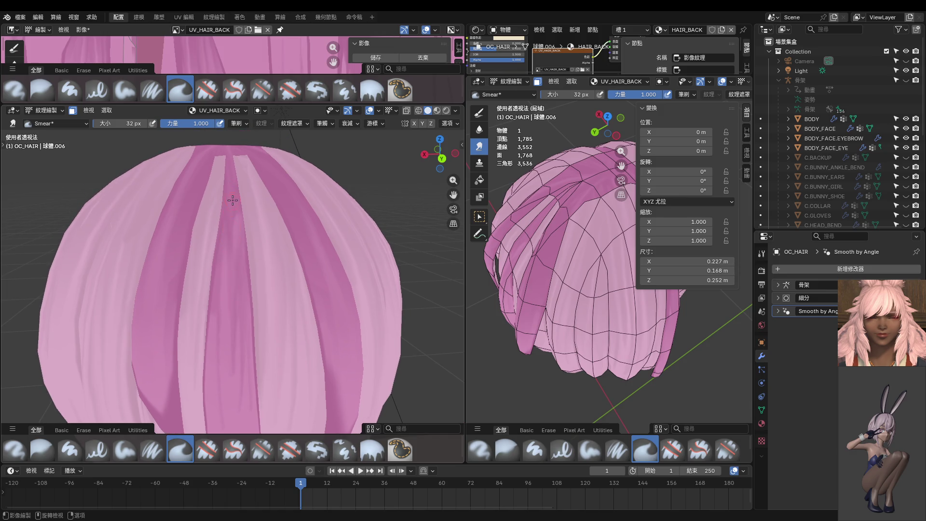
pyautogui.moveTo(245, 303)
pyautogui.mouseDown(button='middle')
pyautogui.moveTo(246, 336)
pyautogui.moveTo(214, 234)
pyautogui.mouseUp(button='middle')
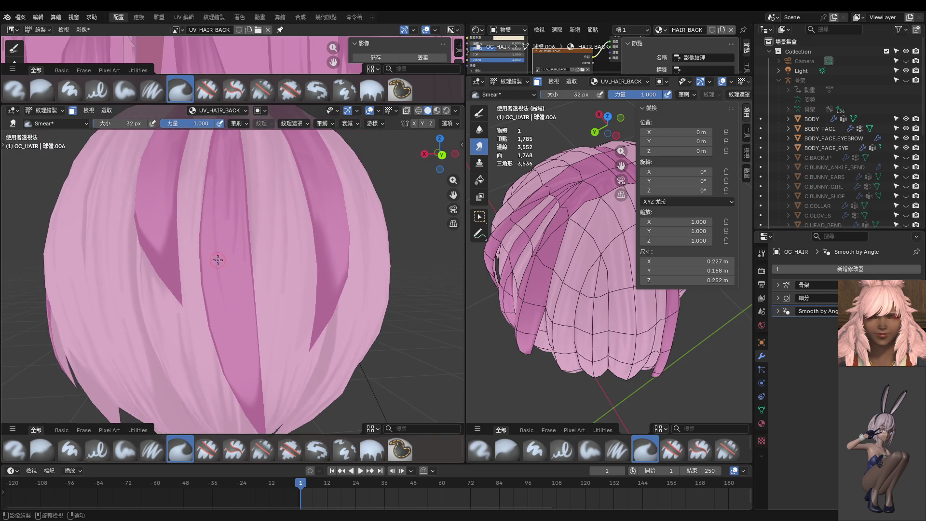
pyautogui.moveTo(208, 297); pyautogui.dragTo(218, 279, button='middle')
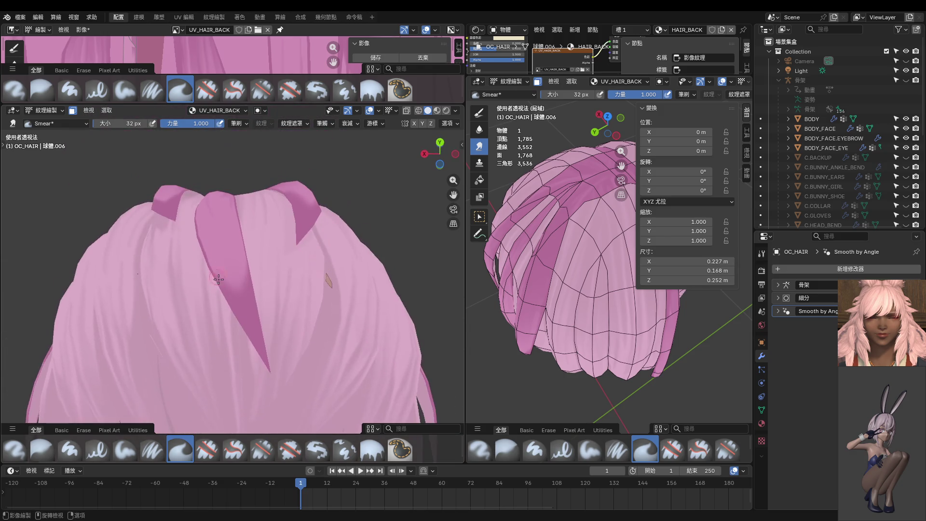
pyautogui.moveTo(218, 219); pyautogui.dragTo(247, 340, button='middle')
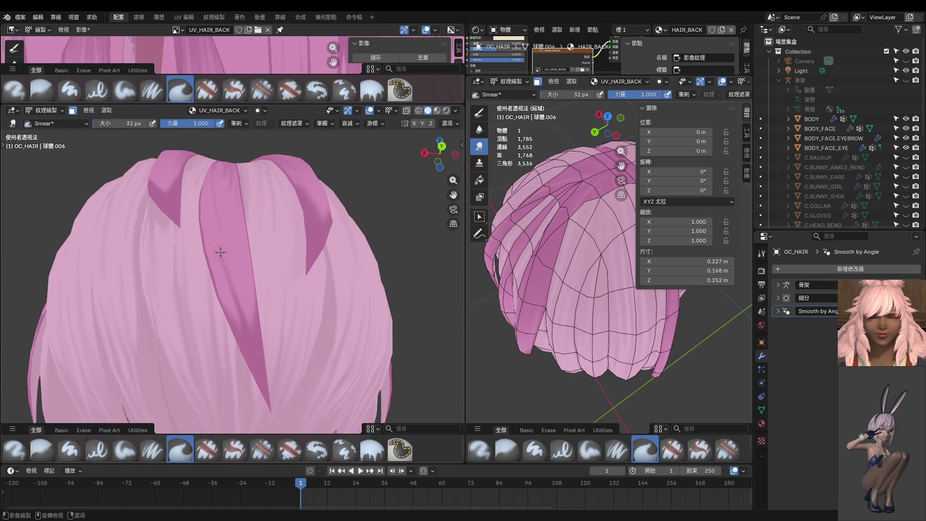
# Shrink the Smear brush to 26 px and zoom in on an orthographic back view of the hair.
pyautogui.press('f')
pyautogui.moveTo(224, 233); pyautogui.dragTo(237, 287, button='middle')
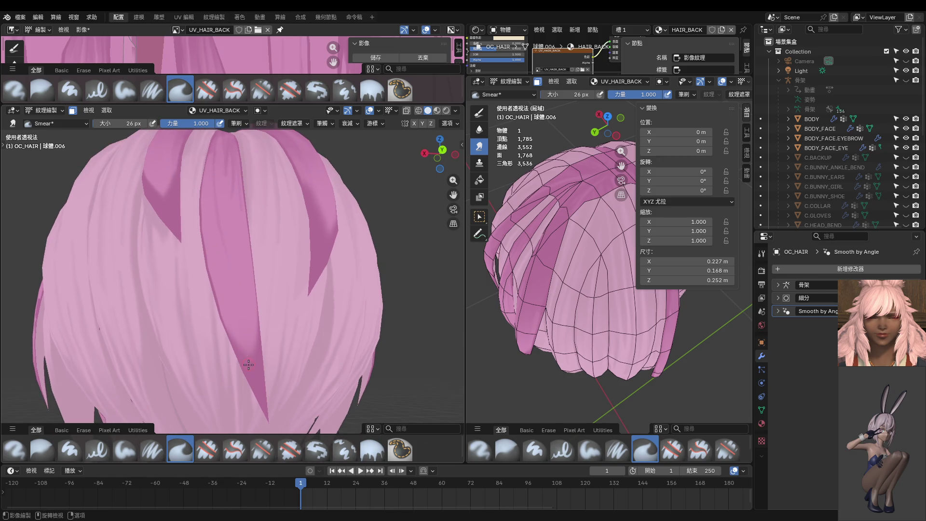
pyautogui.moveTo(208, 233); pyautogui.dragTo(262, 347, button='middle')
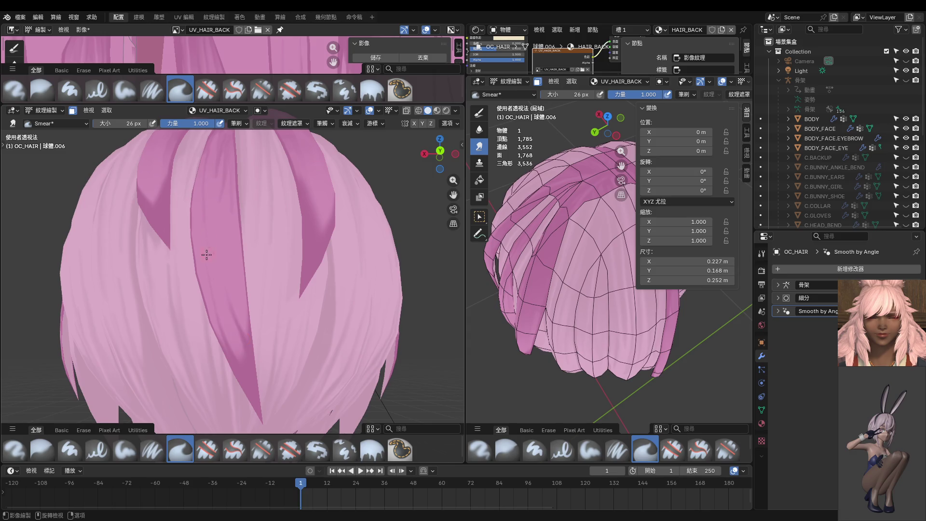
pyautogui.moveTo(204, 254); pyautogui.dragTo(238, 345, button='middle')
pyautogui.moveTo(190, 241); pyautogui.dragTo(192, 262, button='middle')
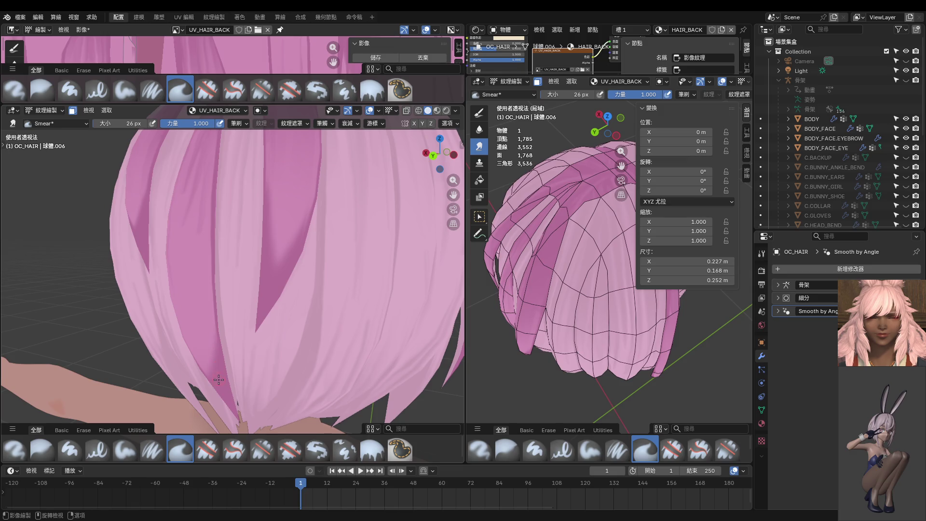
pyautogui.moveTo(194, 311)
pyautogui.mouseDown(button='middle')
pyautogui.moveTo(198, 267)
pyautogui.moveTo(201, 279)
pyautogui.moveTo(219, 248)
pyautogui.mouseUp(button='middle')
pyautogui.scroll(-1, 219, 247)
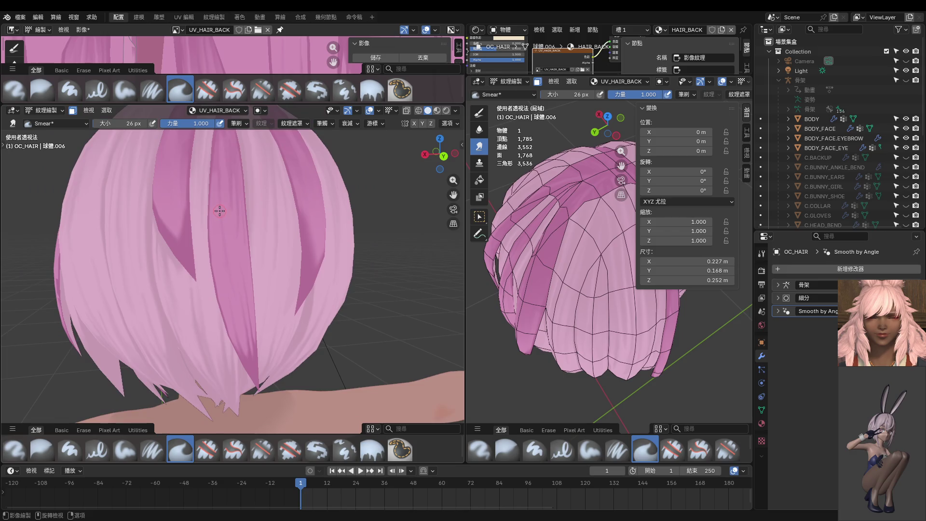
pyautogui.scroll(-2, 220, 211)
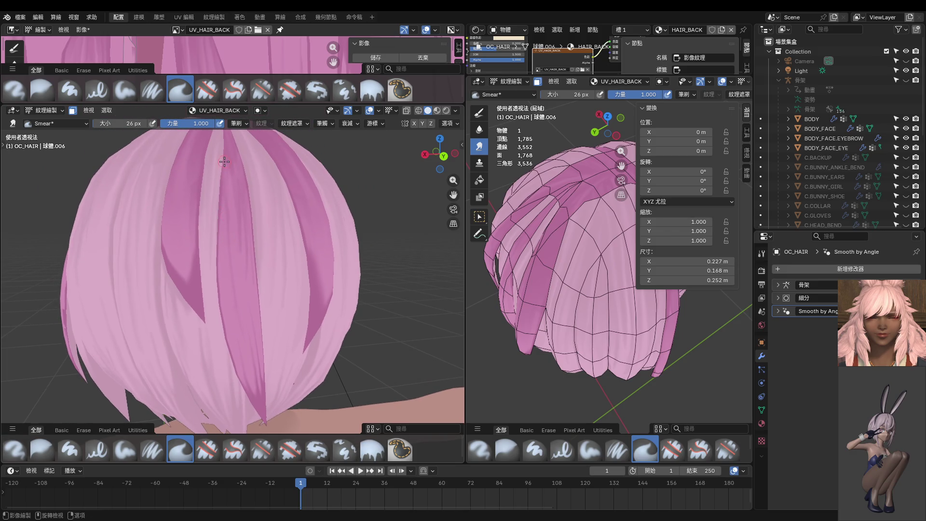
pyautogui.press('ctrl+KP_1')
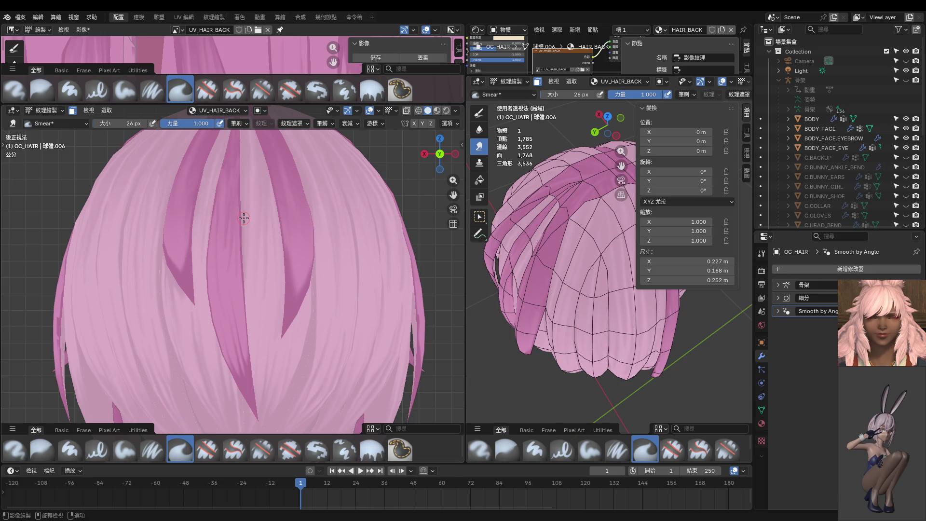
pyautogui.scroll(4, 210, 293)
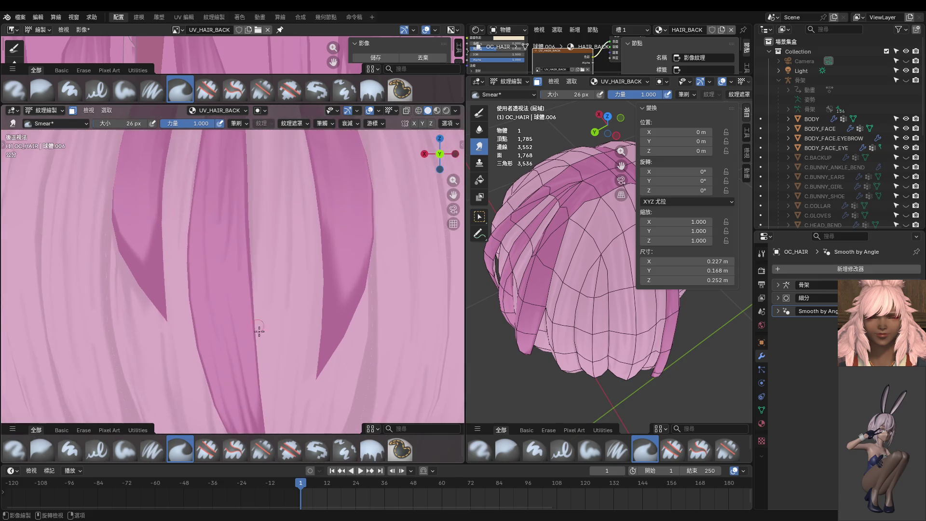
pyautogui.moveTo(235, 297); pyautogui.dragTo(258, 393)
pyautogui.hotkey('ctrl', 'z')
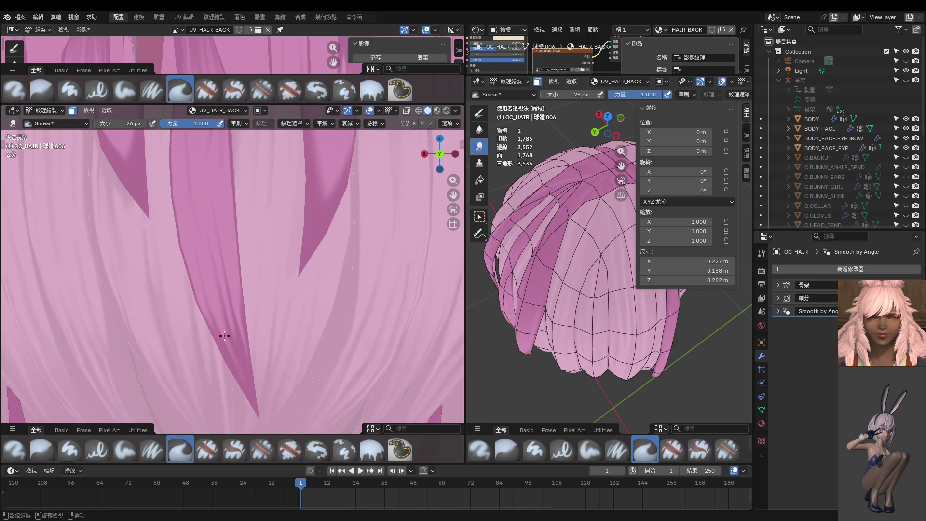
pyautogui.moveTo(223, 330)
pyautogui.mouseDown(button='middle')
pyautogui.moveTo(261, 330)
pyautogui.moveTo(242, 362)
pyautogui.mouseUp(button='middle')
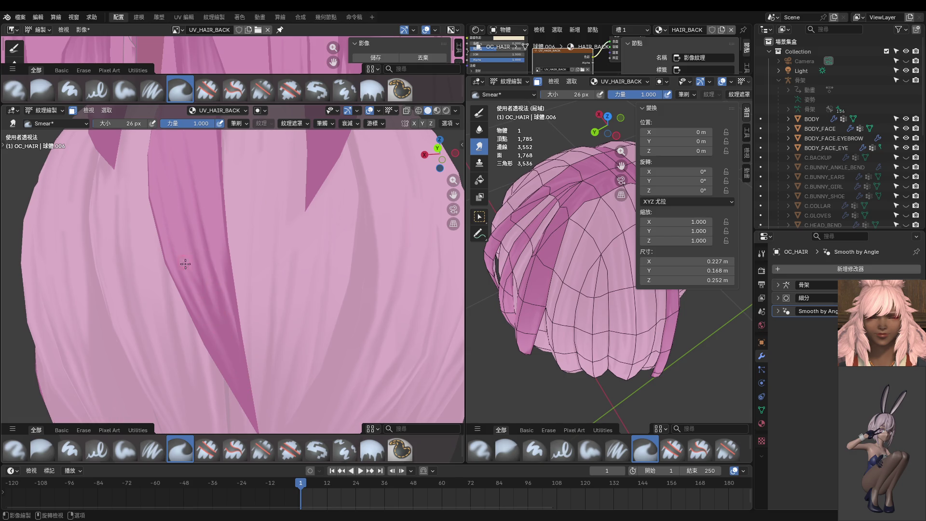
pyautogui.press('ctrl+KP_1')
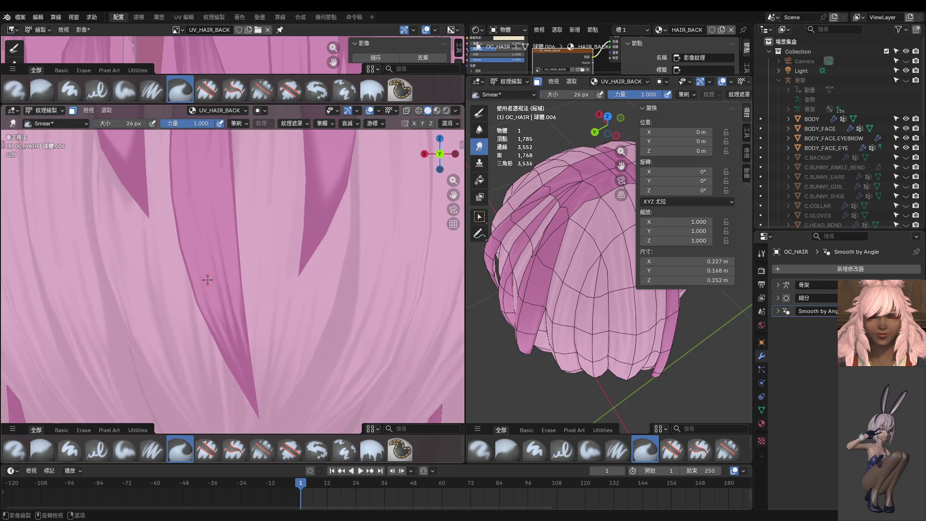
pyautogui.scroll(1, 208, 279)
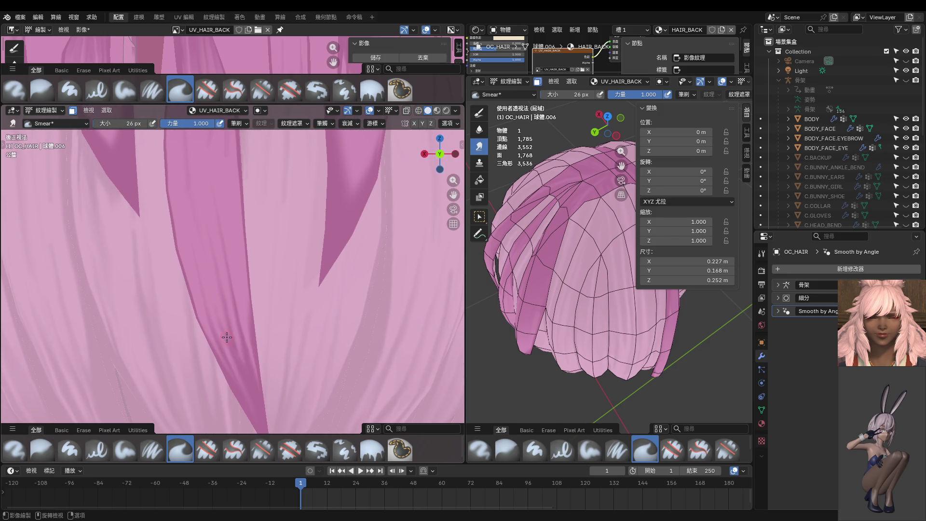
pyautogui.scroll(-2, 216, 299)
pyautogui.scroll(1, 226, 304)
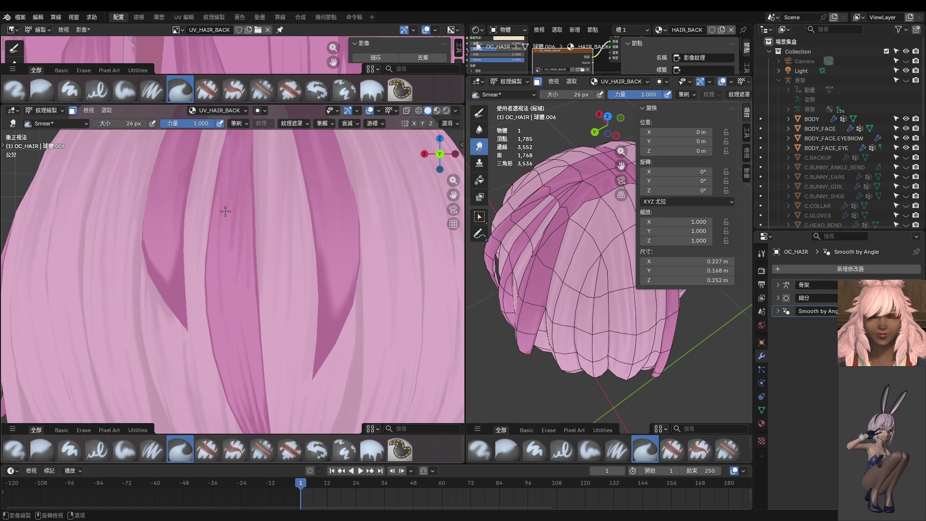
# Smear thin streaks up the dark strands, enlarging the brush to 36 px partway.
pyautogui.keyDown('shift'); pyautogui.moveTo(229, 215); pyautogui.dragTo(233, 238, button='middle'); pyautogui.keyUp('shift')
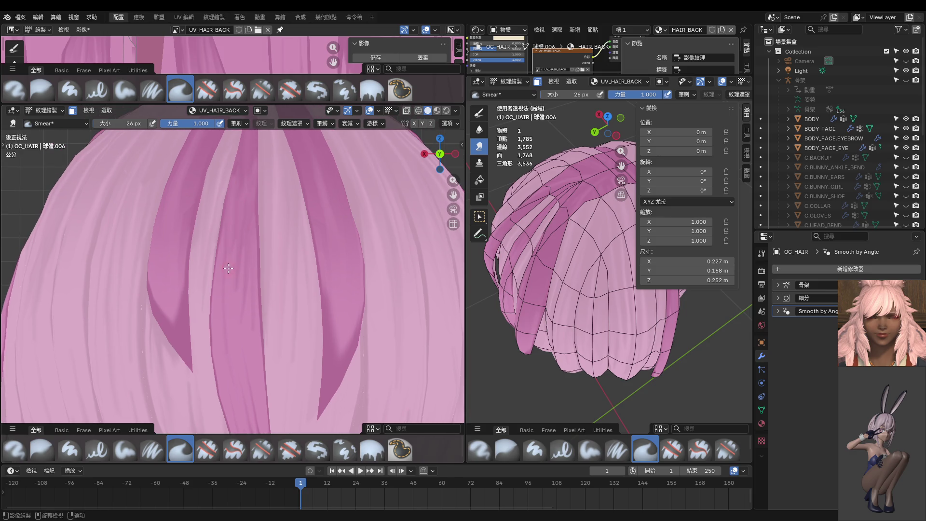
pyautogui.moveTo(233, 261); pyautogui.dragTo(242, 177)
pyautogui.scroll(3, 235, 239)
pyautogui.press(']')
pyautogui.press(']')
pyautogui.press(']')
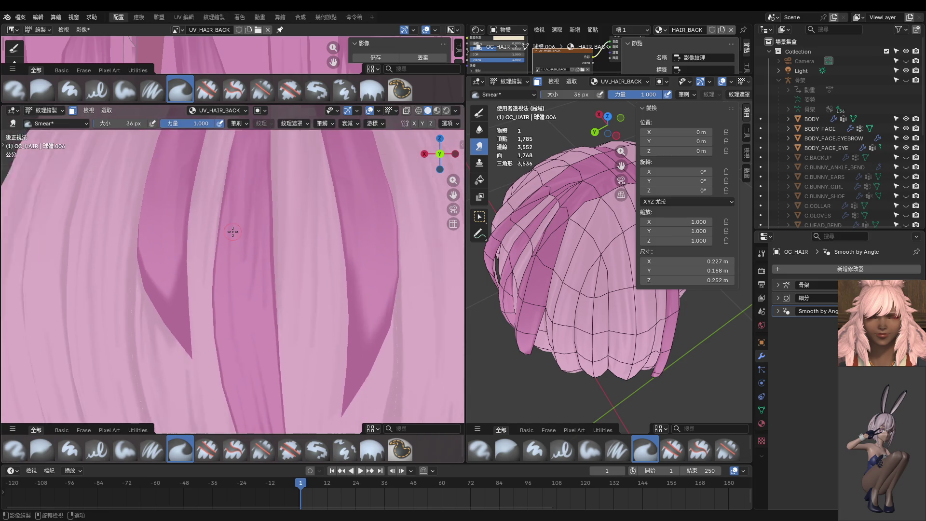
pyautogui.scroll(-2, 232, 232)
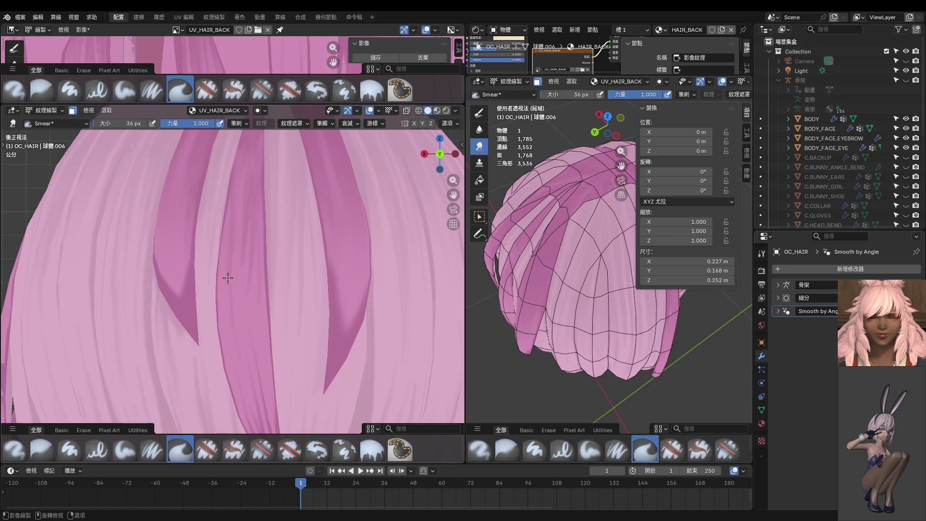
pyautogui.moveTo(232, 257); pyautogui.dragTo(229, 282)
pyautogui.scroll(3, 237, 309)
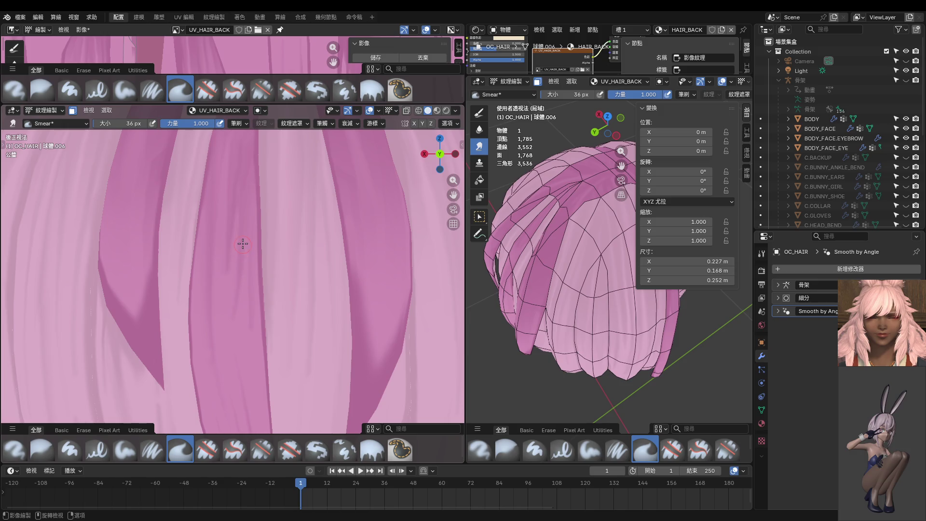
pyautogui.moveTo(242, 271); pyautogui.dragTo(240, 351)
# Set the Smear brush to 20 px, then 24 px, while orbiting to the top of the hair.
pyautogui.scroll(-1, 251, 295)
pyautogui.scroll(-4, 250, 295)
pyautogui.scroll(2, 256, 262)
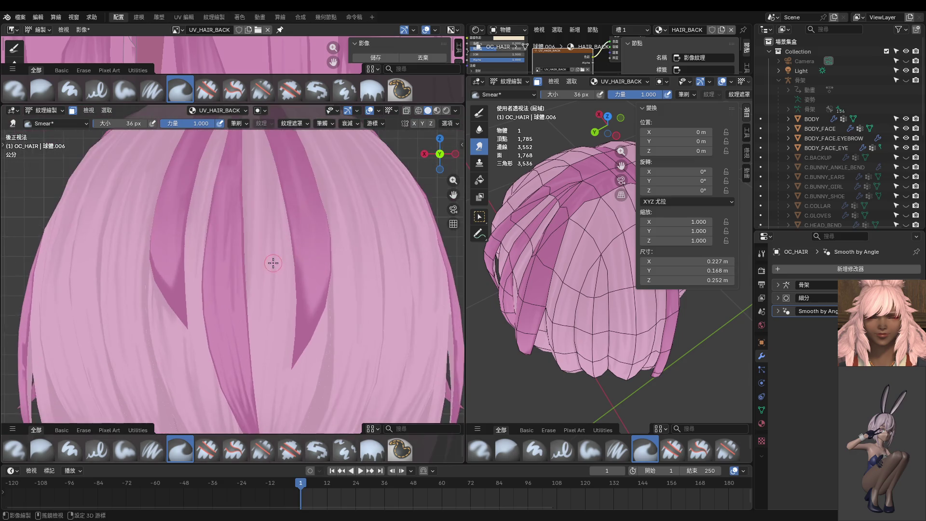
pyautogui.scroll(-1, 270, 263)
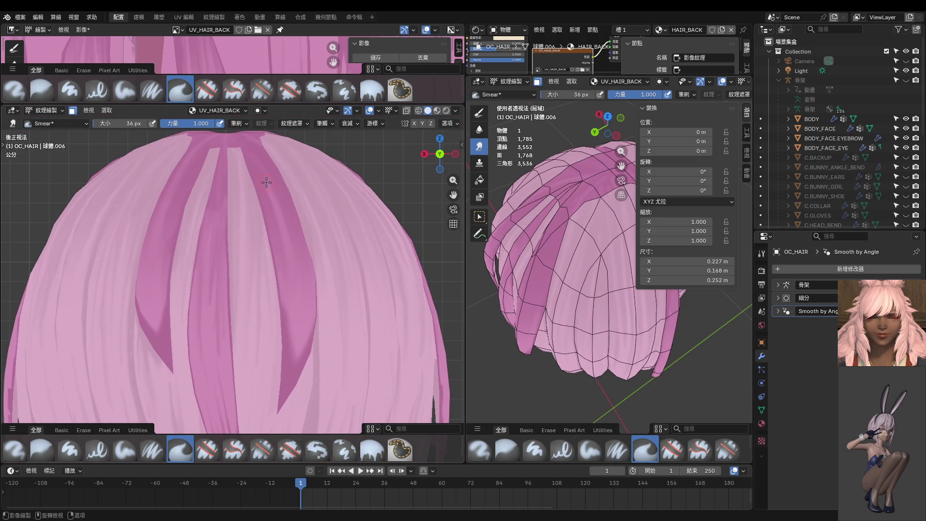
pyautogui.scroll(-1, 281, 236)
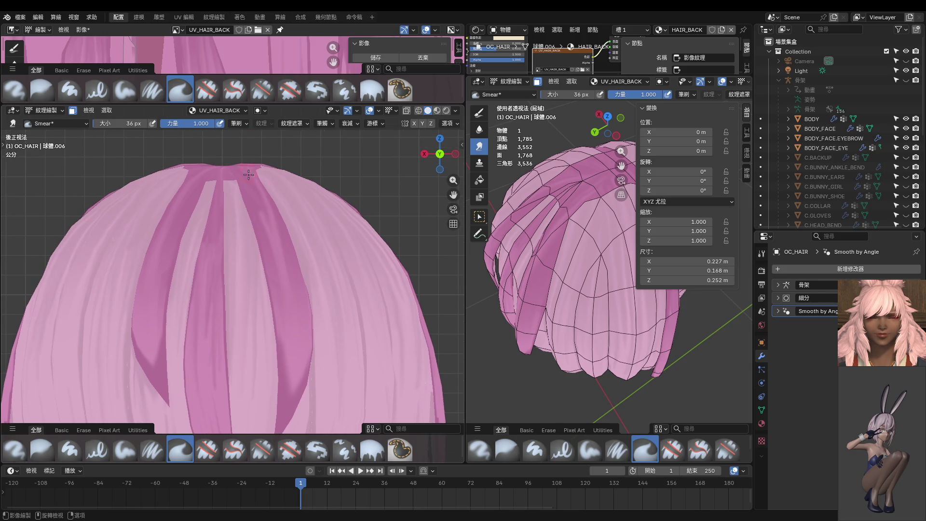
pyautogui.press('f')
pyautogui.click(278, 255)
pyautogui.moveTo(235, 172); pyautogui.dragTo(267, 294, button='middle')
pyautogui.press(']')
pyautogui.press(']')
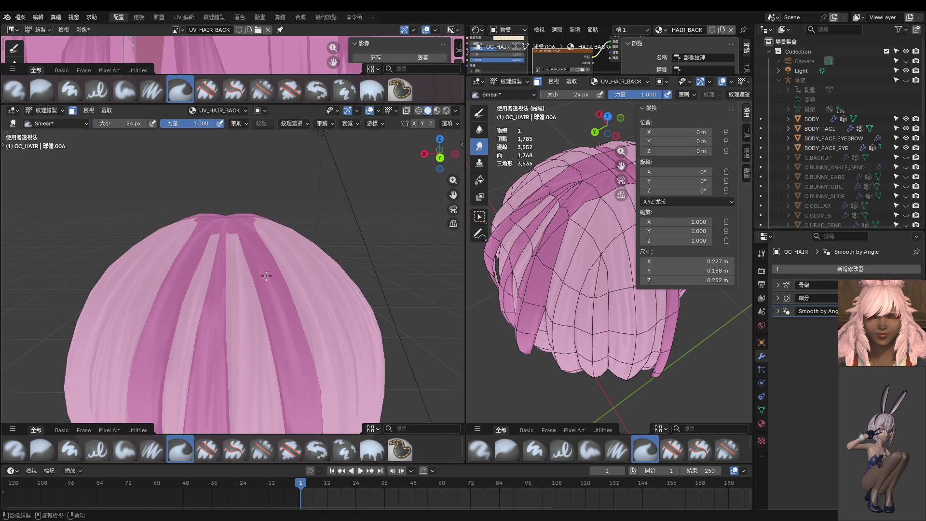
# Orbit toward the hair's back and zoom into the Back Orthographic view.
pyautogui.moveTo(245, 234); pyautogui.dragTo(268, 304, button='middle')
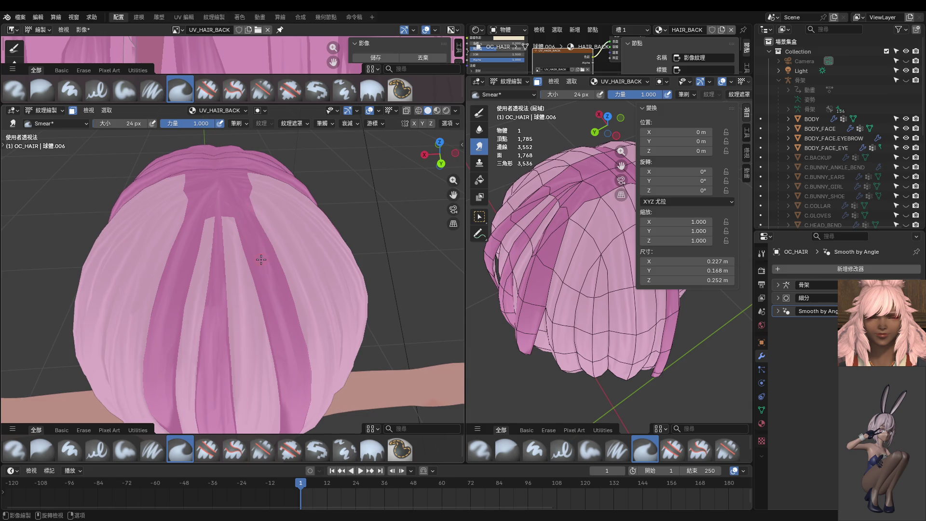
pyautogui.moveTo(284, 308); pyautogui.dragTo(259, 265, button='middle')
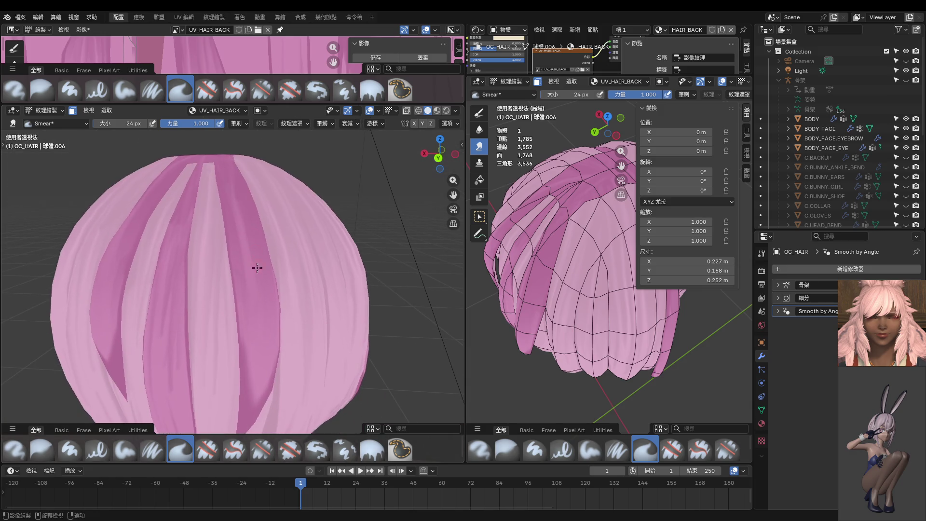
pyautogui.moveTo(273, 327); pyautogui.dragTo(265, 291, button='middle')
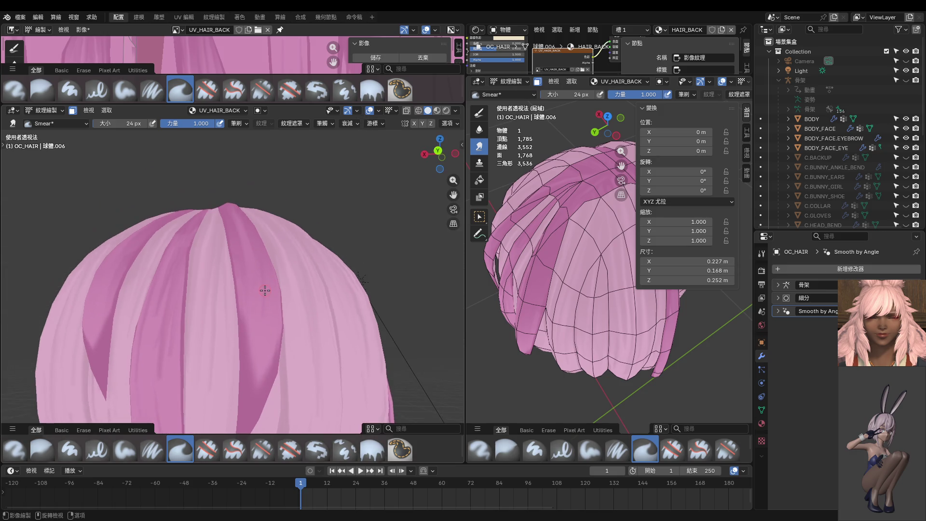
pyautogui.press('ctrl+KP_1')
pyautogui.scroll(4, 201, 368)
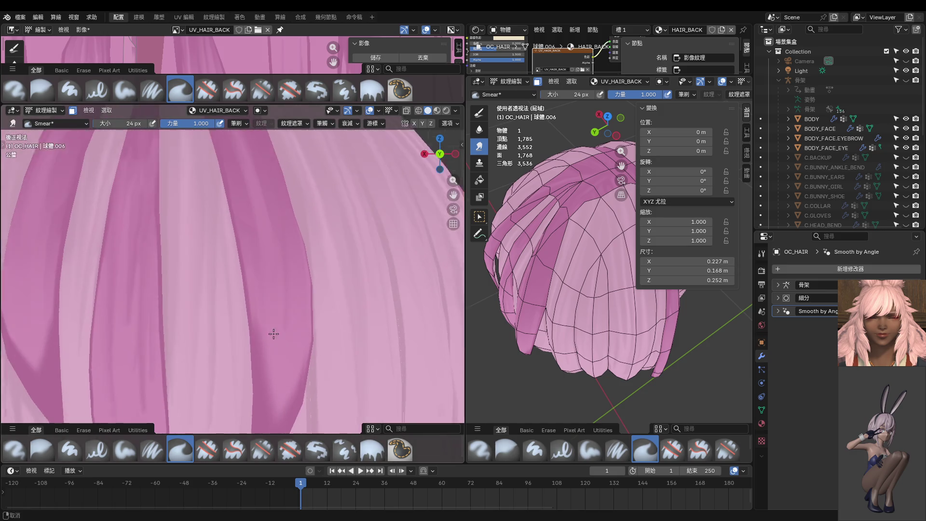
pyautogui.keyDown('shift'); pyautogui.scroll(-2, 261, 299); pyautogui.keyUp('shift')
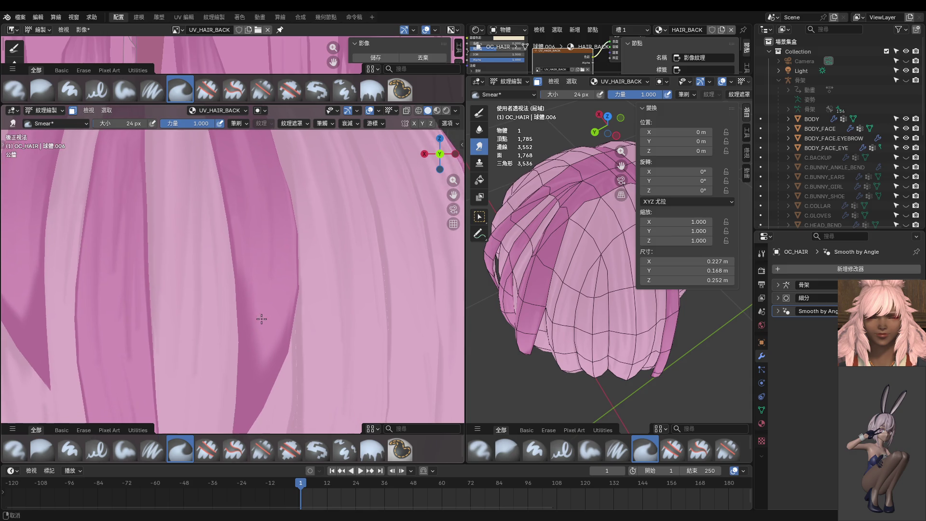
# Smear the light streaks inside the dark strand, soften its right edge, and enlarge the brush.
pyautogui.moveTo(269, 374); pyautogui.dragTo(276, 305)
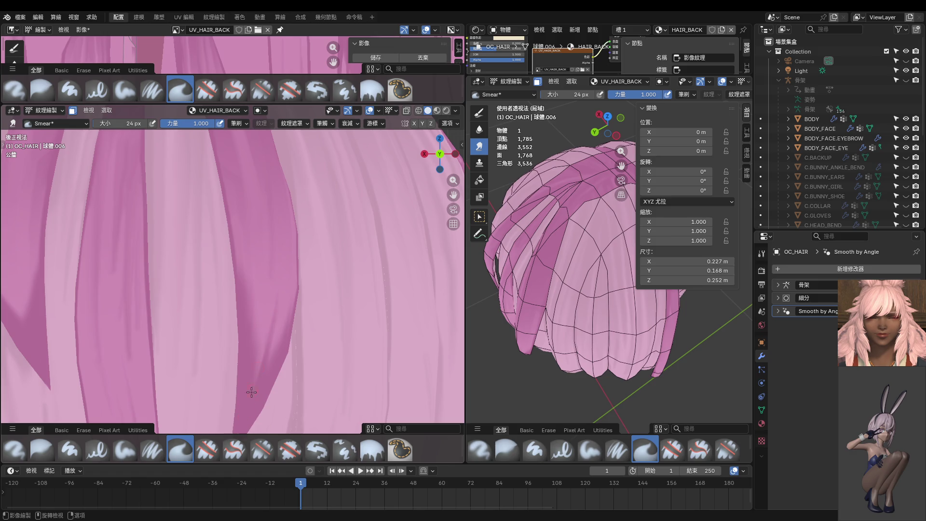
pyautogui.moveTo(276, 353); pyautogui.dragTo(261, 417)
pyautogui.keyDown('ctrl'); pyautogui.hscroll(-1, 254, 410); pyautogui.keyUp('ctrl')
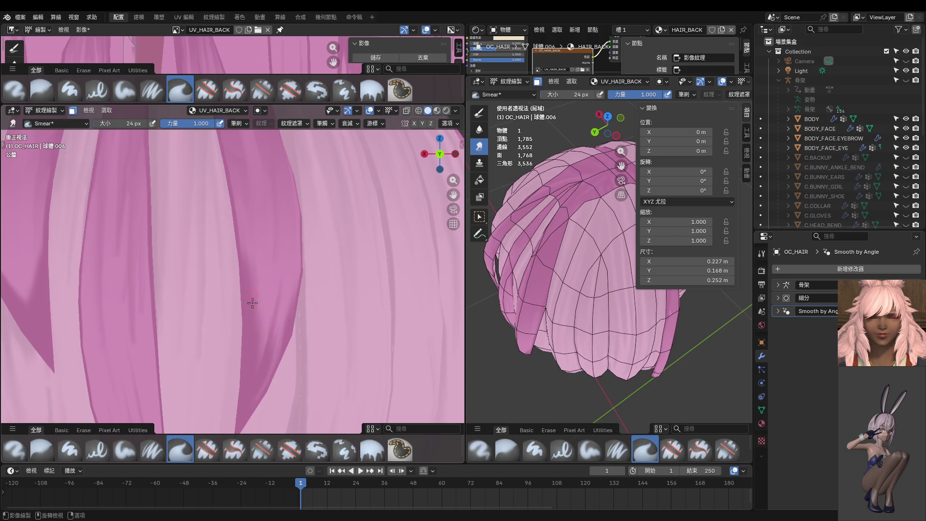
pyautogui.press(']')
pyautogui.press(']')
pyautogui.press(']')
pyautogui.moveTo(256, 257); pyautogui.dragTo(313, 276, button='middle')
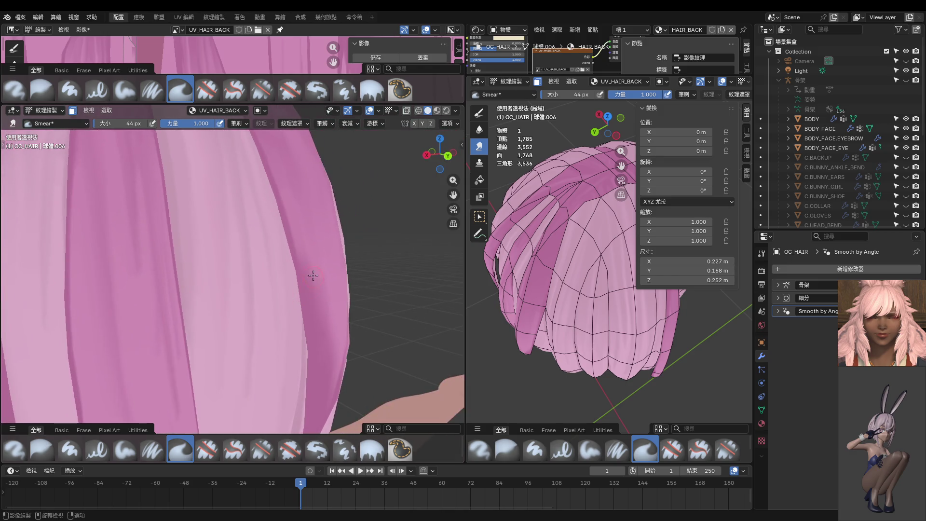
# Smear a darker streak up a dark strand on the hair's side, then shrink the brush to 24 px.
pyautogui.moveTo(320, 371)
pyautogui.mouseDown(button='middle')
pyautogui.moveTo(306, 314)
pyautogui.moveTo(314, 257)
pyautogui.mouseUp(button='middle')
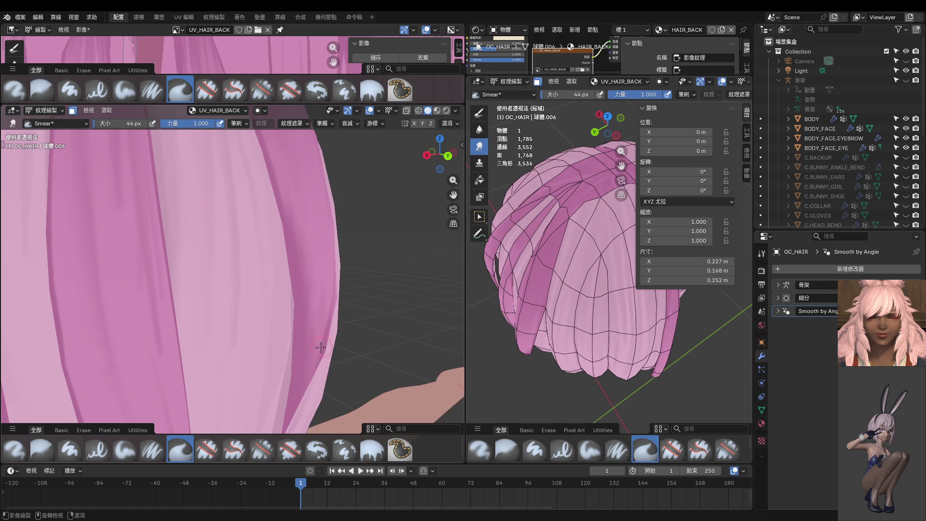
pyautogui.moveTo(321, 344); pyautogui.dragTo(298, 380, button='middle')
pyautogui.moveTo(297, 381); pyautogui.dragTo(312, 284)
pyautogui.press('[')
pyautogui.press('[')
pyautogui.press('[')
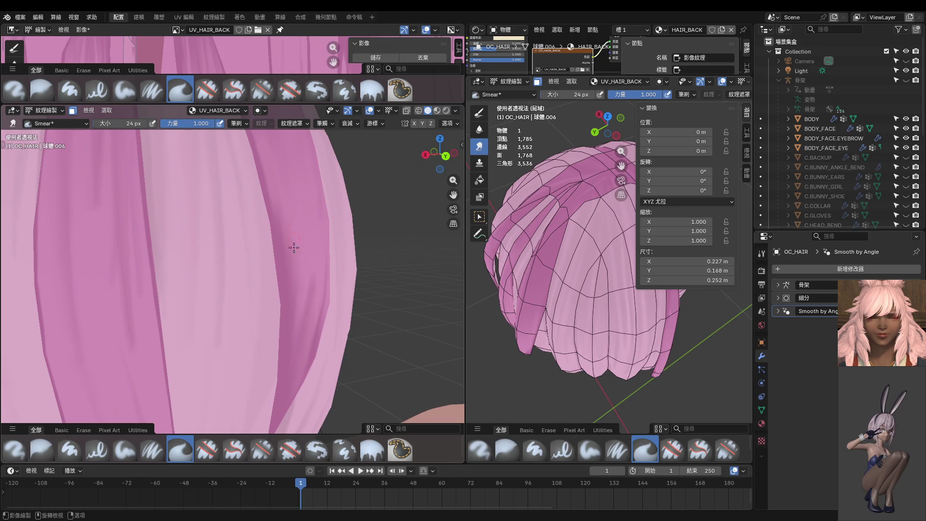
# Resize the Smear brush to 52 px, then 32 px, then 46 px while orbiting the hair's side.
pyautogui.press(']')
pyautogui.press(']')
pyautogui.press(']')
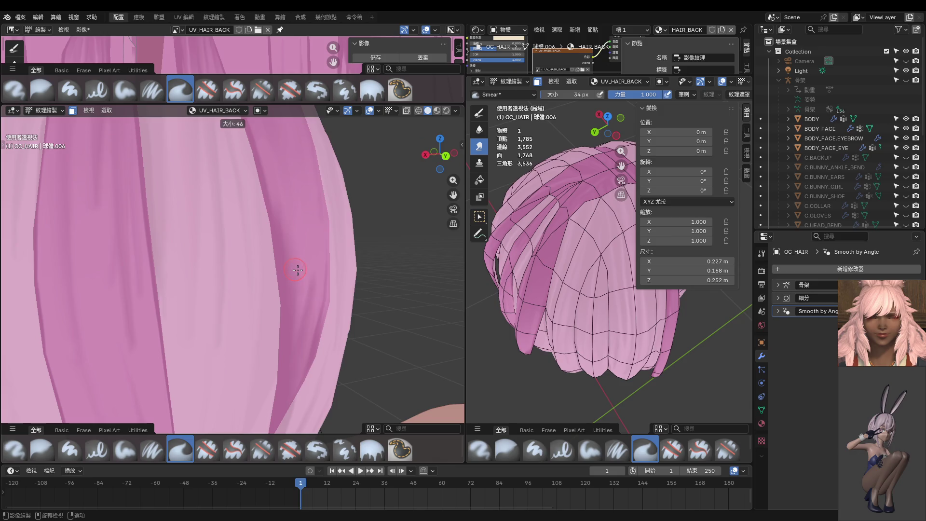
pyautogui.click(298, 271)
pyautogui.moveTo(298, 271)
pyautogui.mouseDown(button='middle')
pyautogui.moveTo(313, 284)
pyautogui.moveTo(312, 242)
pyautogui.mouseUp(button='middle')
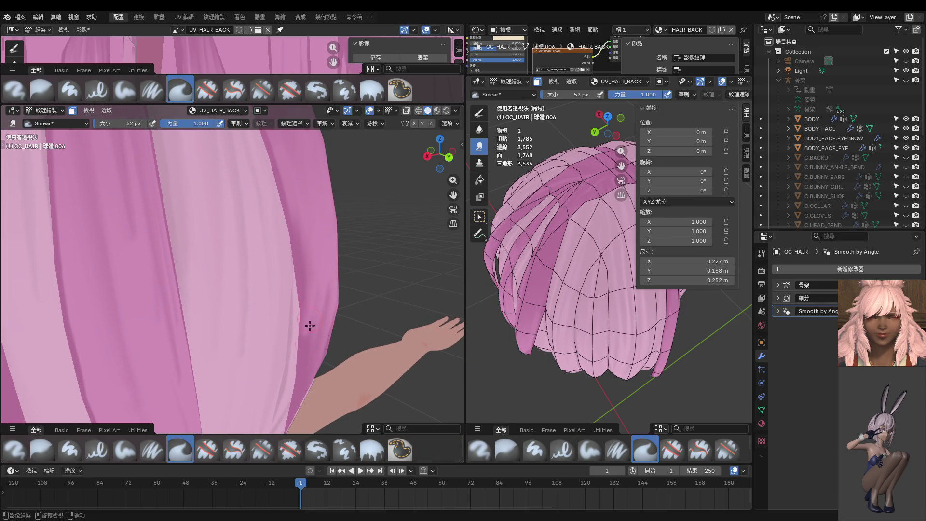
pyautogui.press('f')
pyautogui.click(319, 302)
pyautogui.moveTo(310, 245); pyautogui.dragTo(256, 198, button='middle')
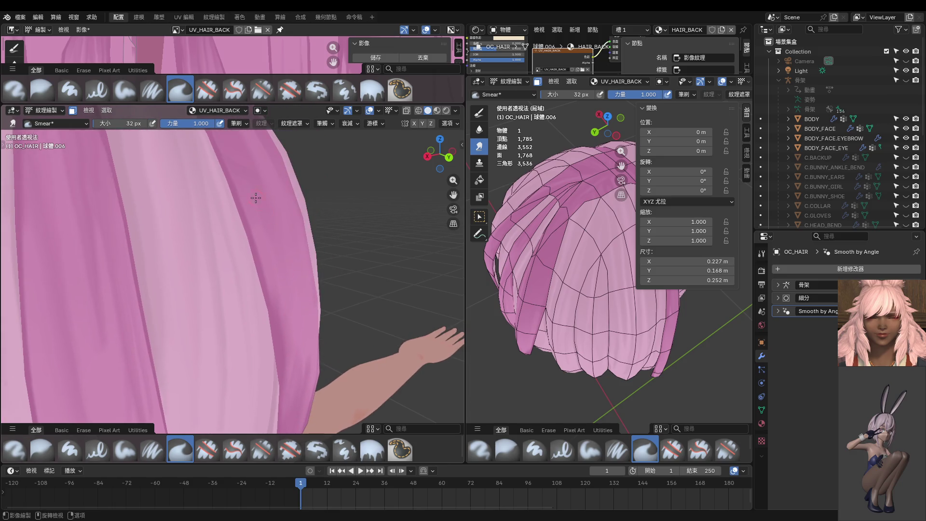
pyautogui.press('f')
pyautogui.click(263, 233)
# Adjust the brush to 68 px, then 48 px, and finally down to 12 px.
pyautogui.moveTo(285, 263)
pyautogui.mouseDown(button='middle')
pyautogui.moveTo(243, 209)
pyautogui.moveTo(260, 291)
pyautogui.mouseUp(button='middle')
pyautogui.press('f')
pyautogui.click(263, 231)
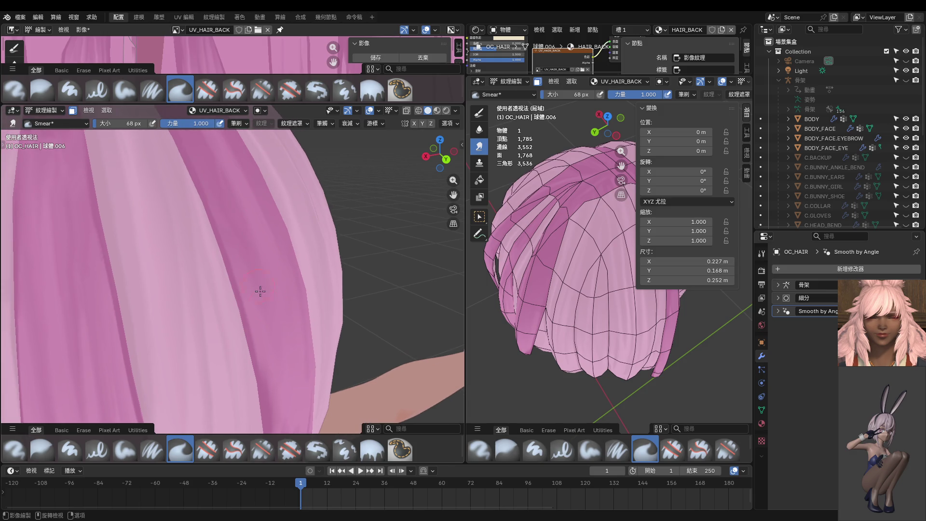
pyautogui.press('f')
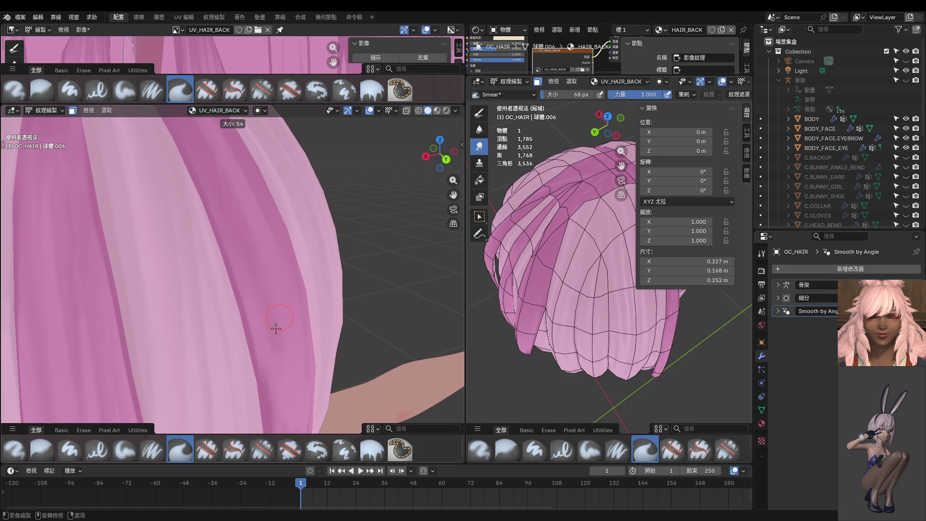
pyautogui.click(272, 313)
pyautogui.moveTo(257, 255)
pyautogui.mouseDown(button='middle')
pyautogui.moveTo(282, 366)
pyautogui.moveTo(260, 320)
pyautogui.moveTo(256, 335)
pyautogui.moveTo(284, 325)
pyautogui.mouseUp(button='middle')
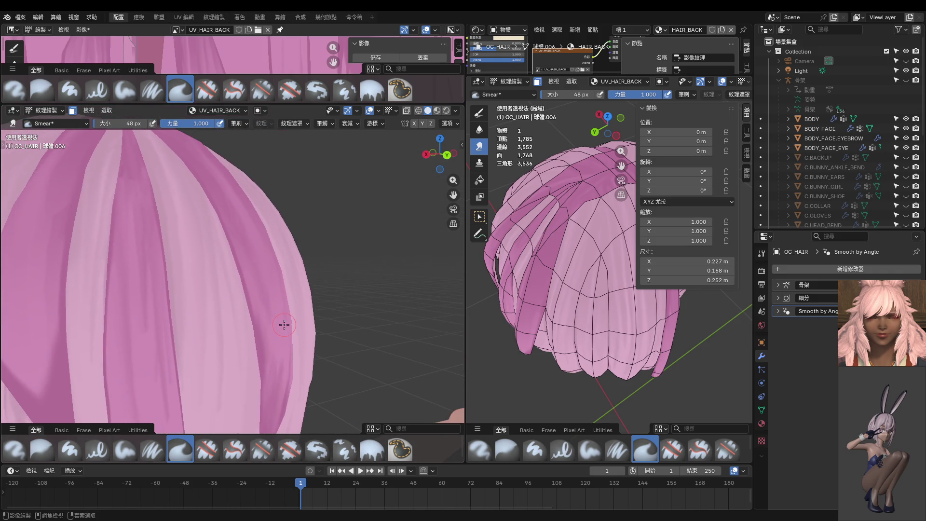
pyautogui.press('f')
pyautogui.click(263, 313)
# Set the Smear brush to 24 px, then 32 px, centring on the hair's back.
pyautogui.moveTo(252, 277)
pyautogui.mouseDown(button='middle')
pyautogui.moveTo(265, 327)
pyautogui.moveTo(236, 289)
pyautogui.moveTo(216, 319)
pyautogui.mouseUp(button='middle')
pyautogui.press('f')
pyautogui.click(265, 327)
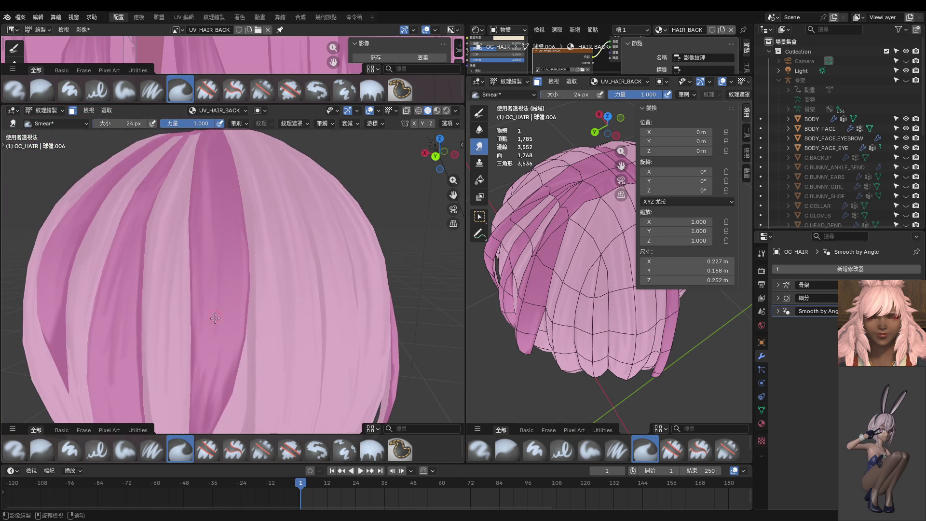
pyautogui.moveTo(223, 266); pyautogui.dragTo(218, 275, button='middle')
pyautogui.press('f')
pyautogui.click(223, 278)
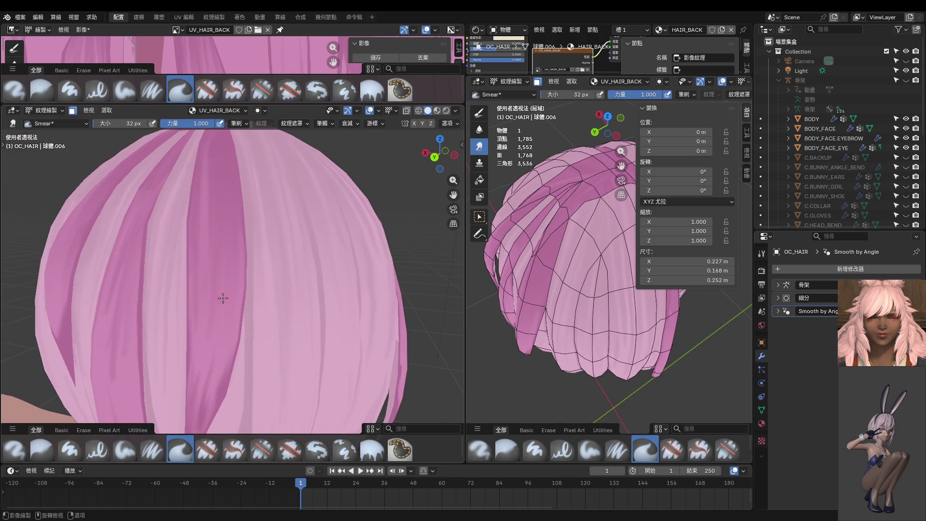
# Orbit over the head and lower hair edge, then shrink the brush back to 24 px.
pyautogui.moveTo(220, 206); pyautogui.dragTo(220, 360, button='middle')
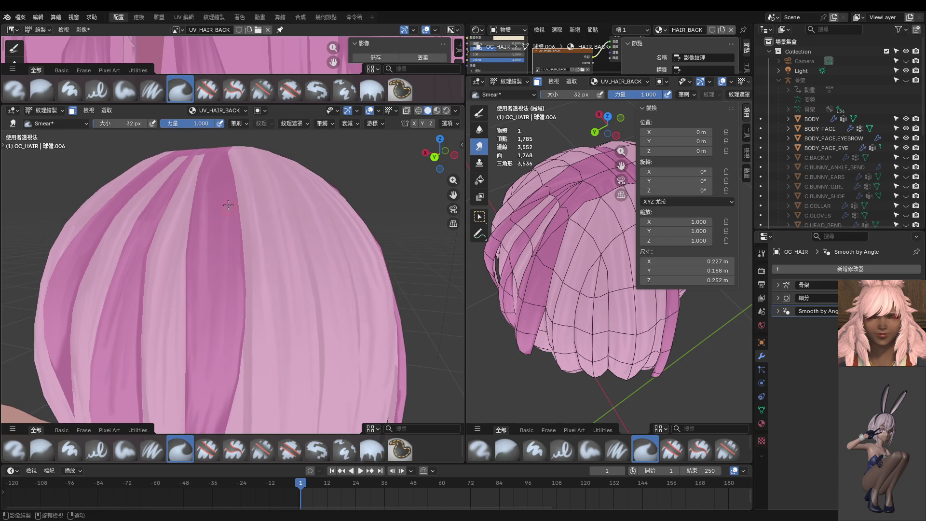
pyautogui.moveTo(230, 230); pyautogui.dragTo(231, 269, button='middle')
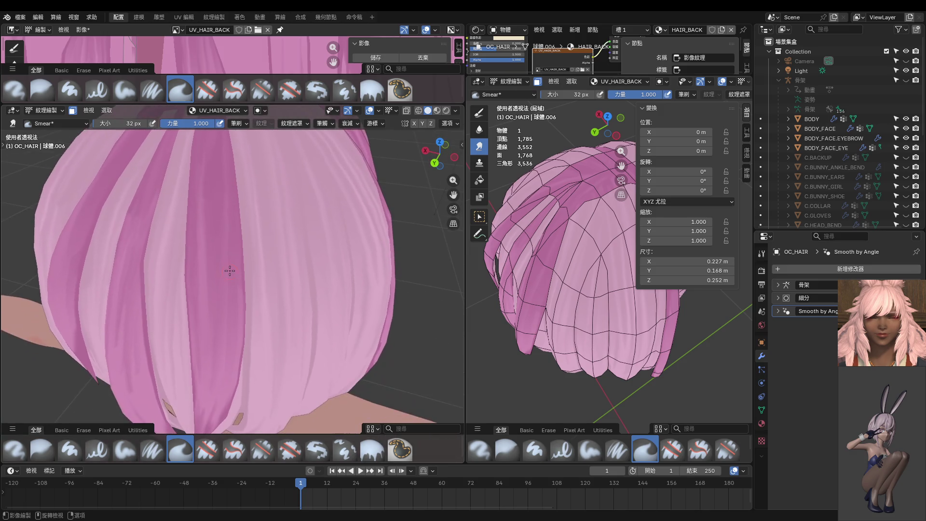
pyautogui.moveTo(216, 140); pyautogui.dragTo(236, 265, button='middle')
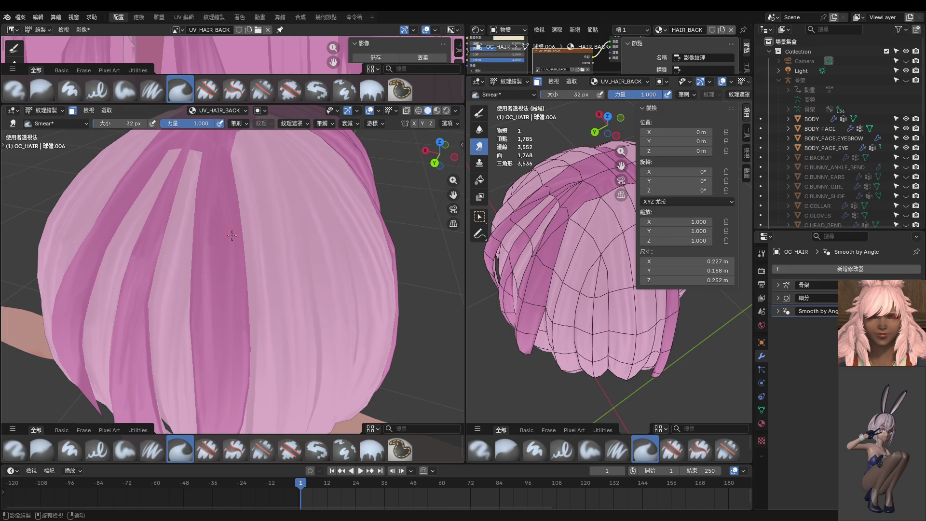
pyautogui.moveTo(238, 254)
pyautogui.mouseDown(button='middle')
pyautogui.moveTo(256, 284)
pyautogui.moveTo(252, 213)
pyautogui.moveTo(234, 273)
pyautogui.moveTo(213, 292)
pyautogui.moveTo(222, 237)
pyautogui.mouseUp(button='middle')
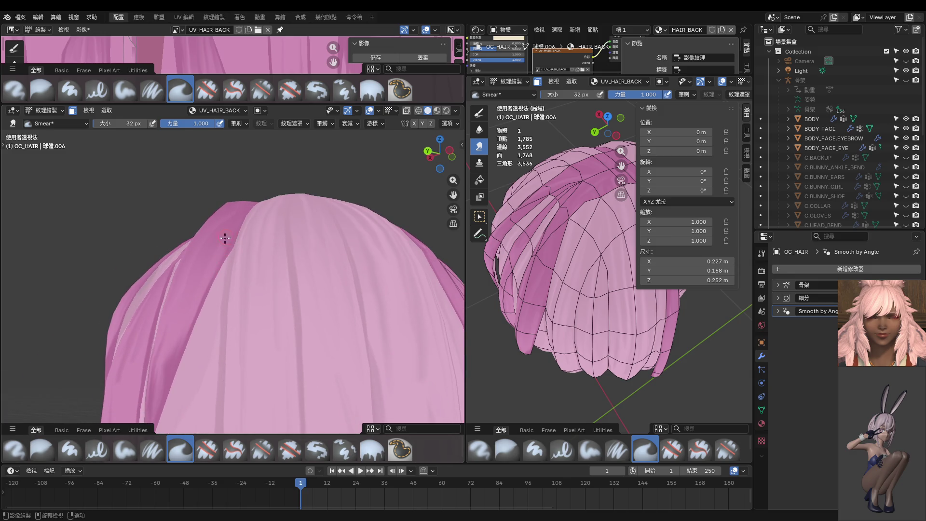
pyautogui.press('f')
pyautogui.click(219, 240)
# Smear a dark strand edge up the back of the hair and return to Back Orthographic view.
pyautogui.moveTo(200, 280); pyautogui.dragTo(206, 291, button='middle')
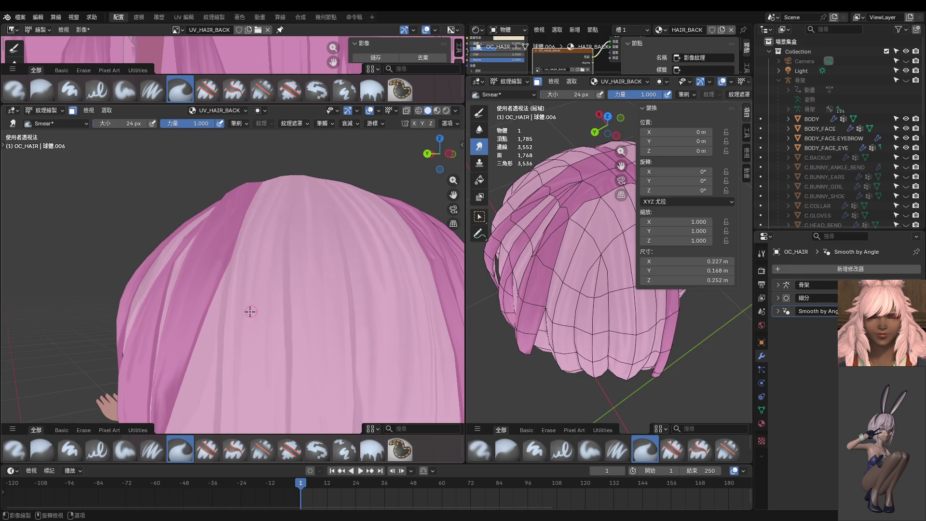
pyautogui.moveTo(251, 312)
pyautogui.mouseDown(button='middle')
pyautogui.moveTo(262, 331)
pyautogui.moveTo(270, 275)
pyautogui.moveTo(214, 296)
pyautogui.mouseUp(button='middle')
pyautogui.moveTo(214, 296); pyautogui.dragTo(222, 228)
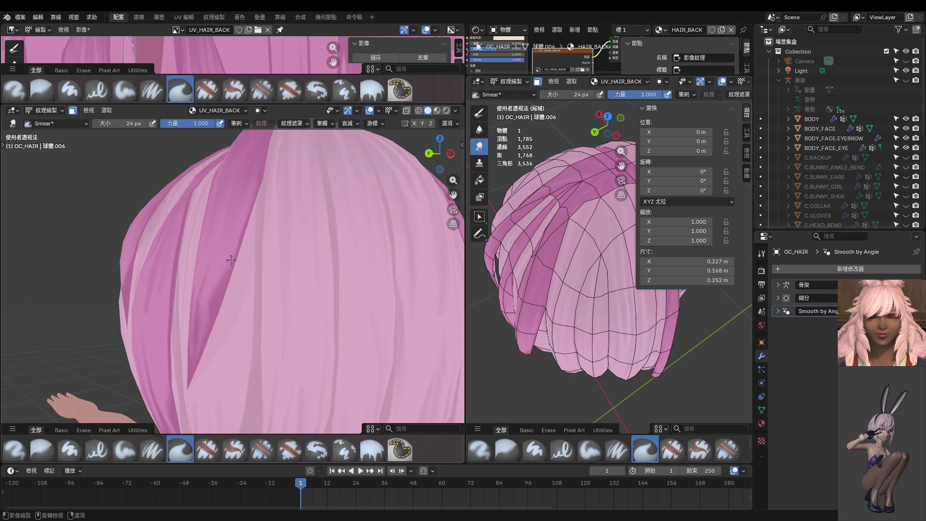
pyautogui.moveTo(223, 265); pyautogui.dragTo(217, 257, button='middle')
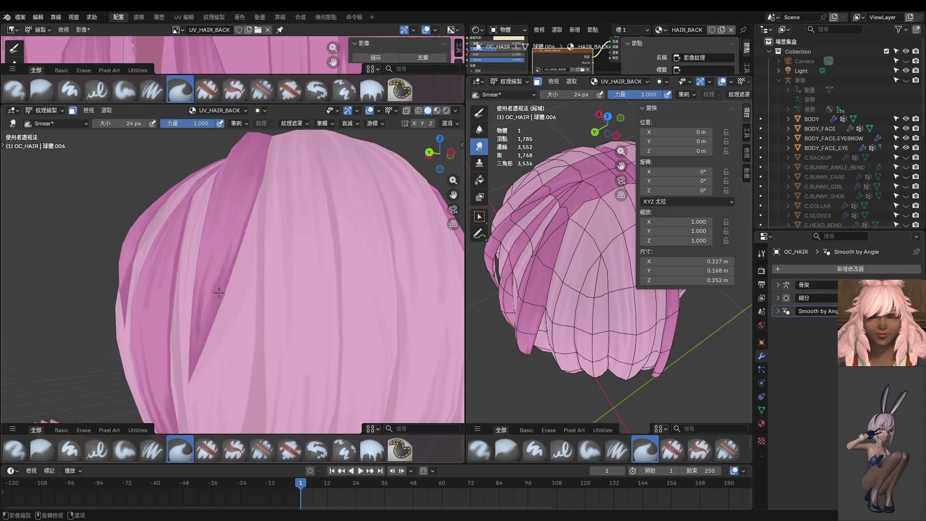
pyautogui.moveTo(212, 322); pyautogui.dragTo(256, 327, button='middle')
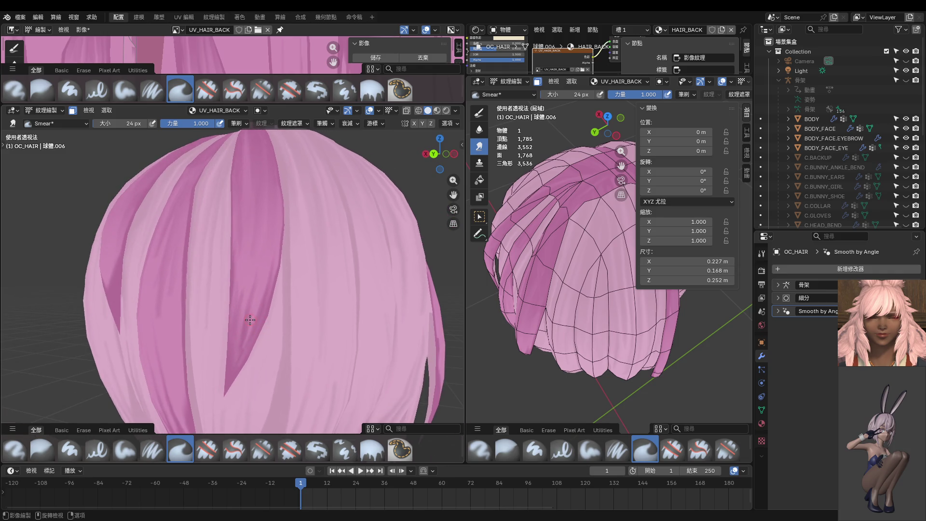
pyautogui.moveTo(263, 272)
pyautogui.mouseDown(button='middle')
pyautogui.moveTo(256, 300)
pyautogui.moveTo(283, 290)
pyautogui.mouseUp(button='middle')
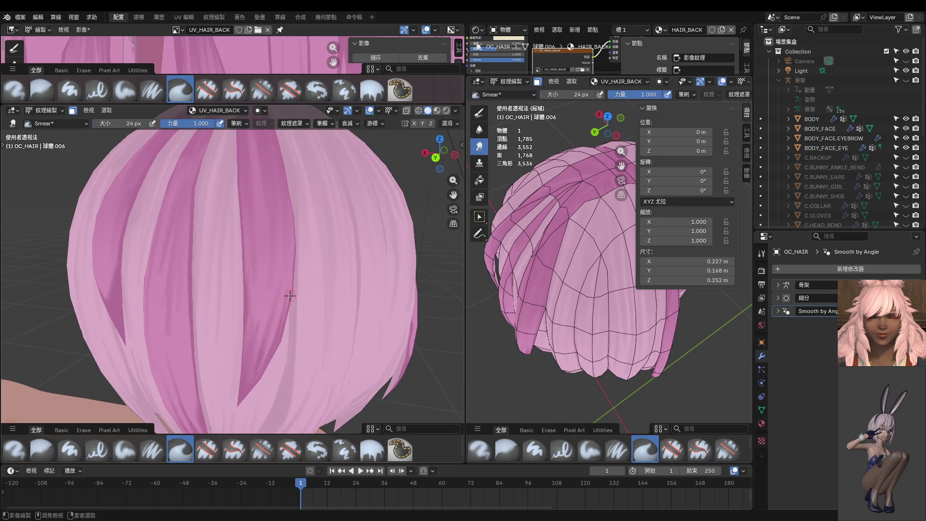
pyautogui.press('ctrl+KP_1')
# Zoom in, set the Smear brush to 34 px, and smear the dark strand edges on the back.
pyautogui.scroll(5, 290, 296)
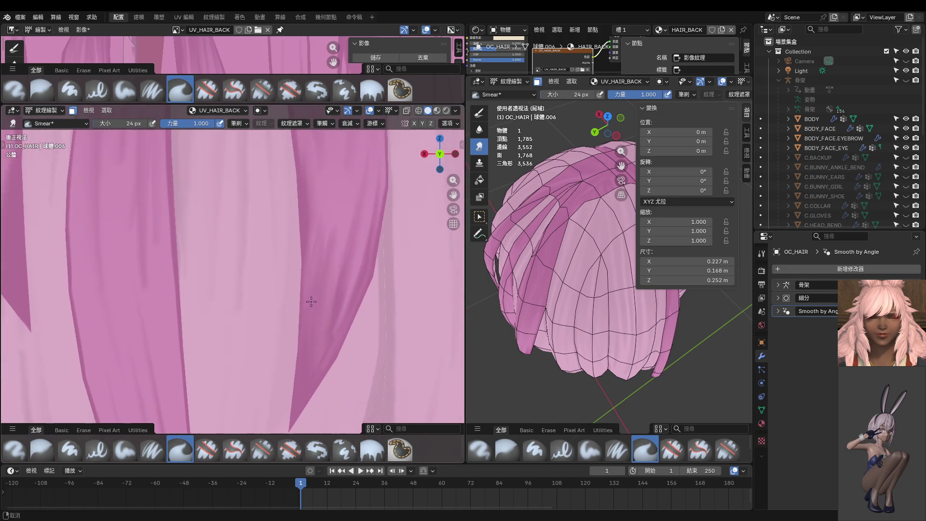
pyautogui.press('f')
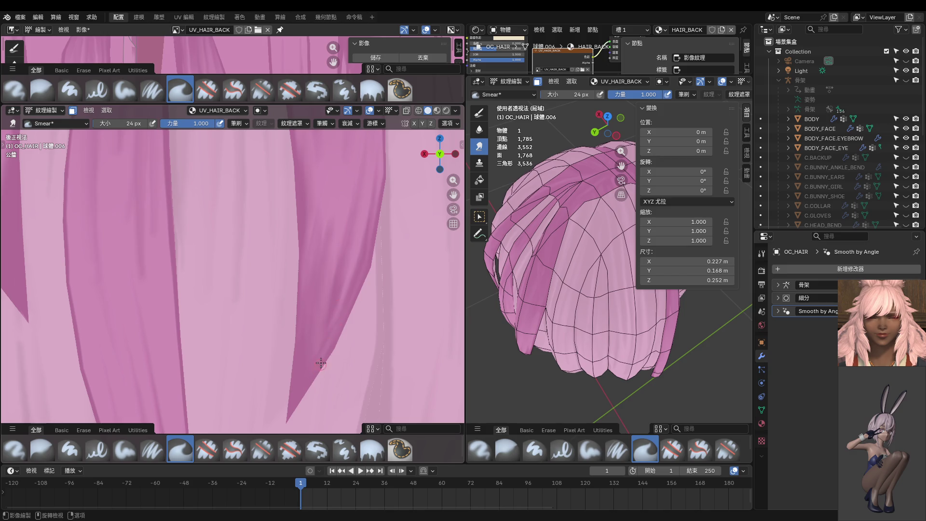
pyautogui.click(328, 336)
pyautogui.moveTo(305, 347); pyautogui.dragTo(312, 308, button='middle')
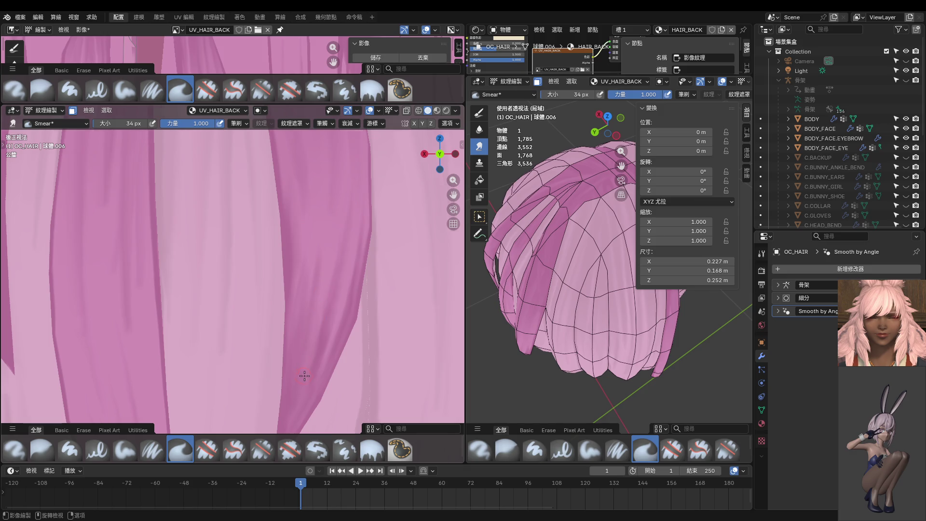
pyautogui.moveTo(304, 376)
pyautogui.mouseDown(button='middle')
pyautogui.moveTo(321, 342)
pyautogui.moveTo(308, 347)
pyautogui.mouseUp(button='middle')
pyautogui.moveTo(322, 277)
pyautogui.mouseDown(button='middle')
pyautogui.moveTo(313, 337)
pyautogui.moveTo(264, 267)
pyautogui.mouseUp(button='middle')
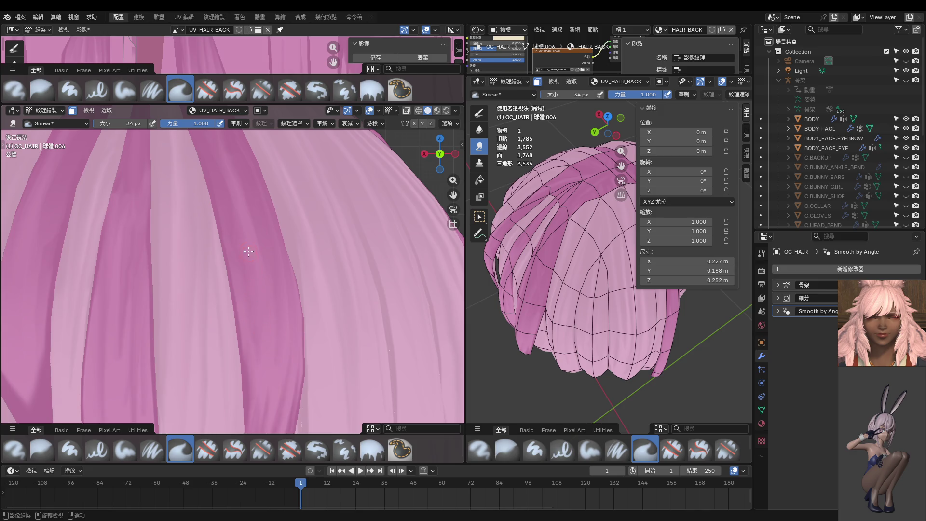
# Shrink the brush to 32 px, inspect the hair dome, and return to Back Orthographic view.
pyautogui.scroll(-5, 256, 265)
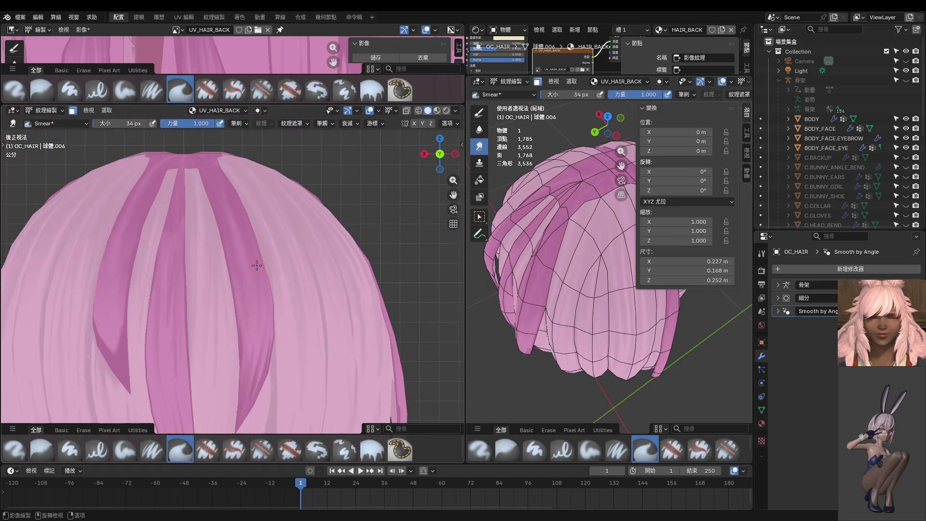
pyautogui.moveTo(250, 261)
pyautogui.mouseDown(button='middle')
pyautogui.moveTo(288, 316)
pyautogui.moveTo(242, 306)
pyautogui.mouseUp(button='middle')
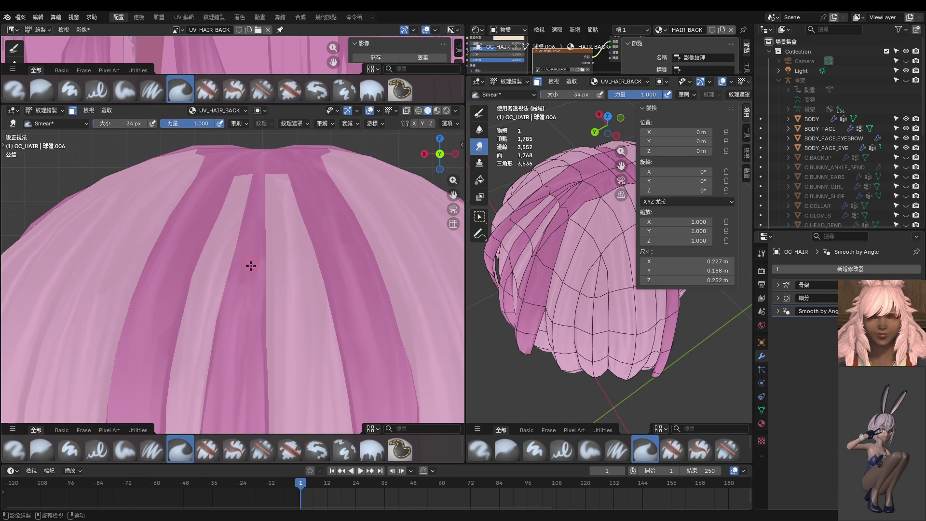
pyautogui.scroll(3, 259, 204)
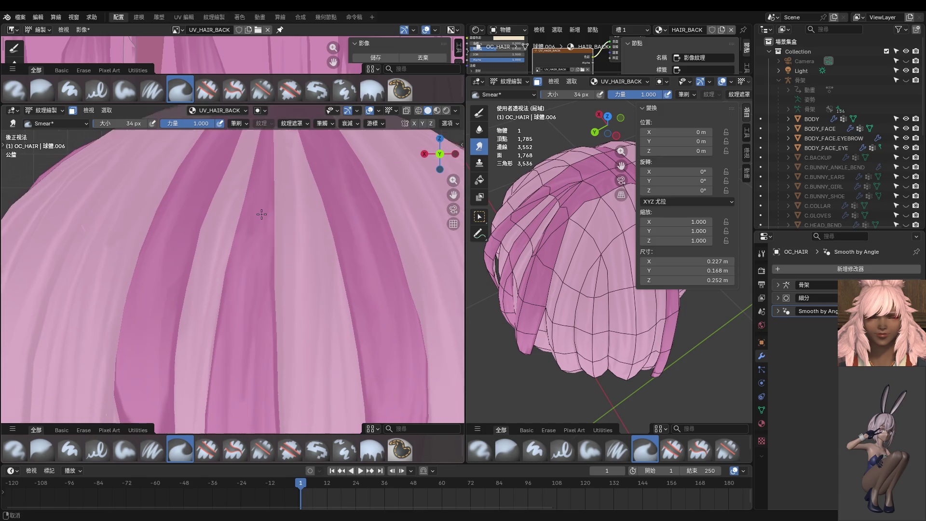
pyautogui.press('[')
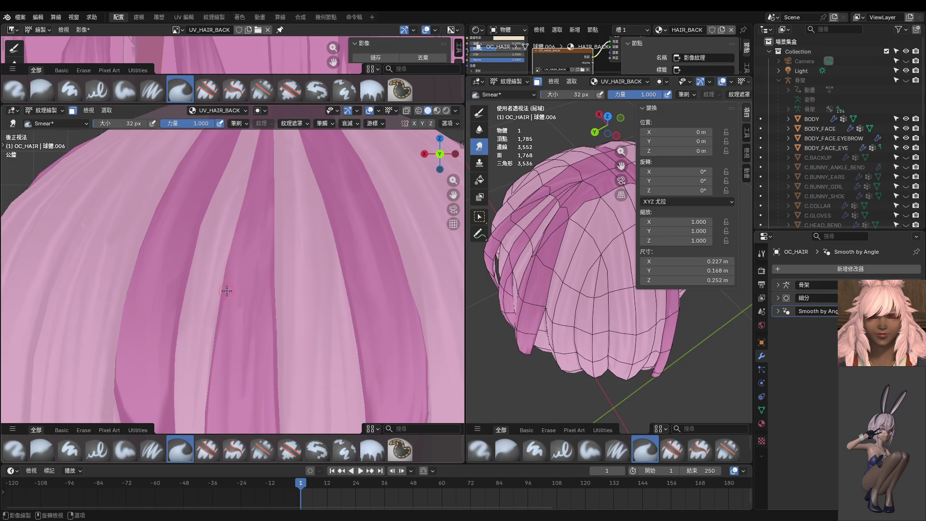
pyautogui.moveTo(227, 291)
pyautogui.mouseDown(button='middle')
pyautogui.moveTo(269, 306)
pyautogui.moveTo(249, 271)
pyautogui.mouseUp(button='middle')
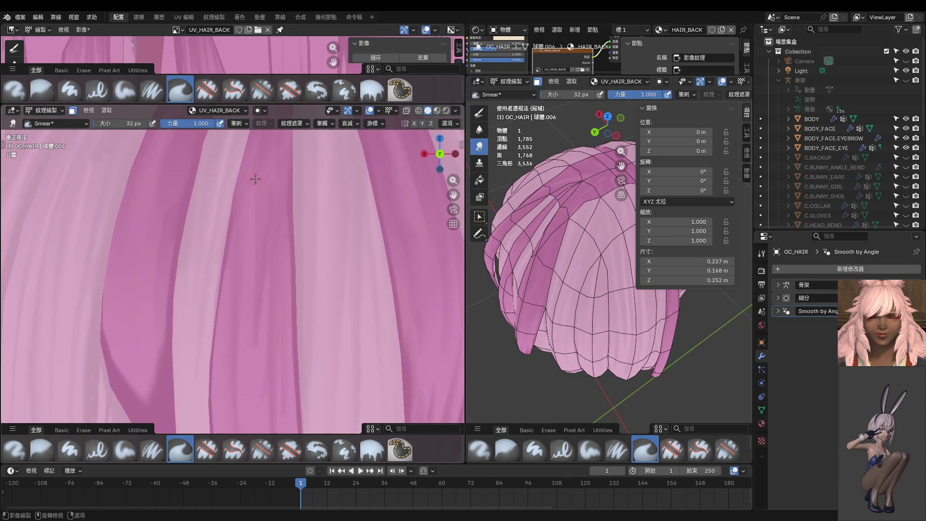
pyautogui.moveTo(255, 179)
pyautogui.keyDown('shift'); pyautogui.mouseDown(button='middle')
pyautogui.moveTo(266, 190)
pyautogui.moveTo(269, 243)
pyautogui.mouseUp(button='middle'); pyautogui.keyUp('shift')
pyautogui.press('ctrl+KP_1')
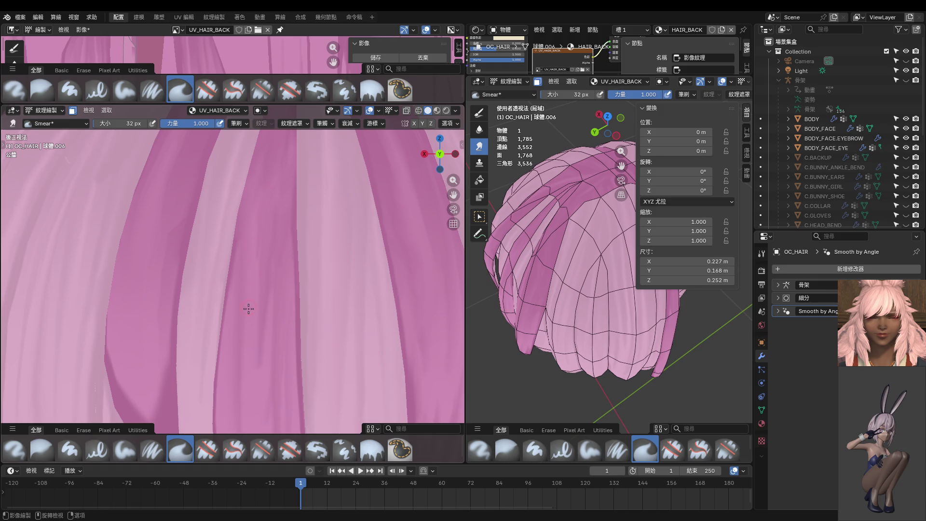
# Resize the Smear brush to 70 px and orbit out of the back view into perspective.
pyautogui.moveTo(265, 175); pyautogui.dragTo(266, 215, button='middle')
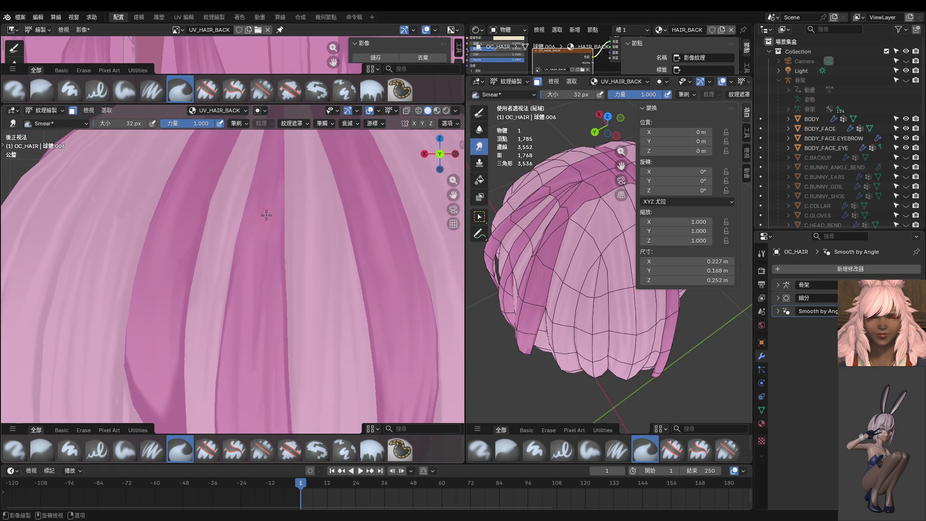
pyautogui.scroll(-5, 275, 208)
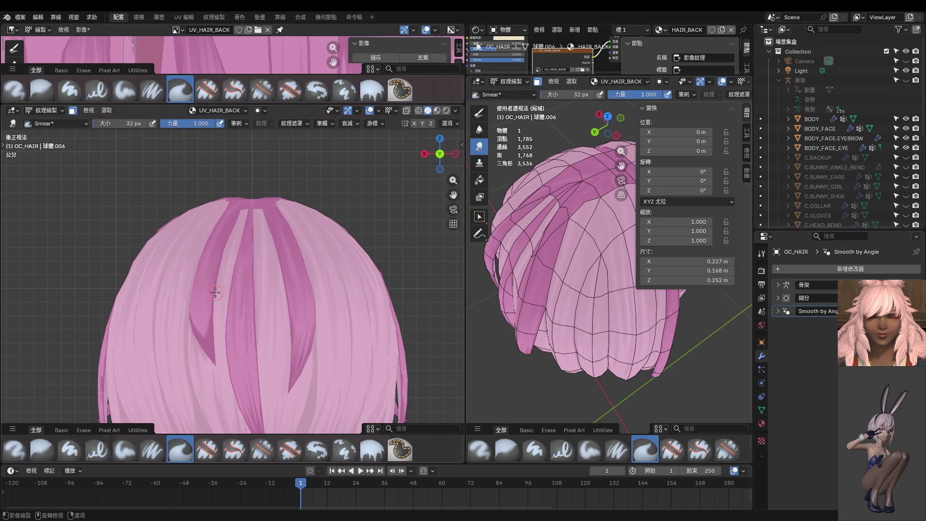
pyautogui.scroll(3, 225, 275)
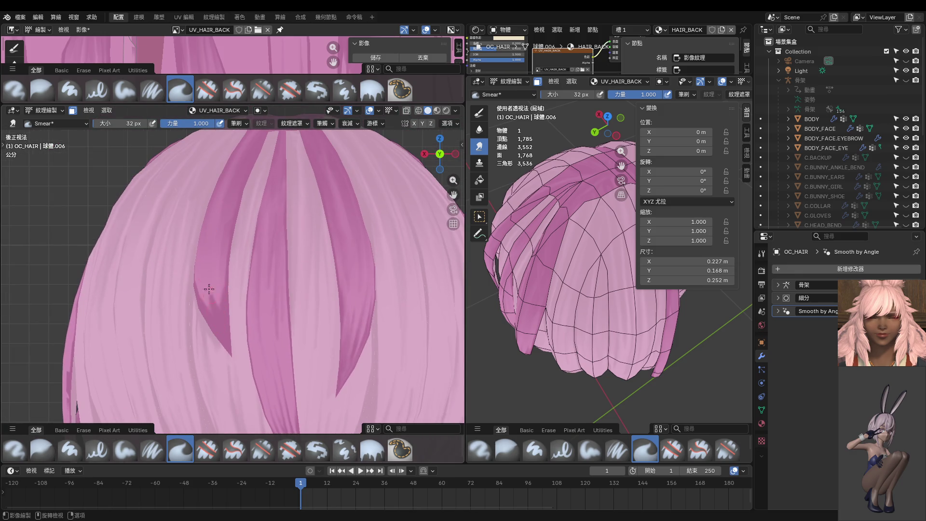
pyautogui.press('f')
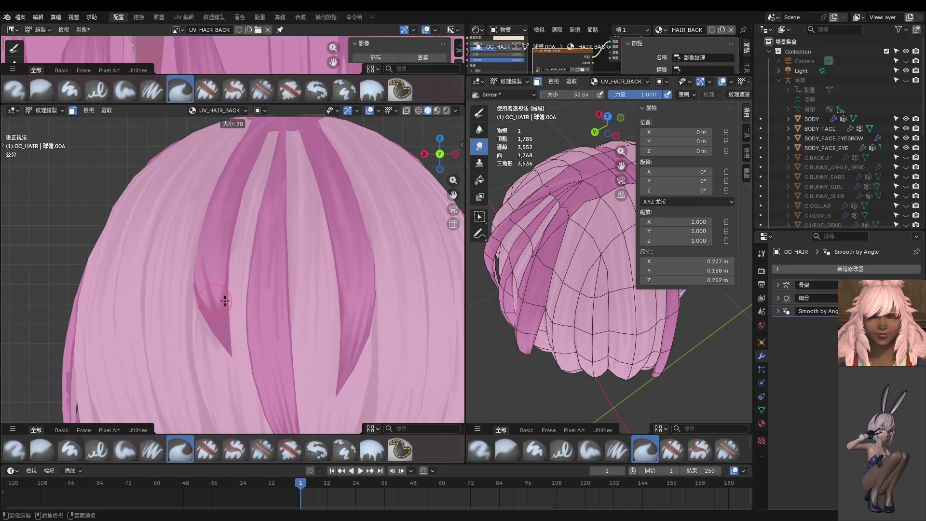
pyautogui.click(225, 299)
pyautogui.moveTo(210, 289)
pyautogui.mouseDown(button='middle')
pyautogui.moveTo(217, 274)
pyautogui.moveTo(272, 277)
pyautogui.mouseUp(button='middle')
# Set the Smear brush to 30 px and smear the edge of the dark strand.
pyautogui.press('f')
pyautogui.click(251, 269)
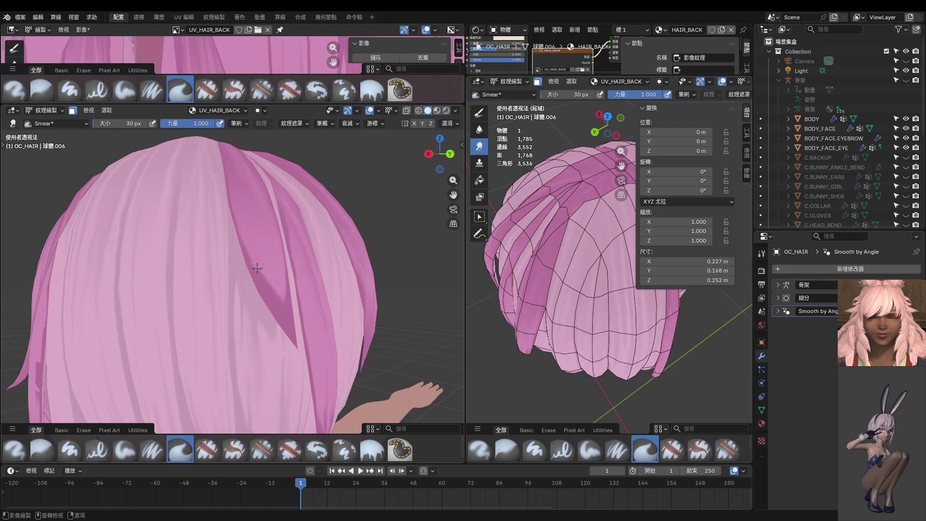
pyautogui.moveTo(256, 266); pyautogui.dragTo(277, 303)
# Orbit around the back of the hair and resize the brush from 14 px to 26 px.
pyautogui.moveTo(292, 325); pyautogui.dragTo(259, 324, button='middle')
pyautogui.moveTo(230, 201); pyautogui.dragTo(250, 290, button='middle')
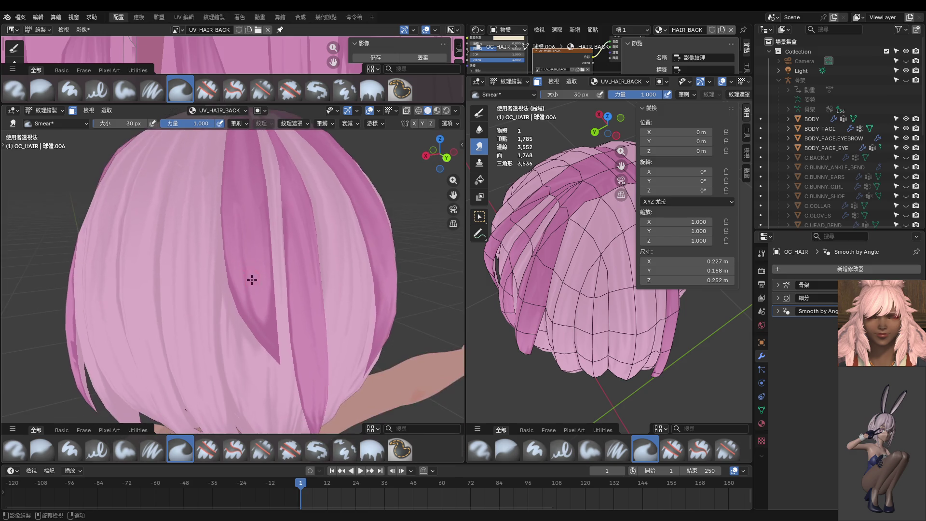
pyautogui.moveTo(238, 247)
pyautogui.mouseDown(button='middle')
pyautogui.moveTo(247, 246)
pyautogui.moveTo(224, 294)
pyautogui.mouseUp(button='middle')
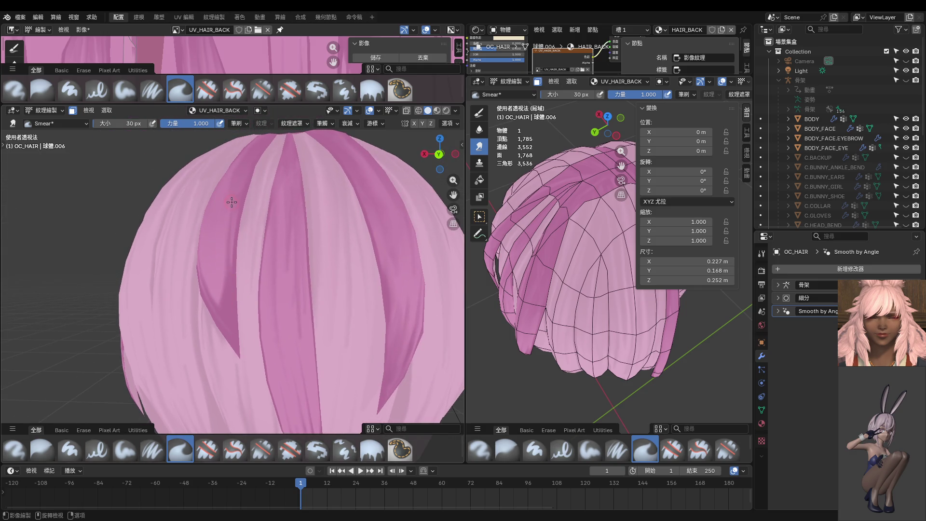
pyautogui.moveTo(231, 203)
pyautogui.mouseDown(button='middle')
pyautogui.moveTo(229, 246)
pyautogui.moveTo(242, 212)
pyautogui.mouseUp(button='middle')
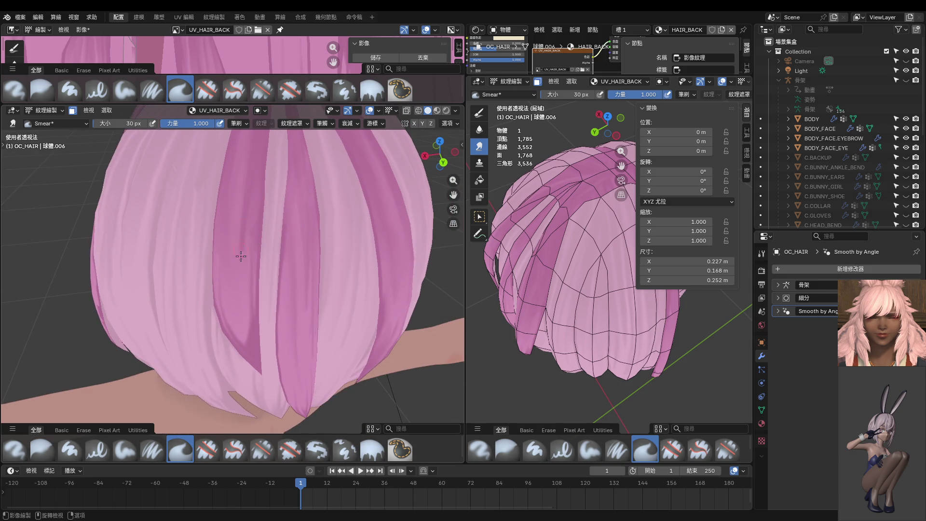
pyautogui.moveTo(248, 263)
pyautogui.mouseDown(button='middle')
pyautogui.moveTo(250, 209)
pyautogui.moveTo(241, 232)
pyautogui.moveTo(239, 241)
pyautogui.moveTo(257, 206)
pyautogui.mouseUp(button='middle')
pyautogui.scroll(2, 244, 254)
pyautogui.scroll(-1, 257, 206)
pyautogui.press('[')
pyautogui.press('[')
pyautogui.press('[')
pyautogui.scroll(-2, 250, 204)
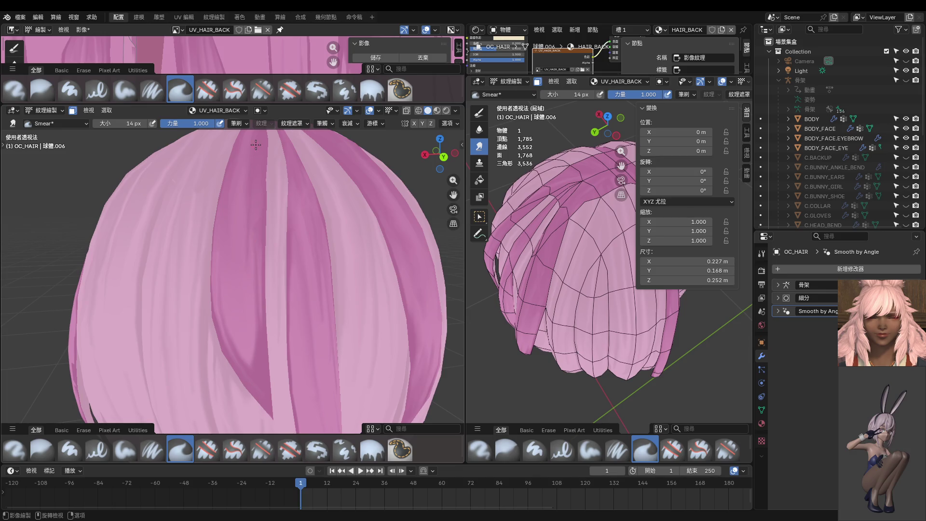
pyautogui.moveTo(244, 251); pyautogui.dragTo(249, 242, button='middle')
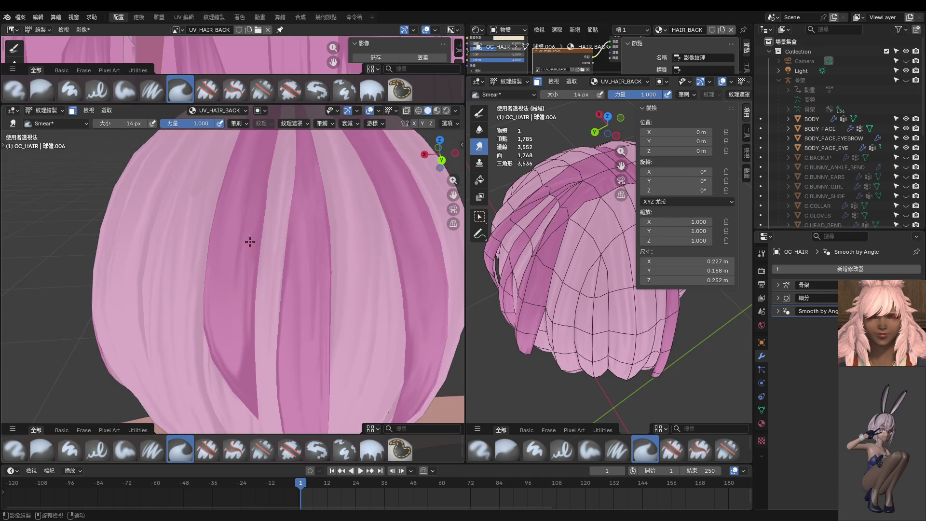
pyautogui.press(']')
pyautogui.press(']')
pyautogui.press(']')
pyautogui.keyDown('shift'); pyautogui.moveTo(268, 146); pyautogui.dragTo(248, 244, button='middle'); pyautogui.keyUp('shift')
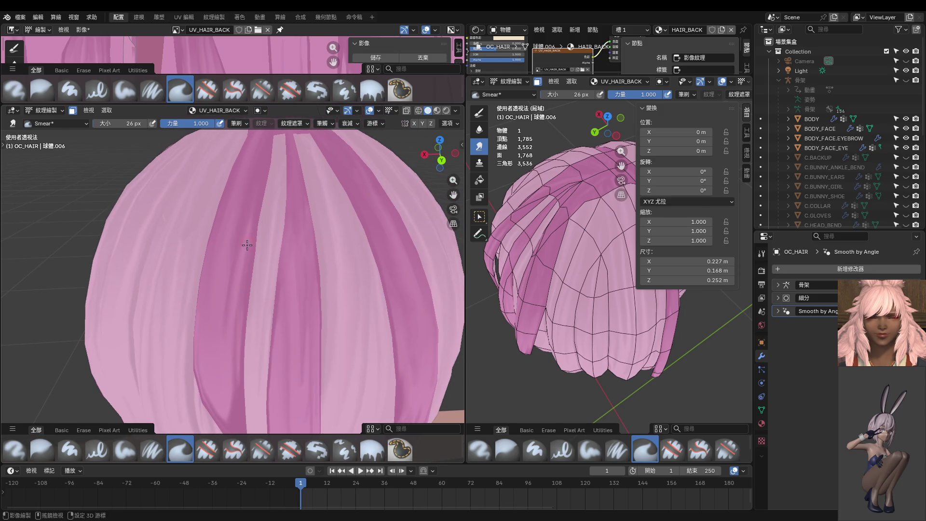
pyautogui.scroll(2, 248, 244)
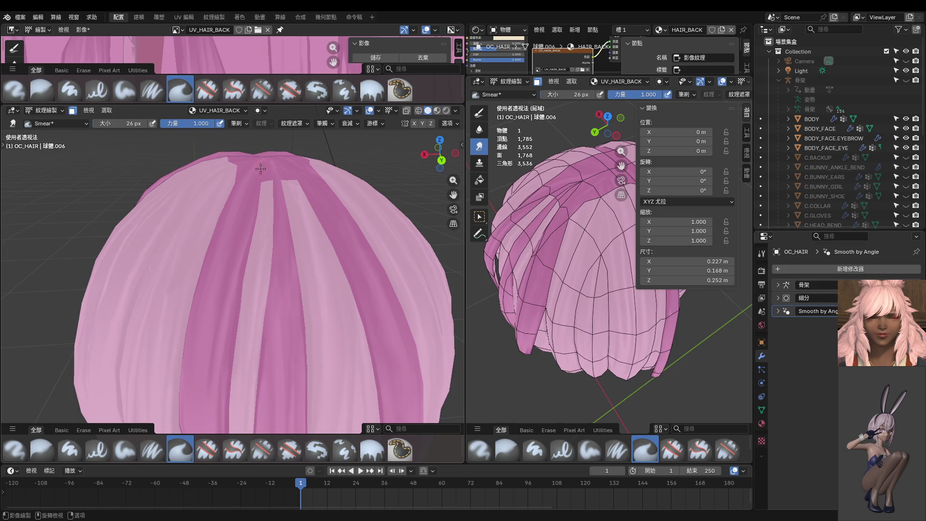
# Orbit around the back of the hair to line up the dark strand.
pyautogui.moveTo(261, 169)
pyautogui.mouseDown(button='middle')
pyautogui.moveTo(265, 213)
pyautogui.moveTo(256, 182)
pyautogui.mouseUp(button='middle')
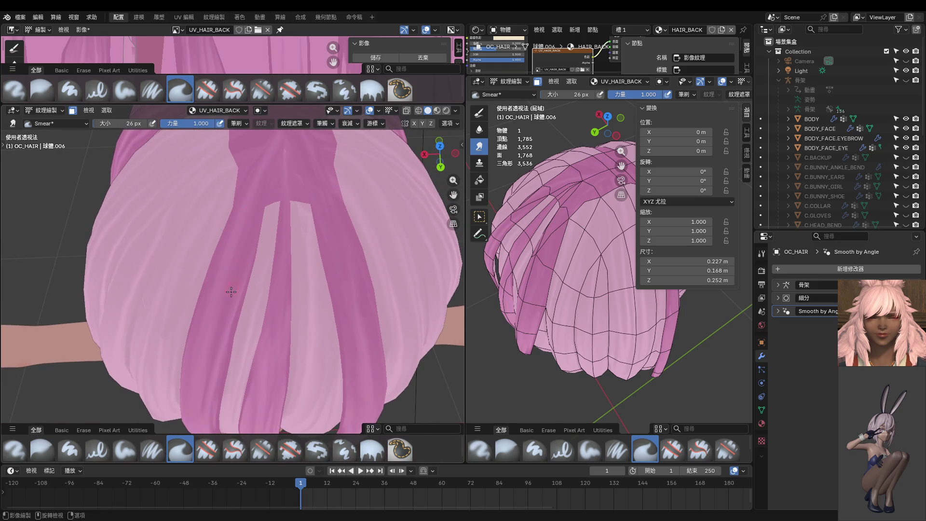
pyautogui.moveTo(231, 292); pyautogui.dragTo(261, 262, button='middle')
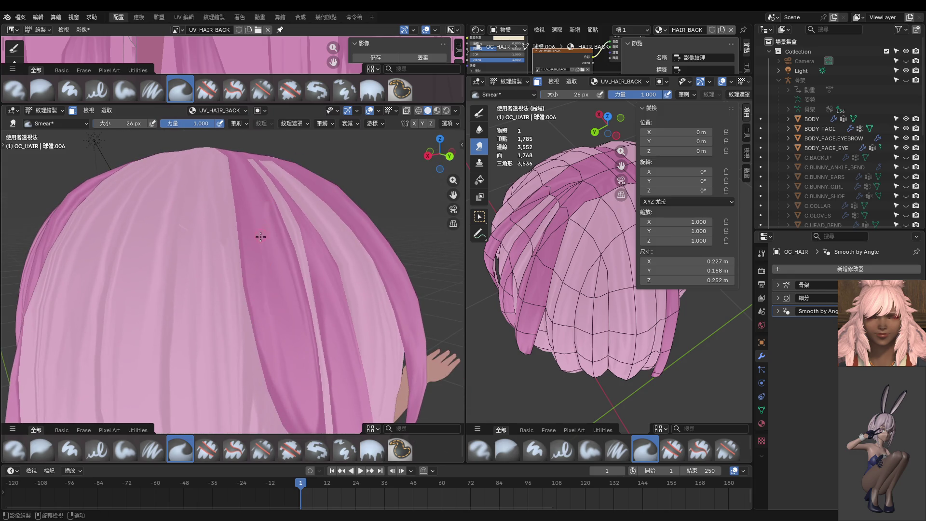
pyautogui.moveTo(257, 204); pyautogui.dragTo(254, 274, button='middle')
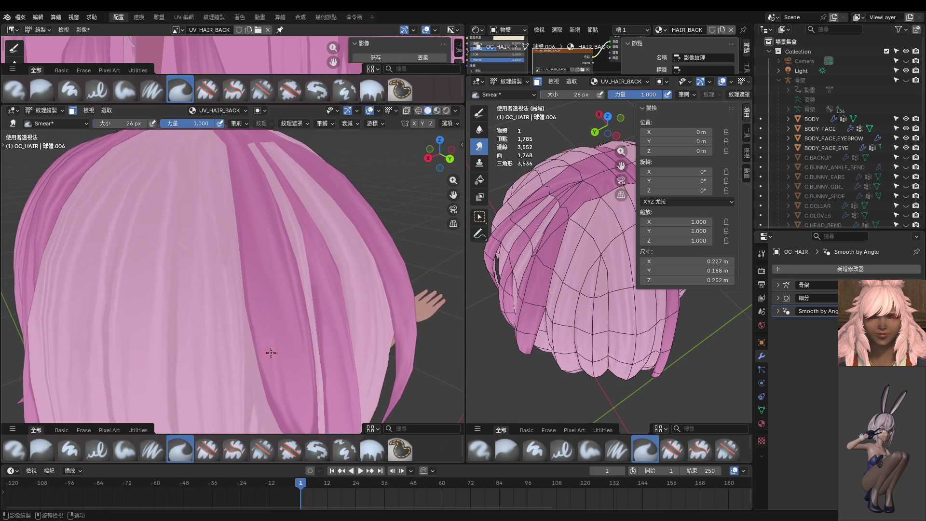
pyautogui.moveTo(245, 211)
pyautogui.mouseDown(button='middle')
pyautogui.moveTo(254, 279)
pyautogui.moveTo(262, 232)
pyautogui.mouseUp(button='middle')
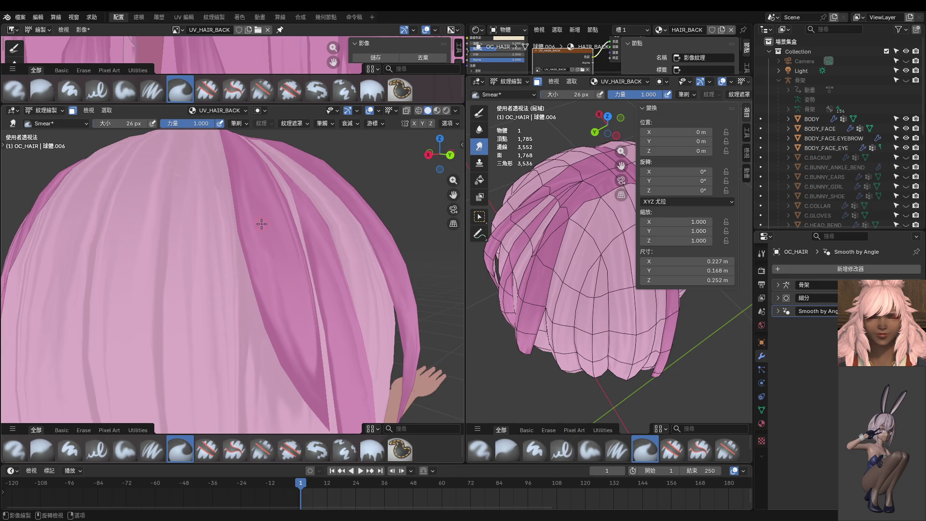
pyautogui.moveTo(239, 139); pyautogui.dragTo(254, 283, button='middle')
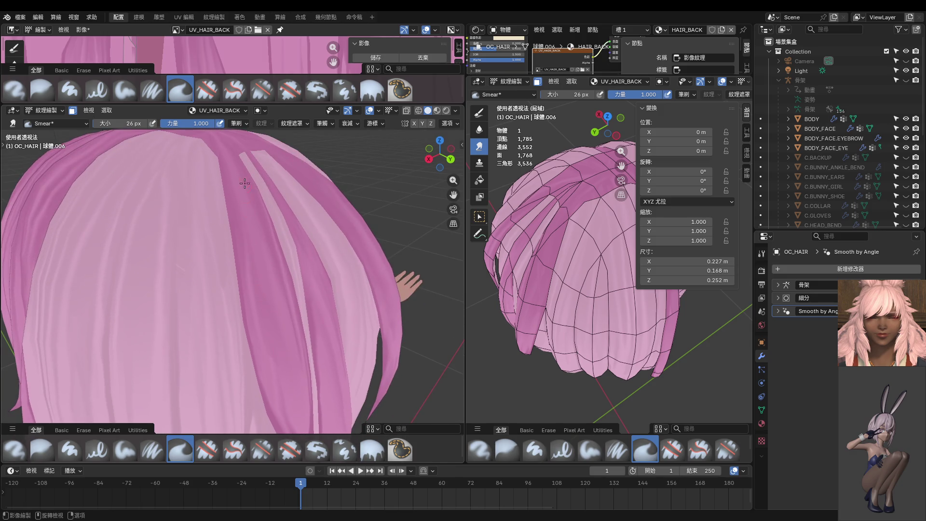
pyautogui.moveTo(244, 188)
pyautogui.mouseDown(button='middle')
pyautogui.moveTo(255, 270)
pyautogui.moveTo(231, 181)
pyautogui.mouseUp(button='middle')
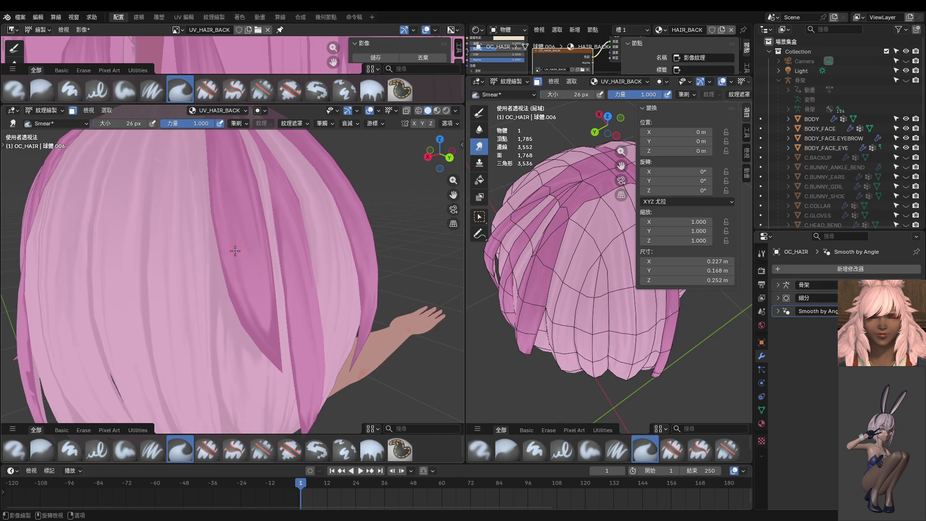
pyautogui.moveTo(246, 259); pyautogui.dragTo(223, 251, button='middle')
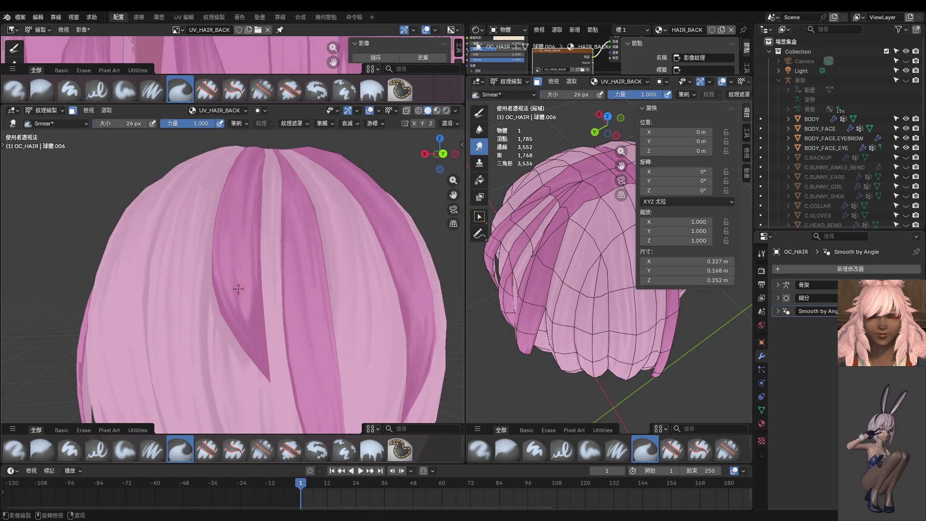
pyautogui.moveTo(226, 211); pyautogui.dragTo(248, 281, button='middle')
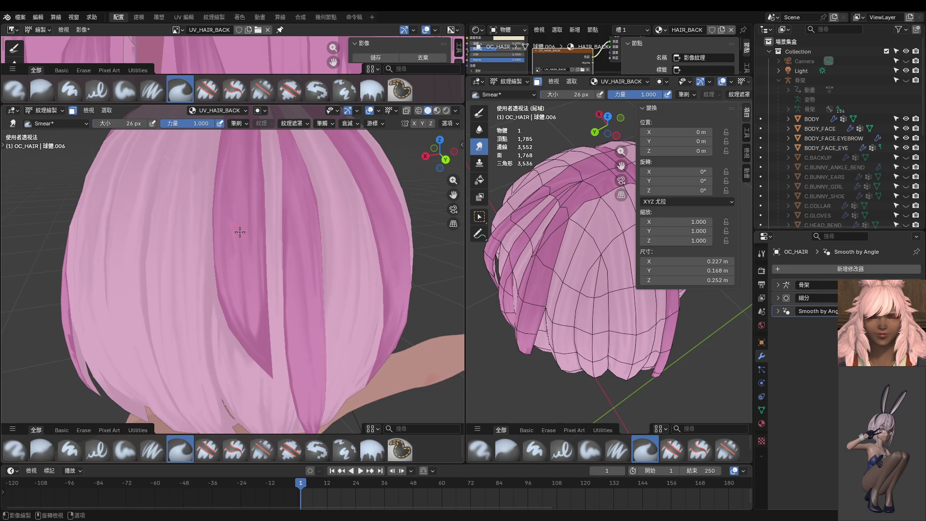
pyautogui.moveTo(234, 193)
pyautogui.mouseDown(button='middle')
pyautogui.moveTo(226, 217)
pyautogui.moveTo(235, 242)
pyautogui.mouseUp(button='middle')
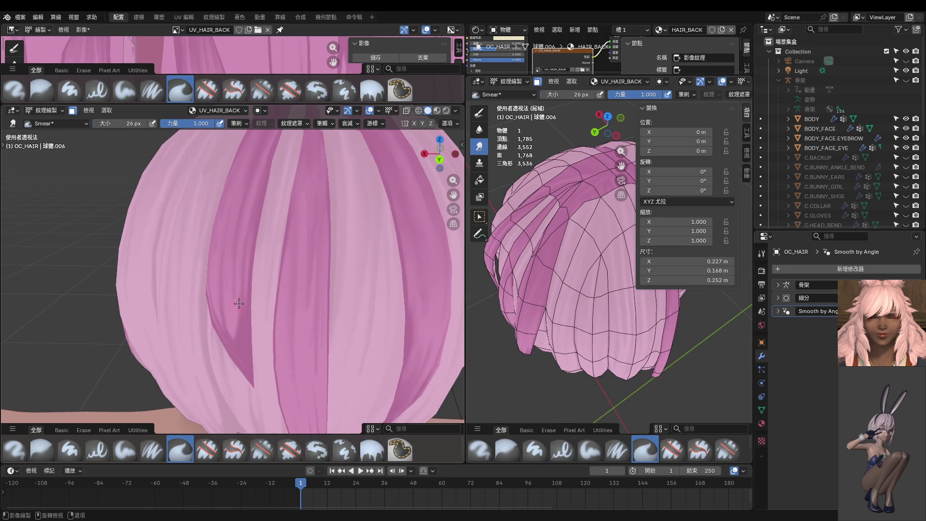
pyautogui.moveTo(236, 302); pyautogui.dragTo(250, 333, button='middle')
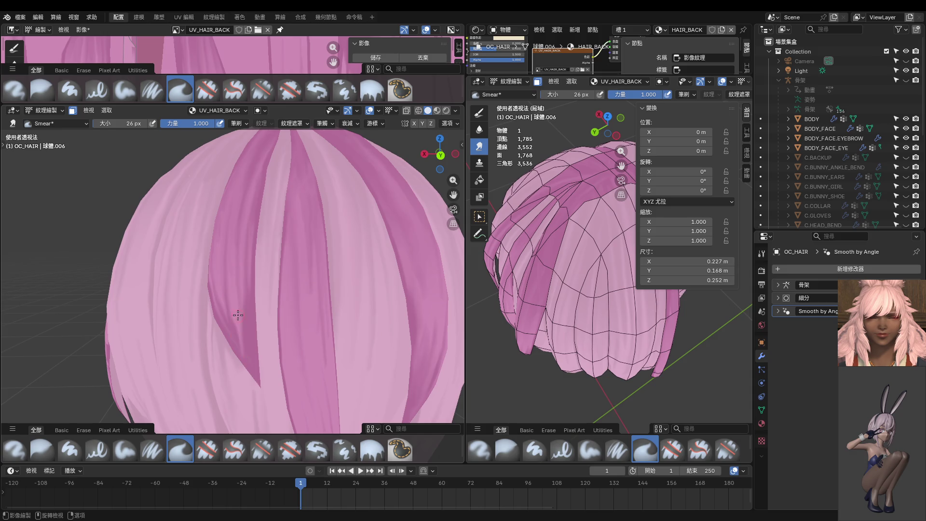
pyautogui.moveTo(249, 373); pyautogui.dragTo(283, 345, button='middle')
# Smear the dark strand downward into a narrower, tapered point.
pyautogui.moveTo(243, 285); pyautogui.dragTo(270, 365)
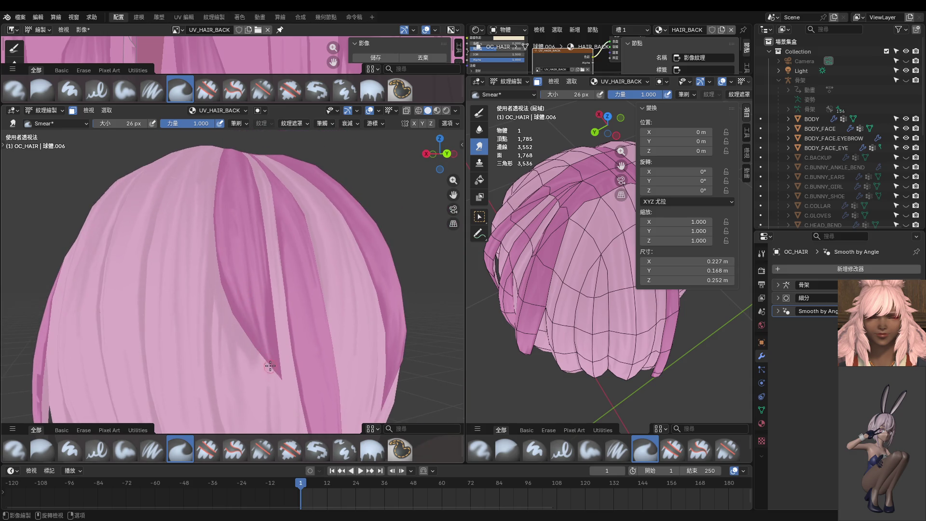
pyautogui.moveTo(264, 315); pyautogui.dragTo(236, 309, button='middle')
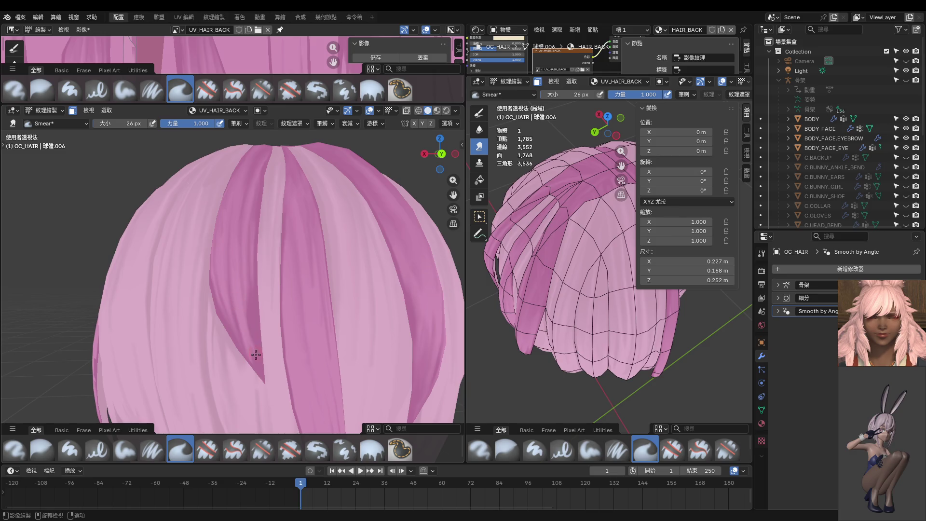
pyautogui.moveTo(244, 283); pyautogui.dragTo(264, 351)
pyautogui.moveTo(263, 351); pyautogui.dragTo(234, 318, button='middle')
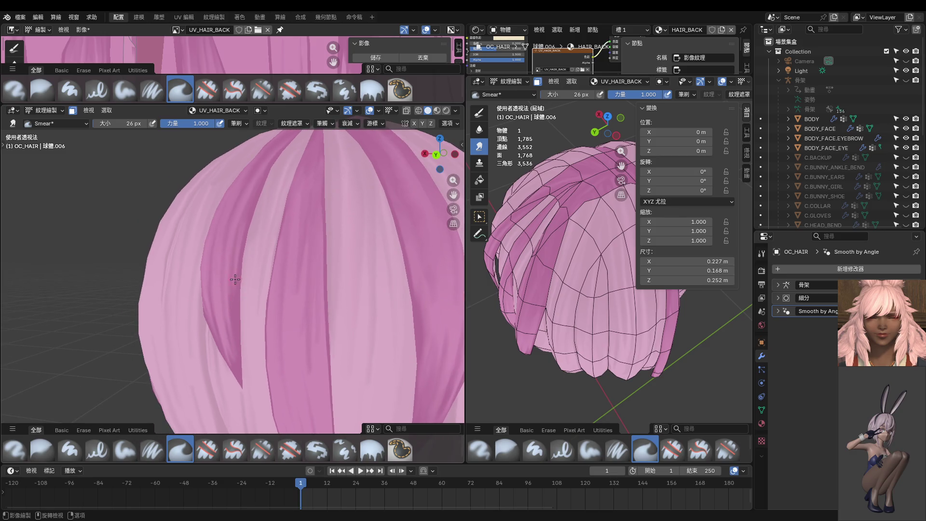
pyautogui.moveTo(234, 280); pyautogui.dragTo(238, 372)
pyautogui.moveTo(238, 372); pyautogui.dragTo(265, 355, button='middle')
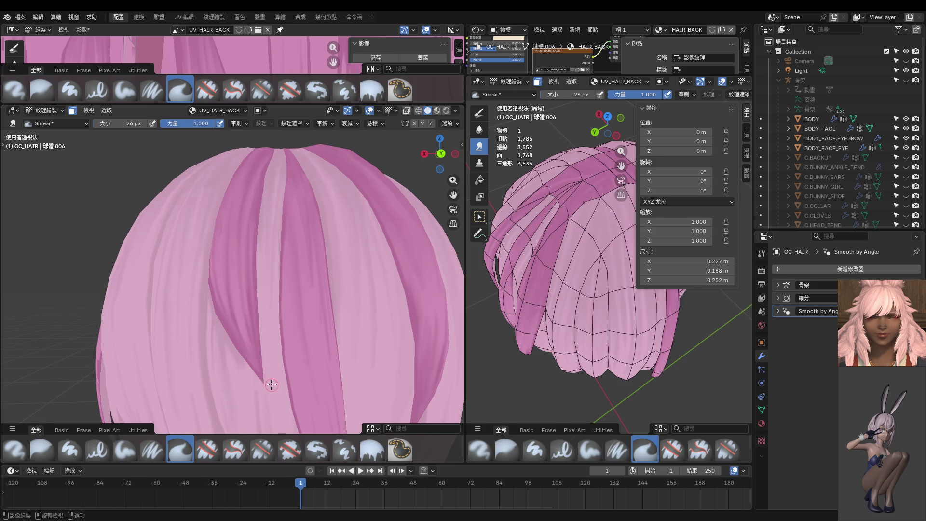
# Switch to the straight-on back view (Ctrl+Numpad 1) and return to Object Mode.
pyautogui.press('ctrl+KP_1')
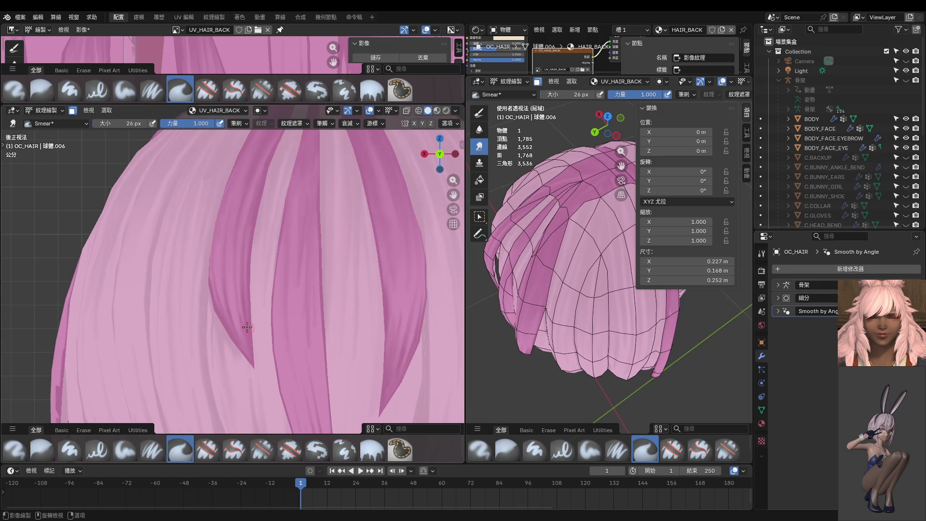
pyautogui.scroll(-5, 249, 333)
pyautogui.hotkey('ctrl', 'Tab')
pyautogui.click(304, 304)
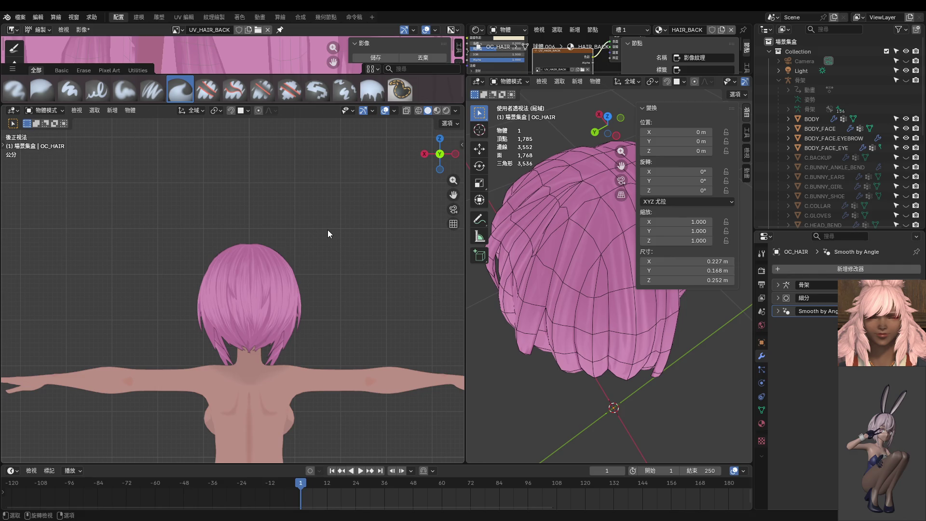
pyautogui.scroll(6, 288, 242)
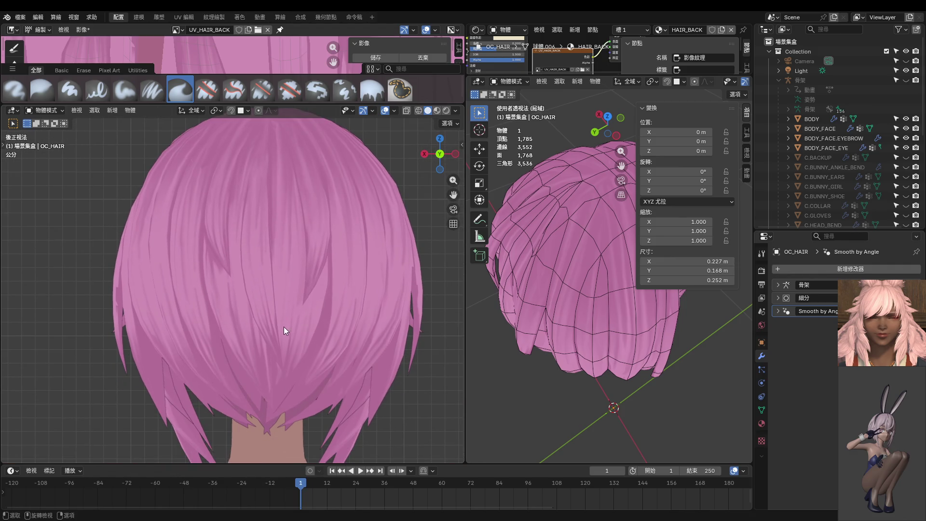
pyautogui.press('Tab')
pyautogui.hotkey('ctrl', 'Tab')
pyautogui.click(306, 296)
pyautogui.keyDown('shift'); pyautogui.scroll(-3, 305, 295); pyautogui.keyUp('shift')
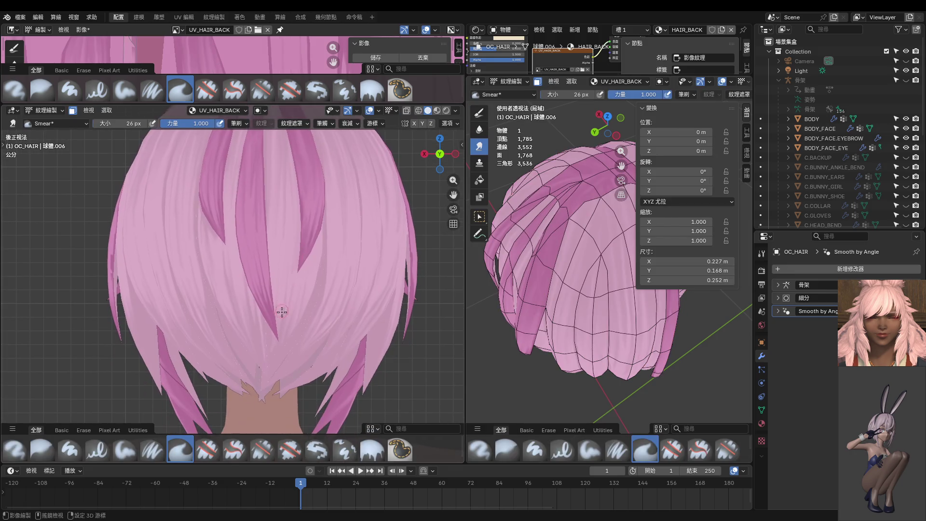
pyautogui.click(70, 89)
pyautogui.scroll(3, 253, 314)
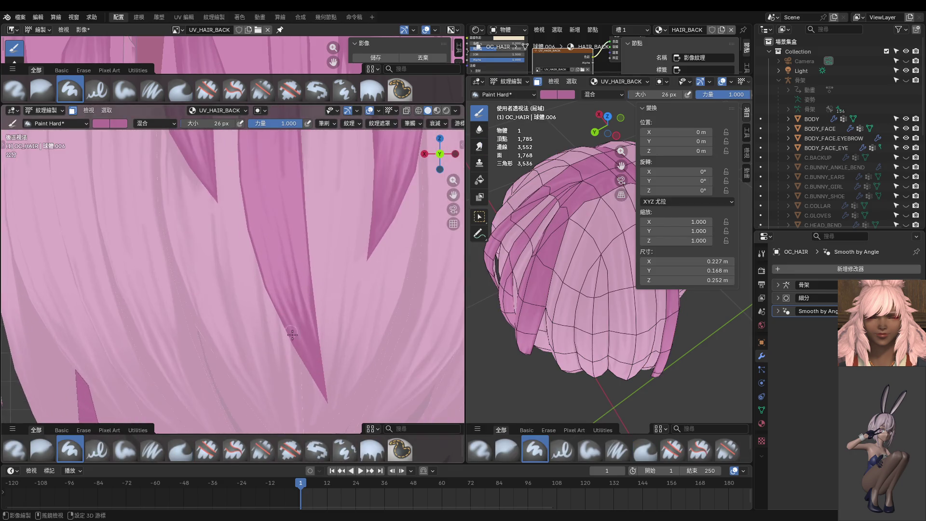
pyautogui.scroll(2, 253, 337)
pyautogui.press('f')
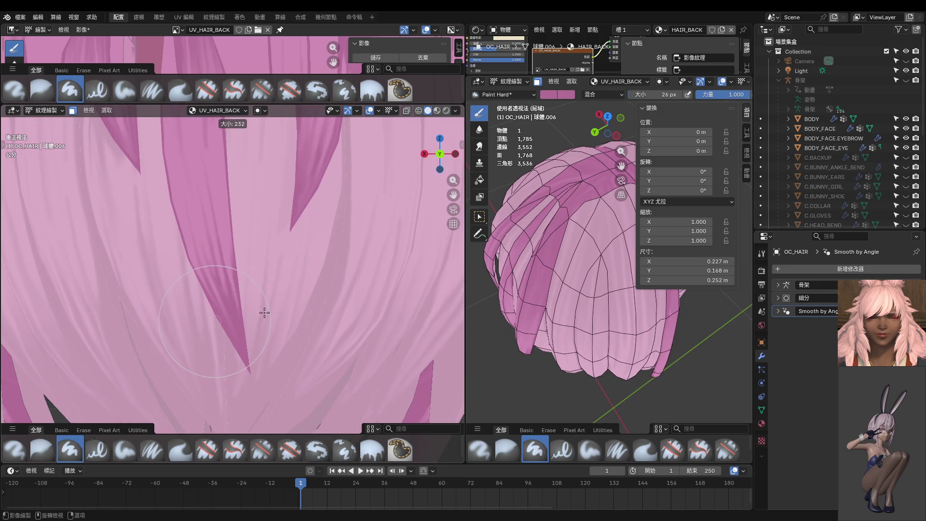
pyautogui.click(275, 324)
pyautogui.scroll(-2, 251, 277)
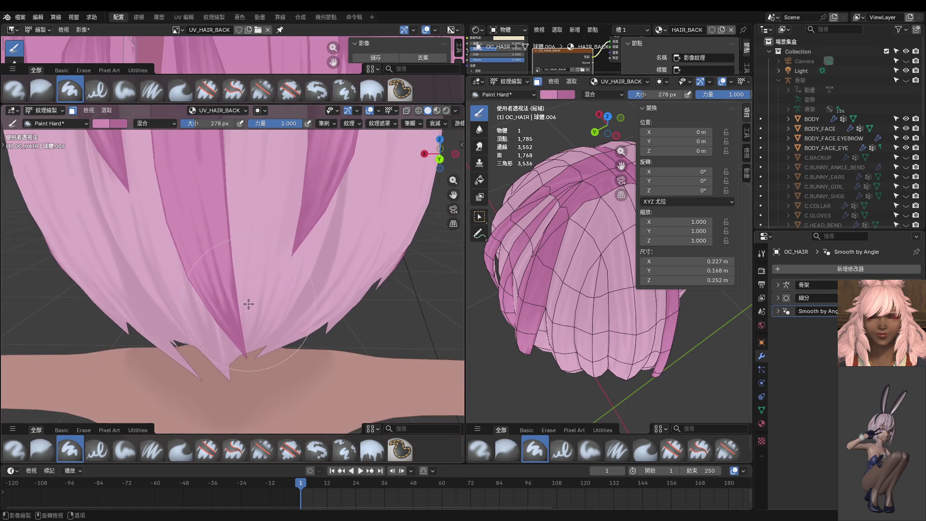
pyautogui.scroll(1, 253, 275)
pyautogui.scroll(-2, 253, 275)
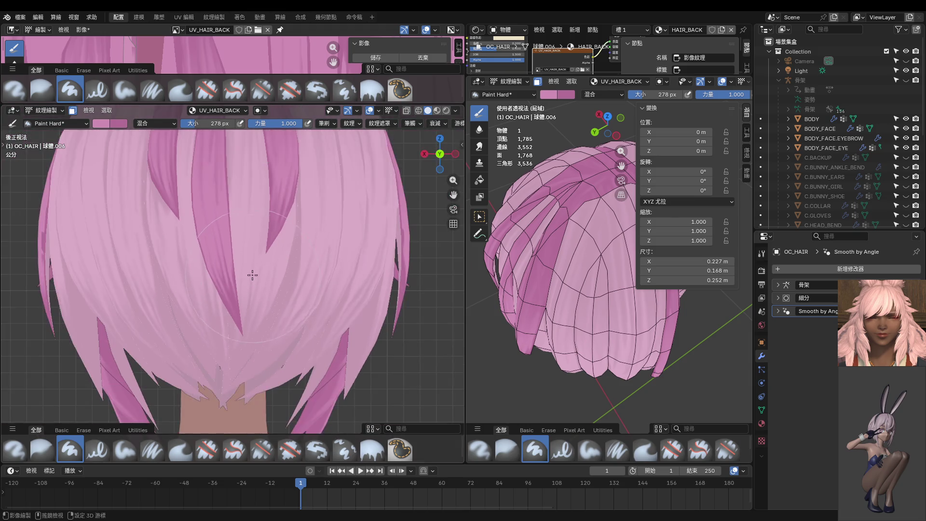
pyautogui.press('f')
pyautogui.click(267, 262)
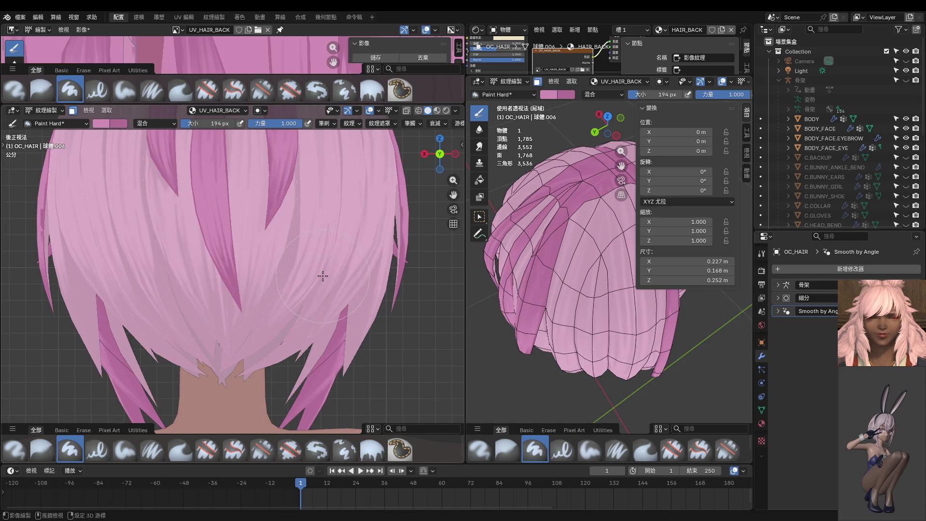
pyautogui.hotkey('shift', 'f')
pyautogui.click(271, 289)
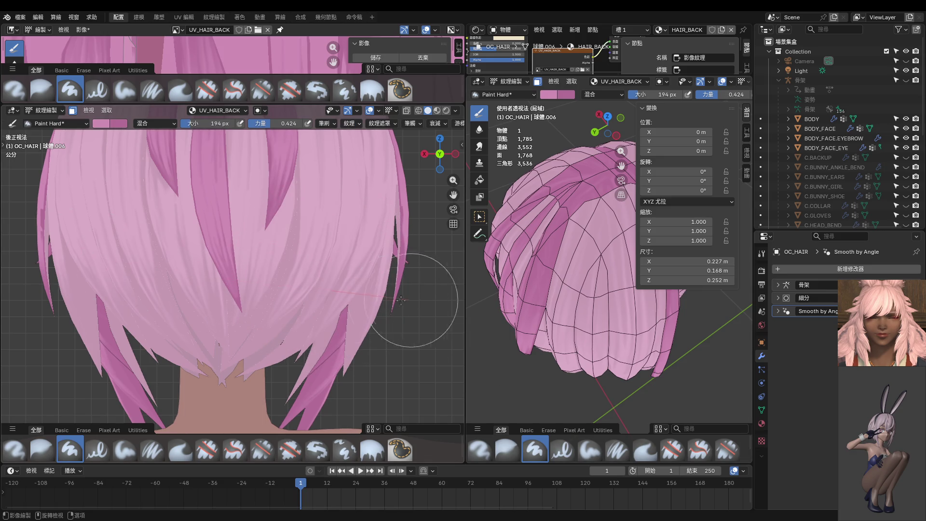
pyautogui.moveTo(394, 330); pyautogui.dragTo(310, 317)
pyautogui.scroll(-4, 311, 317)
pyautogui.hotkey('ctrl', 'Tab')
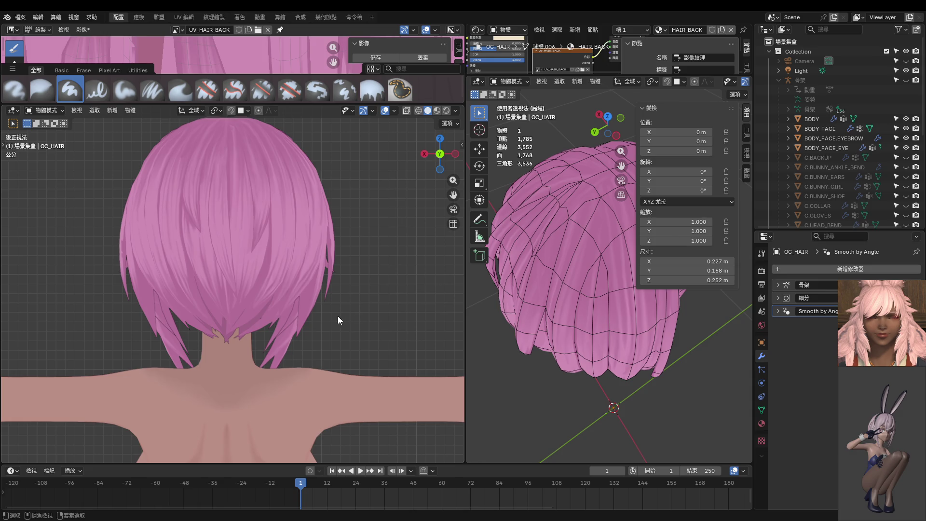
pyautogui.hotkey('ctrl', 'Tab')
pyautogui.press('9')
pyautogui.scroll(4, 258, 301)
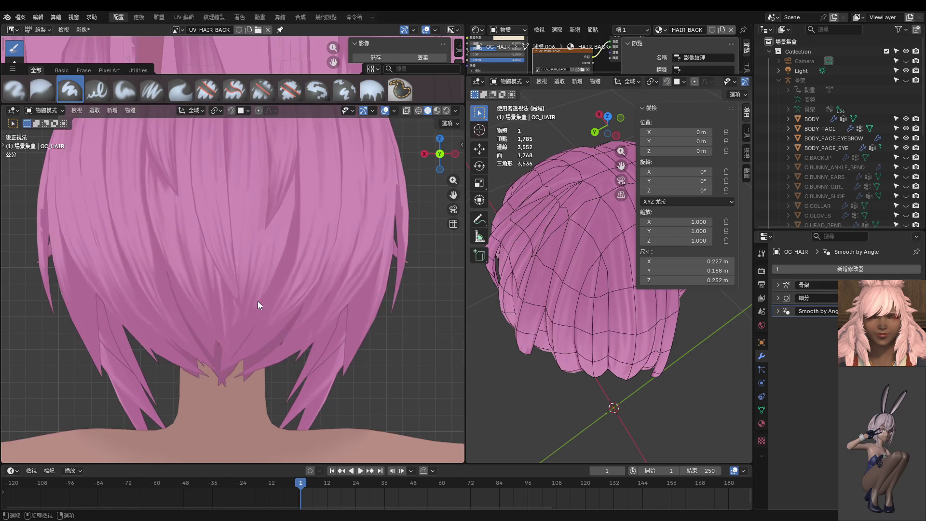
pyautogui.moveTo(248, 299)
pyautogui.mouseDown(button='middle')
pyautogui.moveTo(276, 239)
pyautogui.moveTo(318, 266)
pyautogui.mouseUp(button='middle')
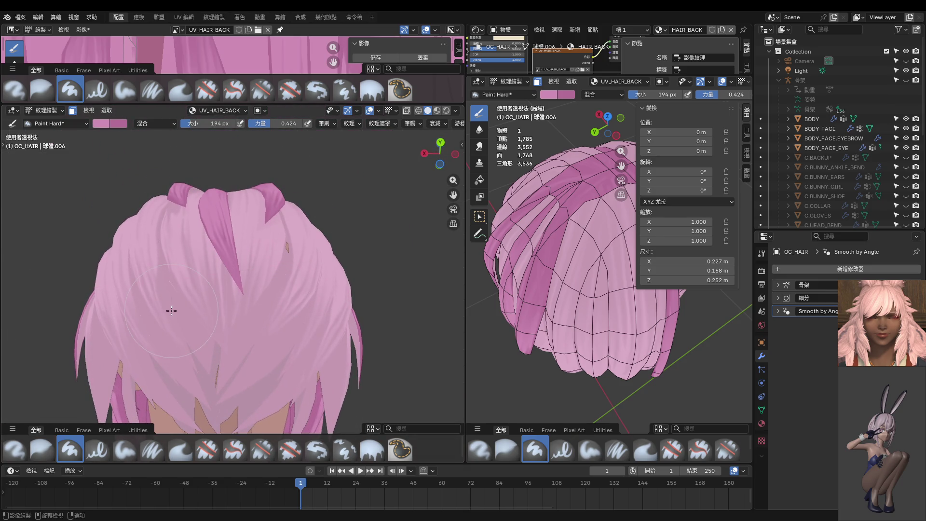
pyautogui.press('ctrl+KP_1')
pyautogui.hotkey('ctrl', 'Tab')
pyautogui.click(103, 305)
pyautogui.scroll(2, 48, 294)
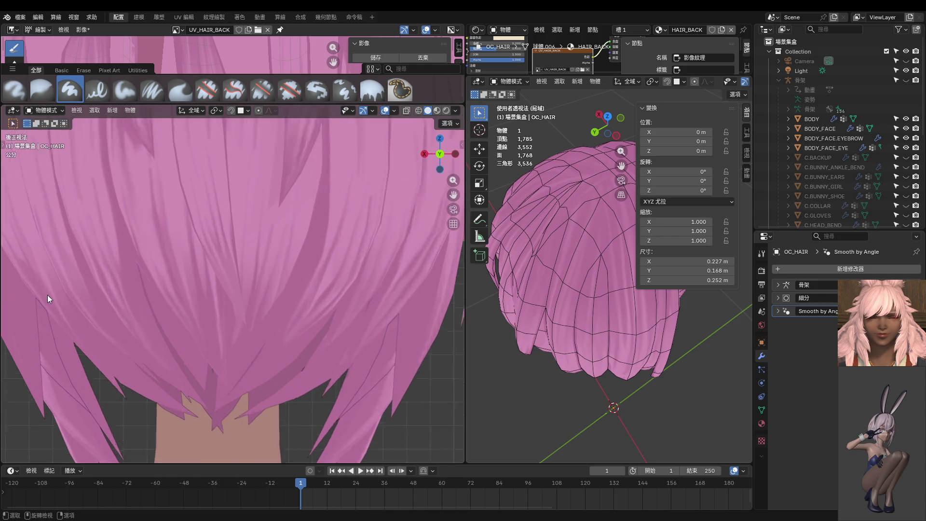
pyautogui.hotkey('ctrl', 'Tab')
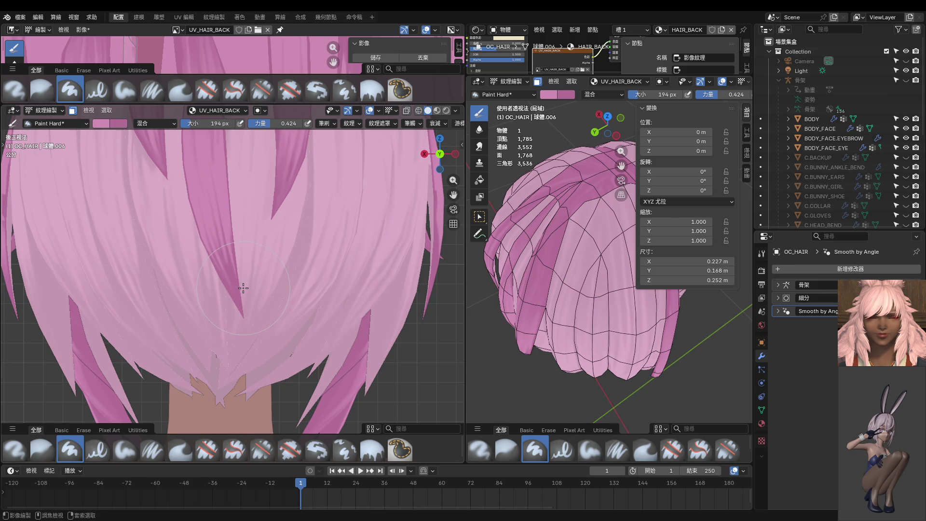
pyautogui.scroll(-2, 241, 270)
pyautogui.scroll(4, 182, 205)
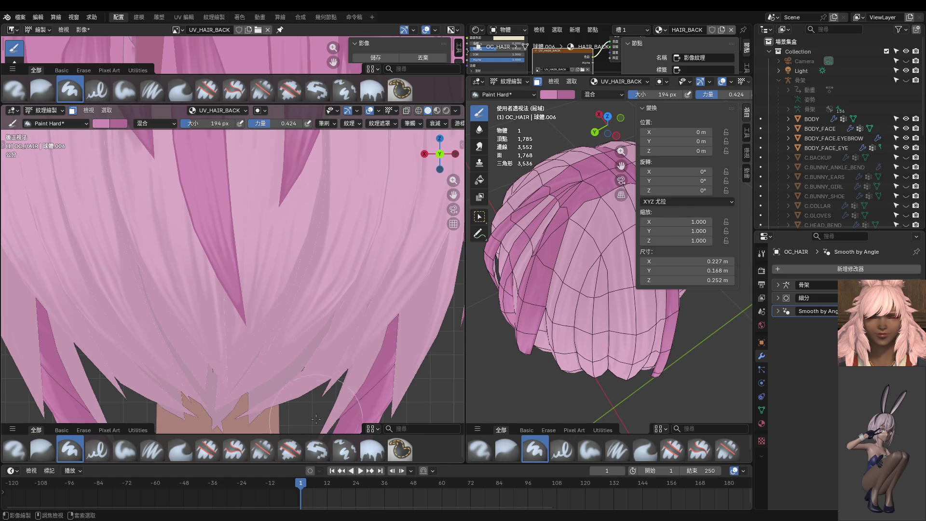
pyautogui.moveTo(285, 325)
pyautogui.mouseDown(button='middle')
pyautogui.moveTo(275, 279)
pyautogui.moveTo(196, 179)
pyautogui.mouseUp(button='middle')
pyautogui.moveTo(244, 303); pyautogui.dragTo(282, 381)
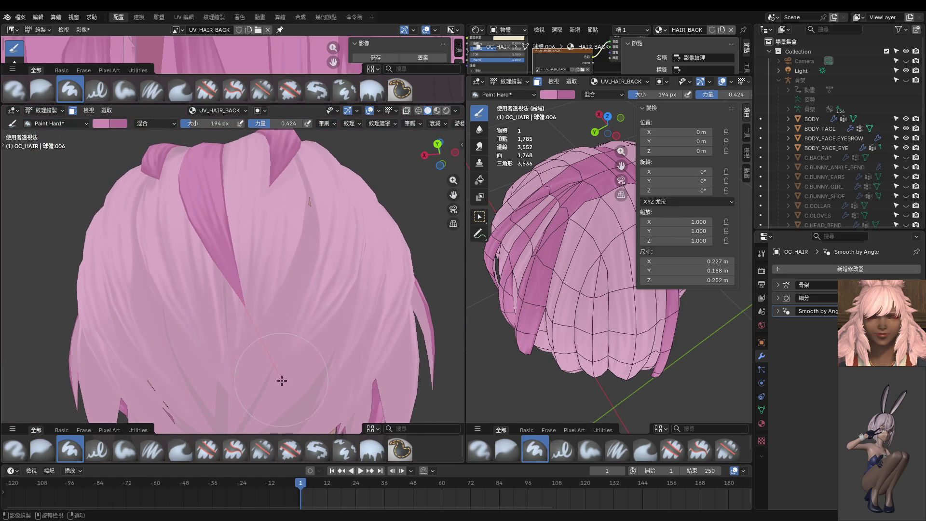
pyautogui.hotkey('ctrl', 'Tab')
pyautogui.click(166, 365)
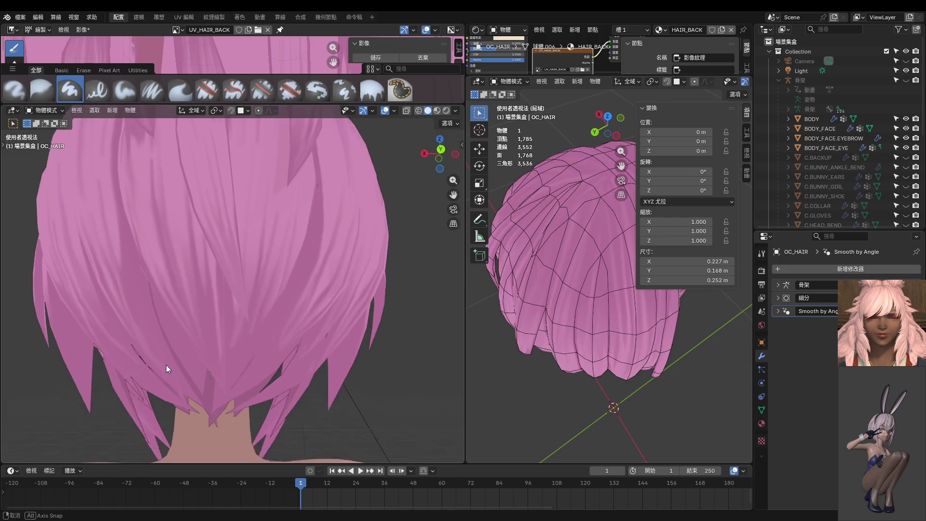
pyautogui.press('KP_1')
pyautogui.press('ctrl+KP_1')
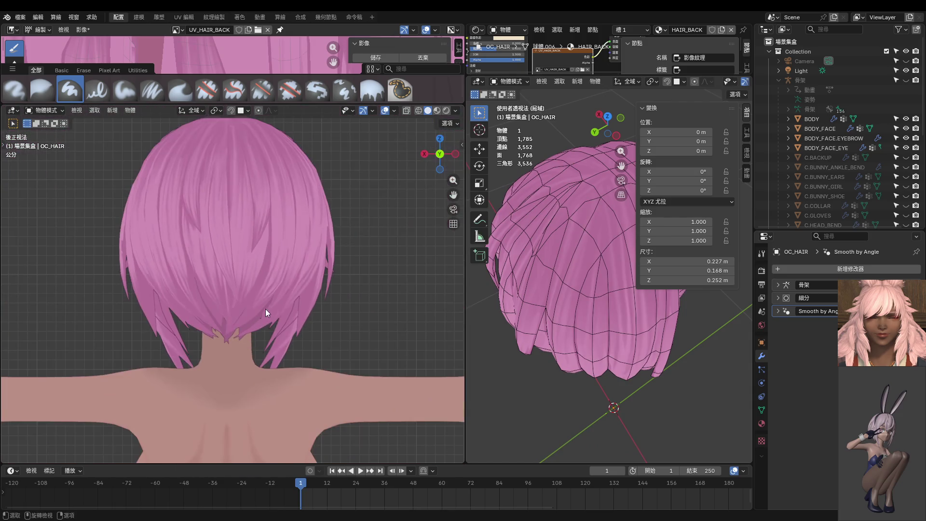
pyautogui.scroll(8, 271, 308)
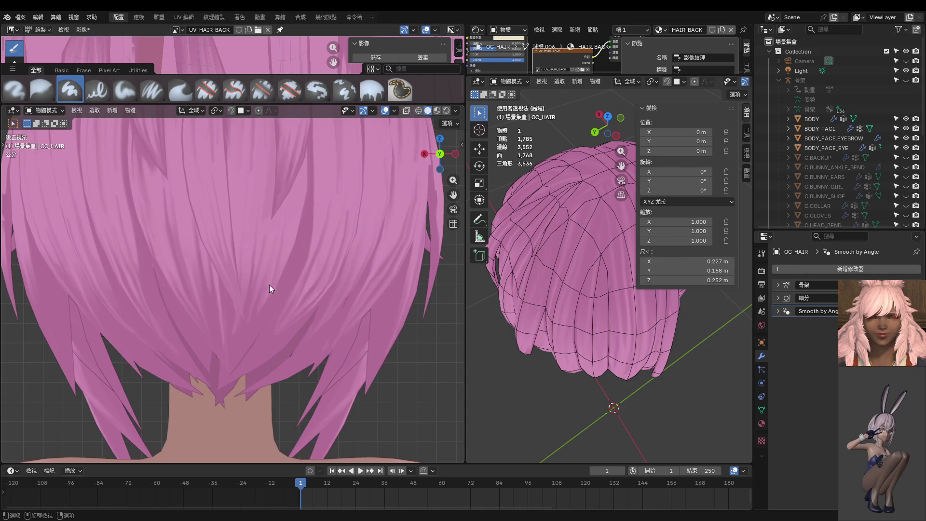
pyautogui.moveTo(247, 320)
pyautogui.mouseDown(button='middle')
pyautogui.moveTo(262, 252)
pyautogui.moveTo(273, 252)
pyautogui.moveTo(275, 266)
pyautogui.mouseUp(button='middle')
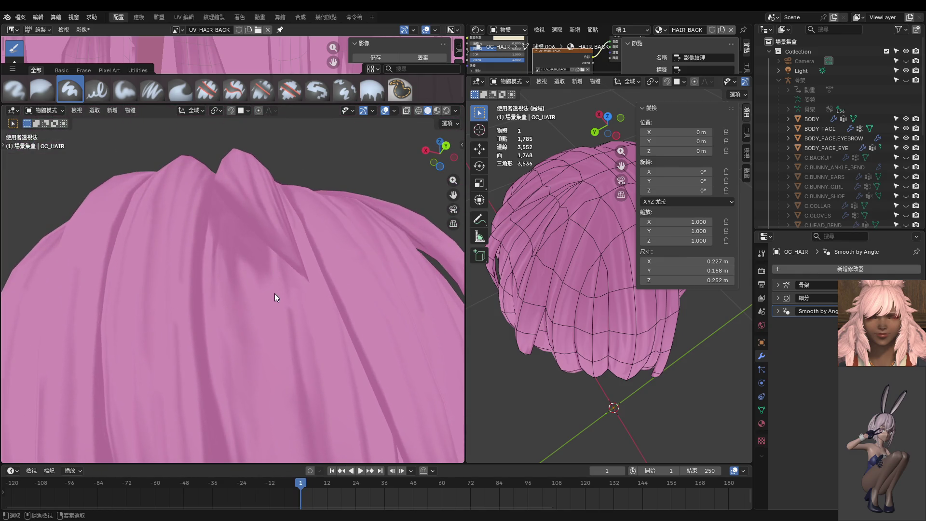
pyautogui.hotkey('ctrl', 'Tab')
pyautogui.click(314, 263)
# Isolate the central back hair strand in Edit Mode by hiding everything else, then enter Texture Paint.
pyautogui.hotkey('ctrl', 'Tab')
pyautogui.click(289, 297)
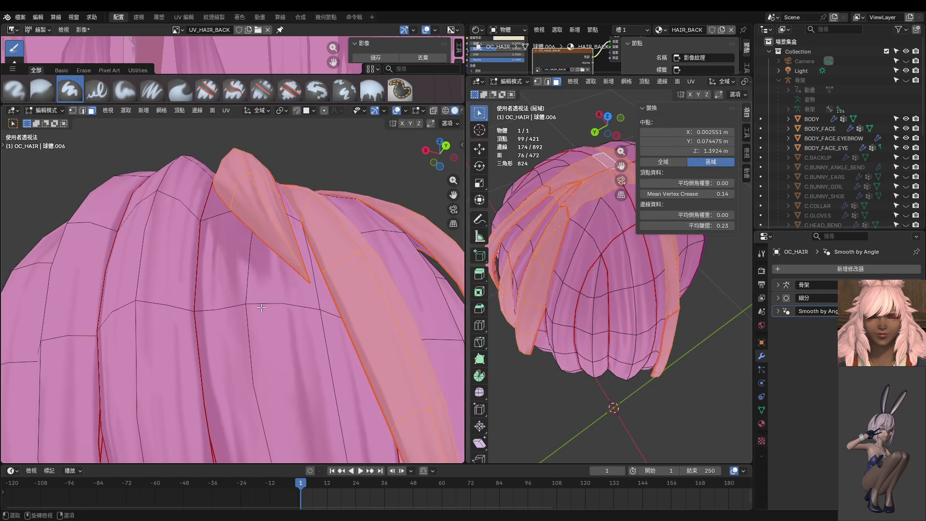
pyautogui.click(260, 307)
pyautogui.press('Tab')
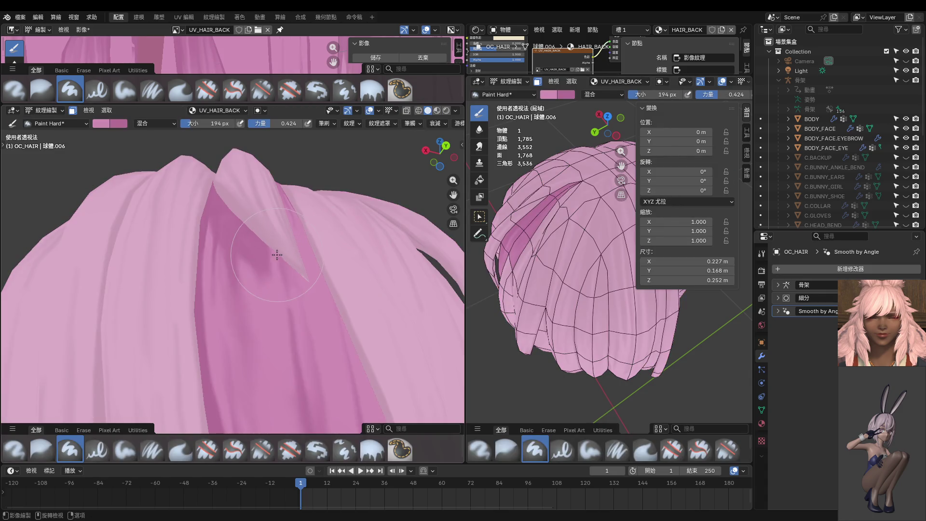
pyautogui.press('Tab')
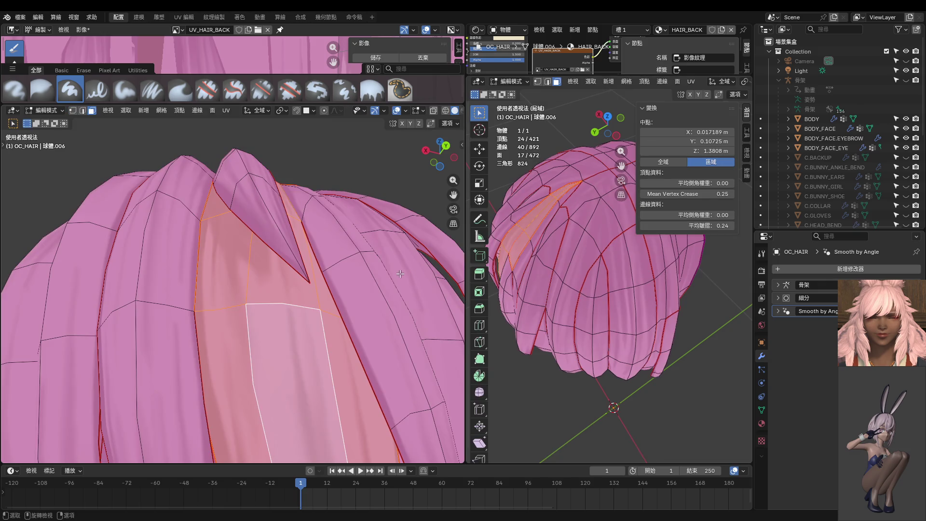
pyautogui.hotkey('shift', 'h')
pyautogui.press('Tab')
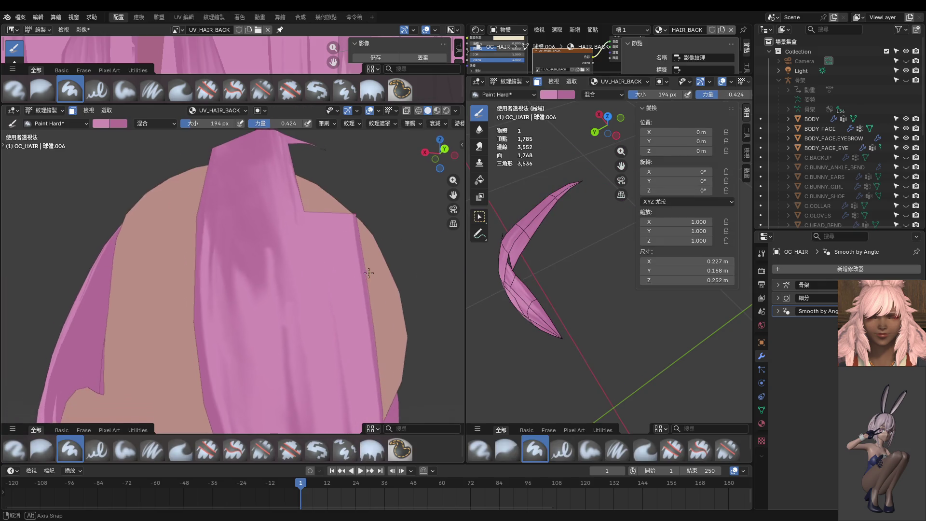
# Pick the Smear brush at 18 px and smear thin dark streaks up the strand.
pyautogui.moveTo(368, 272); pyautogui.dragTo(310, 197, button='middle')
pyautogui.click(479, 146)
pyautogui.press('f')
pyautogui.moveTo(270, 241)
pyautogui.mouseDown(button='middle')
pyautogui.moveTo(255, 267)
pyautogui.moveTo(252, 250)
pyautogui.mouseUp(button='middle')
pyautogui.click(234, 274)
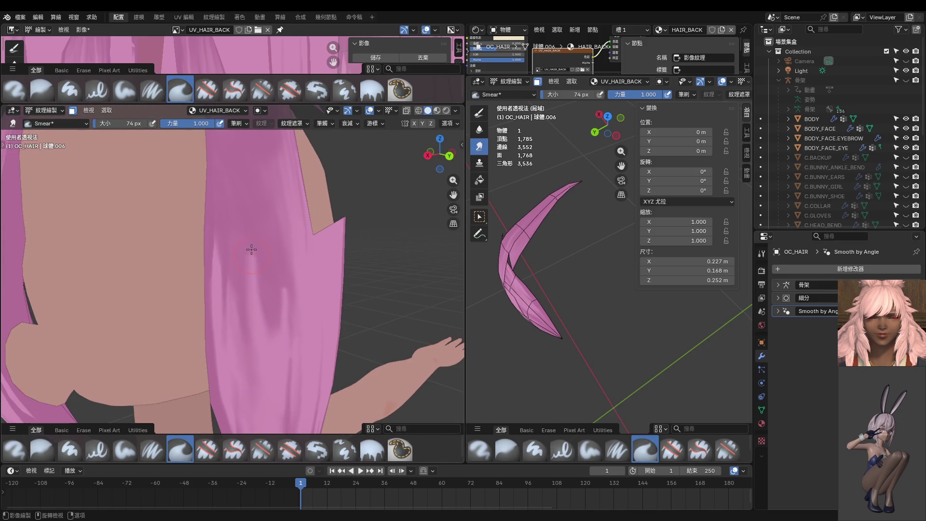
pyautogui.scroll(-2, 251, 249)
pyautogui.press('f')
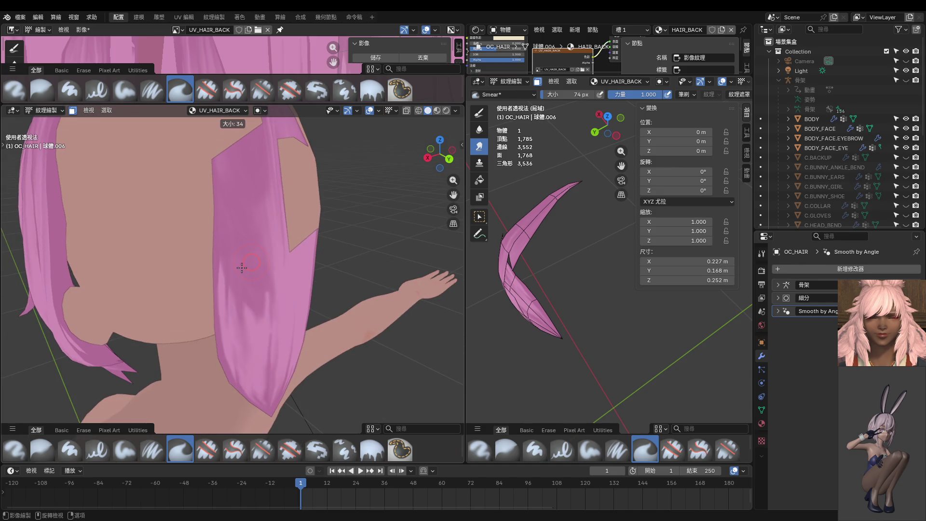
pyautogui.click(243, 269)
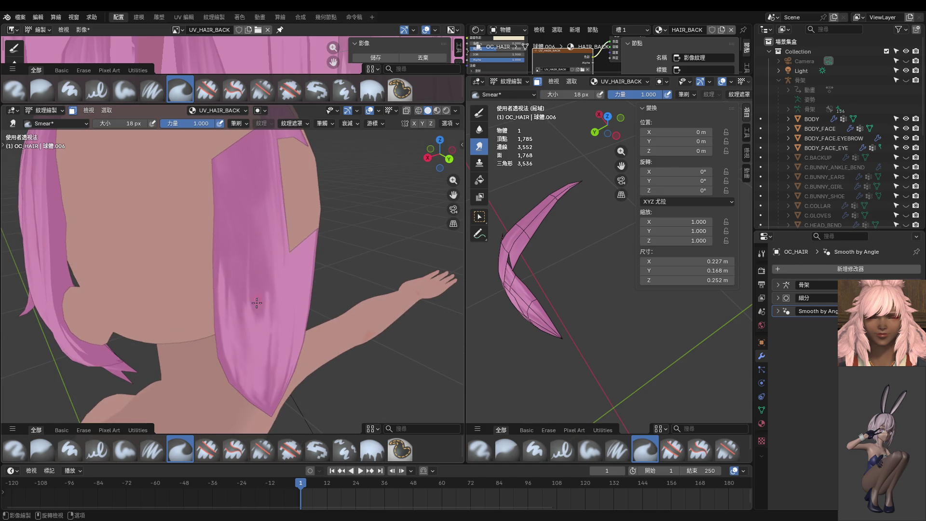
pyautogui.moveTo(257, 303); pyautogui.dragTo(245, 205)
pyautogui.moveTo(247, 306); pyautogui.dragTo(252, 269)
# Smear the strand texture further, widening the brush to 38 px for a vertical band.
pyautogui.scroll(-3, 243, 273)
pyautogui.moveTo(243, 273); pyautogui.dragTo(247, 270, button='middle')
pyautogui.scroll(3, 249, 267)
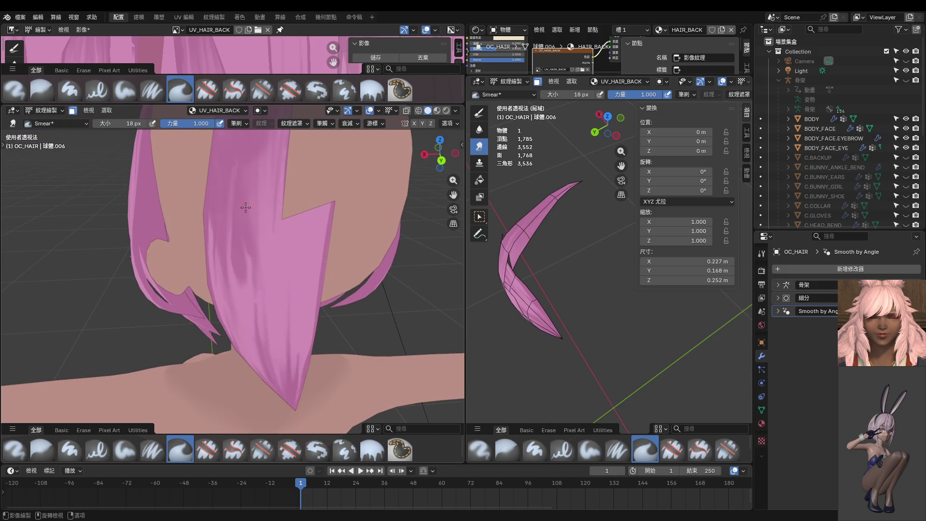
pyautogui.moveTo(246, 209); pyautogui.dragTo(245, 264, button='middle')
pyautogui.moveTo(237, 188)
pyautogui.mouseDown(button='middle')
pyautogui.moveTo(259, 234)
pyautogui.moveTo(242, 257)
pyautogui.moveTo(243, 240)
pyautogui.mouseUp(button='middle')
pyautogui.scroll(3, 241, 257)
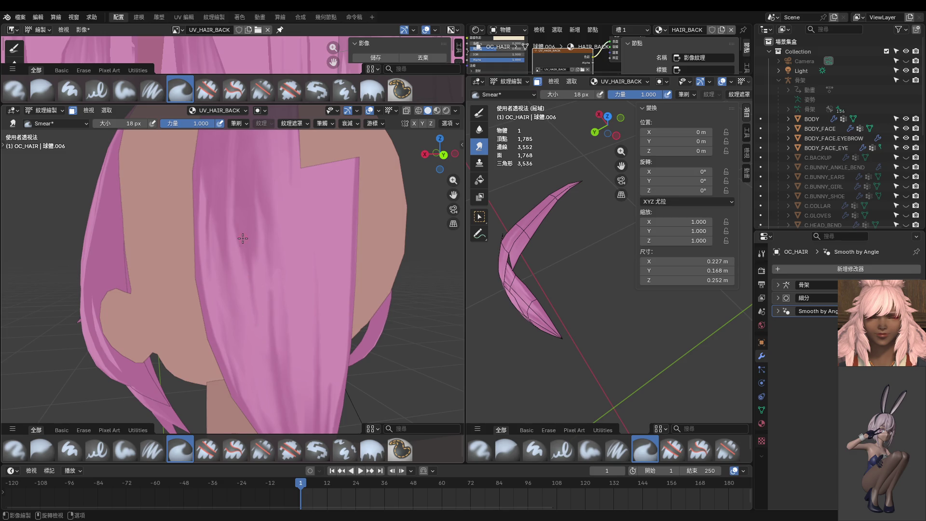
pyautogui.moveTo(247, 321)
pyautogui.mouseDown()
pyautogui.moveTo(242, 245)
pyautogui.moveTo(253, 290)
pyautogui.mouseUp()
pyautogui.moveTo(260, 276); pyautogui.dragTo(256, 287, button='middle')
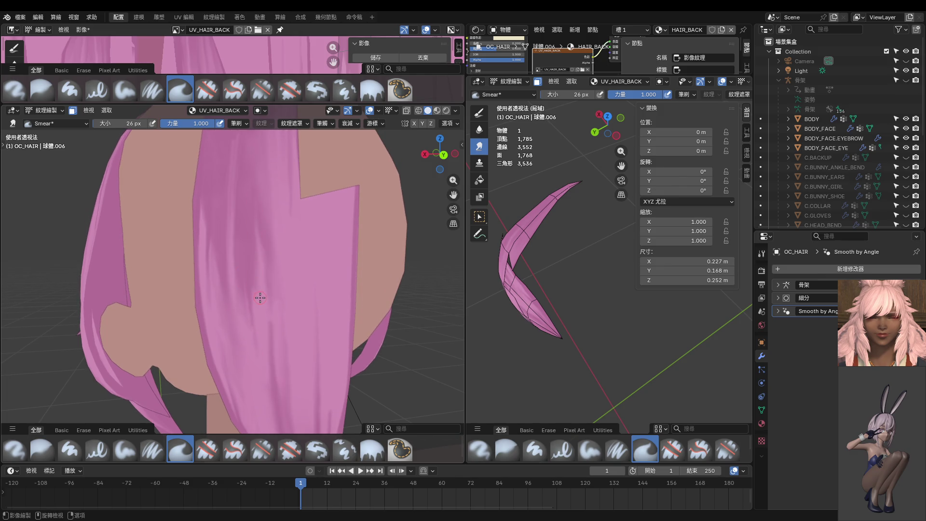
pyautogui.press('f')
pyautogui.click(250, 284)
pyautogui.keyDown('shift'); pyautogui.moveTo(248, 177); pyautogui.dragTo(250, 250, button='middle'); pyautogui.keyUp('shift')
pyautogui.moveTo(264, 284)
pyautogui.mouseDown()
pyautogui.moveTo(263, 206)
pyautogui.moveTo(262, 268)
pyautogui.moveTo(267, 217)
pyautogui.moveTo(263, 243)
pyautogui.mouseUp()
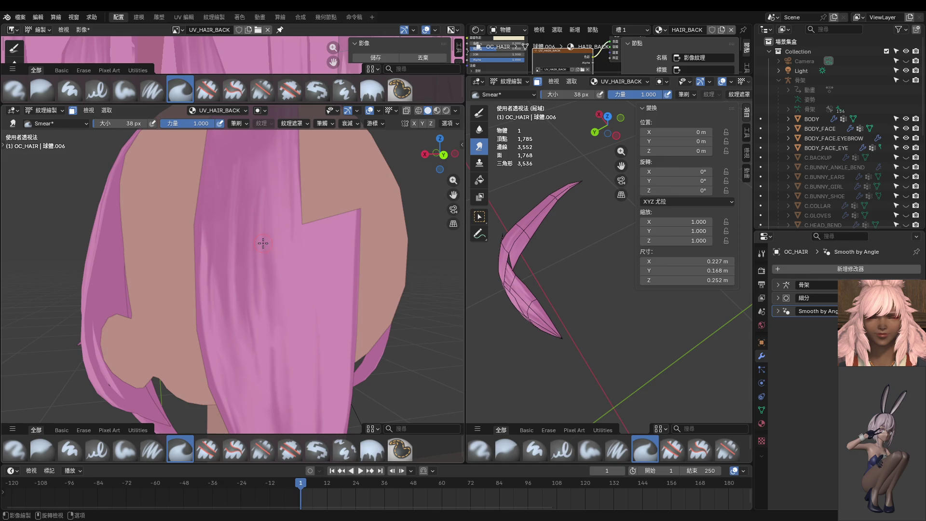
# At a 26 px brush size, smear the hair streaks up and down the strand.
pyautogui.moveTo(239, 188)
pyautogui.keyDown('shift'); pyautogui.mouseDown(button='middle')
pyautogui.moveTo(233, 239)
pyautogui.moveTo(237, 208)
pyautogui.moveTo(237, 225)
pyautogui.mouseUp(button='middle'); pyautogui.keyUp('shift')
pyautogui.press('[')
pyautogui.press('[')
pyautogui.press('[')
pyautogui.scroll(-4, 231, 240)
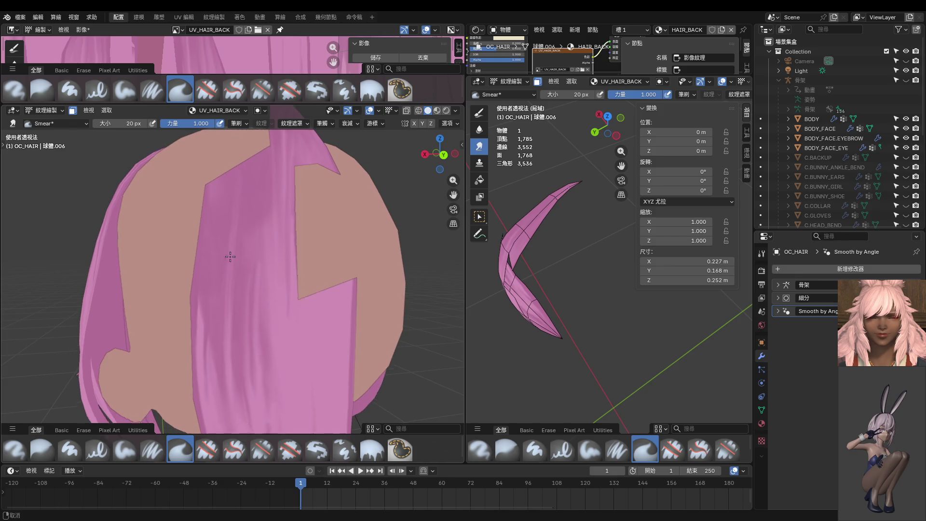
pyautogui.scroll(3, 248, 257)
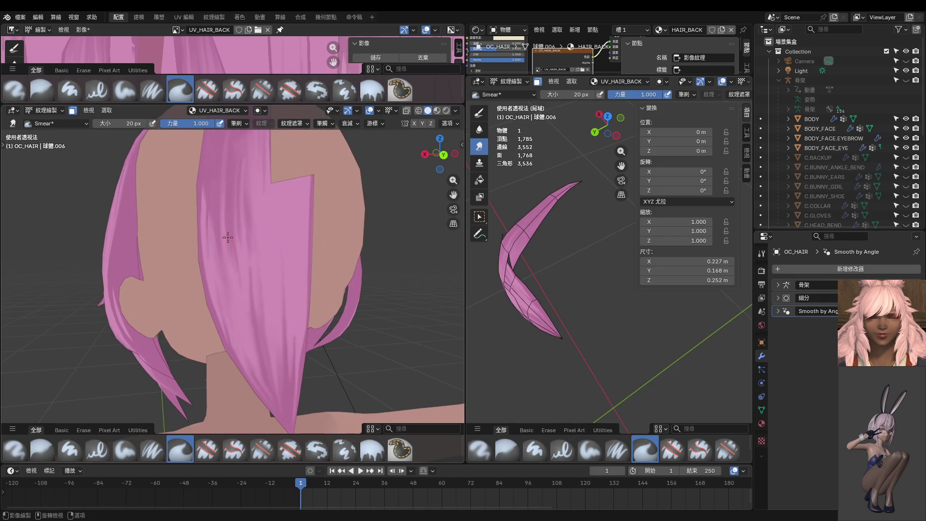
pyautogui.press('f')
pyautogui.click(230, 236)
pyautogui.moveTo(230, 236)
pyautogui.mouseDown()
pyautogui.moveTo(242, 297)
pyautogui.moveTo(234, 257)
pyautogui.moveTo(223, 301)
pyautogui.moveTo(223, 229)
pyautogui.mouseUp()
pyautogui.moveTo(209, 209)
pyautogui.mouseDown()
pyautogui.moveTo(209, 169)
pyautogui.moveTo(211, 218)
pyautogui.moveTo(215, 159)
pyautogui.mouseUp()
pyautogui.moveTo(220, 142); pyautogui.dragTo(223, 145, button='middle')
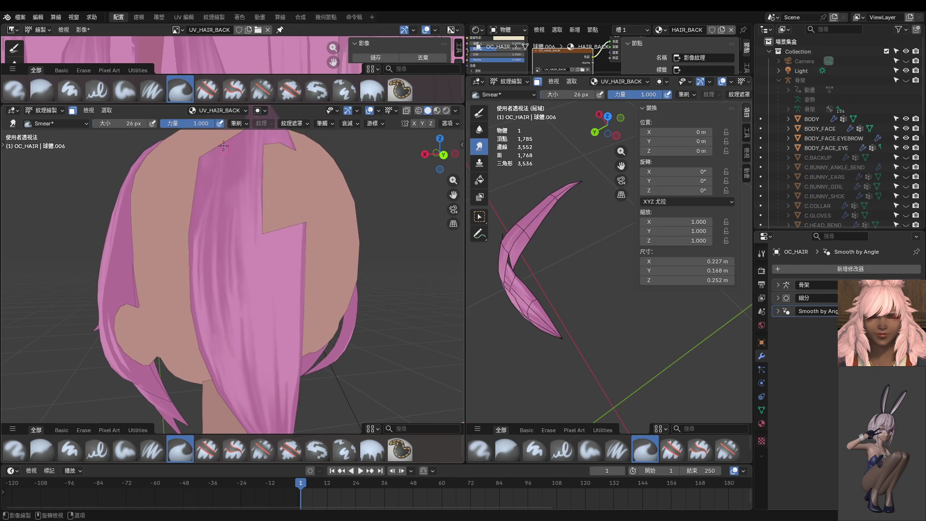
pyautogui.scroll(-2, 240, 211)
pyautogui.scroll(-3, 259, 272)
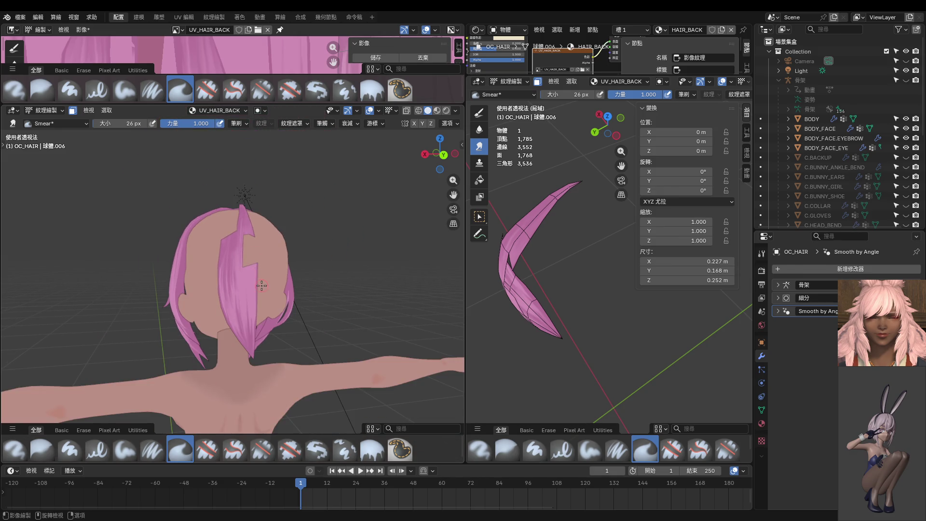
# Check the whole hair from behind, then return to Texture Paint.
pyautogui.hotkey('ctrl', 'Tab')
pyautogui.moveTo(225, 273)
pyautogui.mouseDown(button='middle')
pyautogui.moveTo(252, 262)
pyautogui.moveTo(239, 256)
pyautogui.moveTo(241, 265)
pyautogui.mouseUp(button='middle')
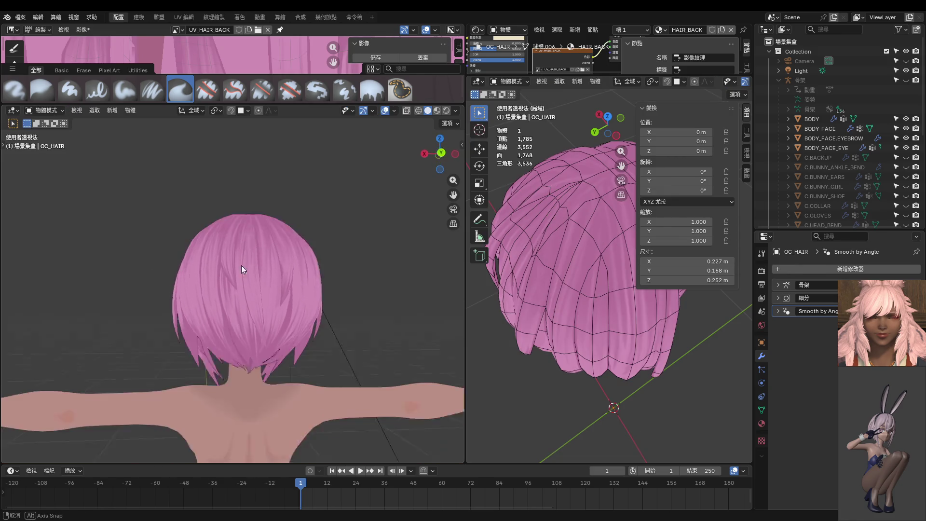
pyautogui.hotkey('ctrl', 'Tab')
pyautogui.click(284, 236)
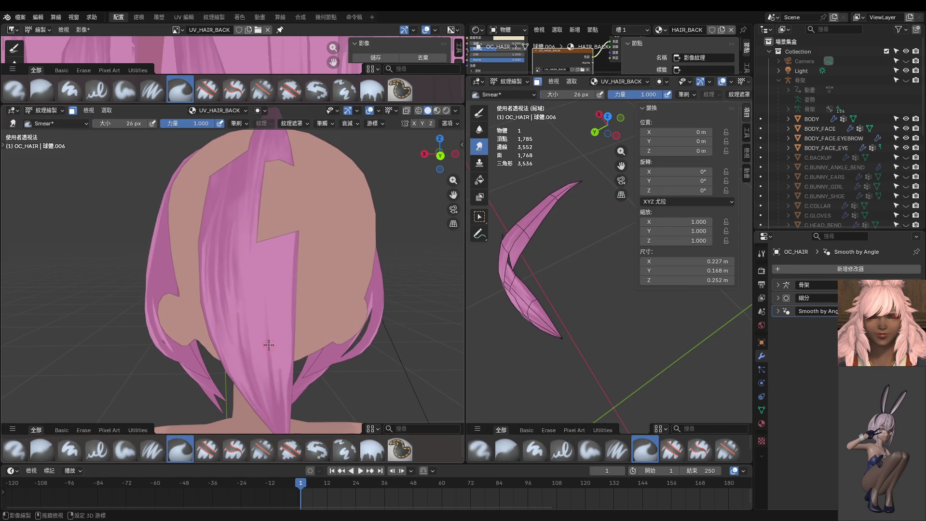
pyautogui.scroll(2, 264, 255)
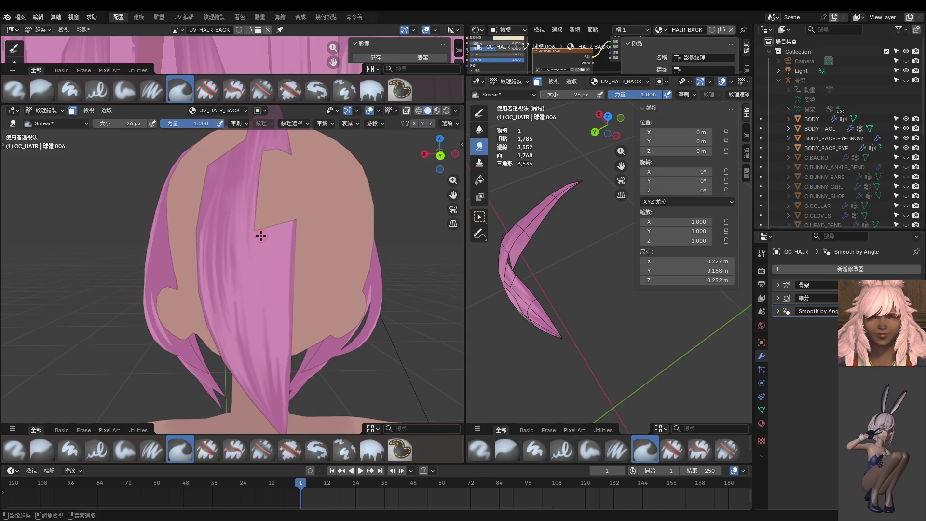
# With the Paint Hard brush at strength 1.000 and 8 px, paint a thin dark line down the strand.
pyautogui.click(70, 89)
pyautogui.moveTo(227, 203); pyautogui.dragTo(234, 213, button='middle')
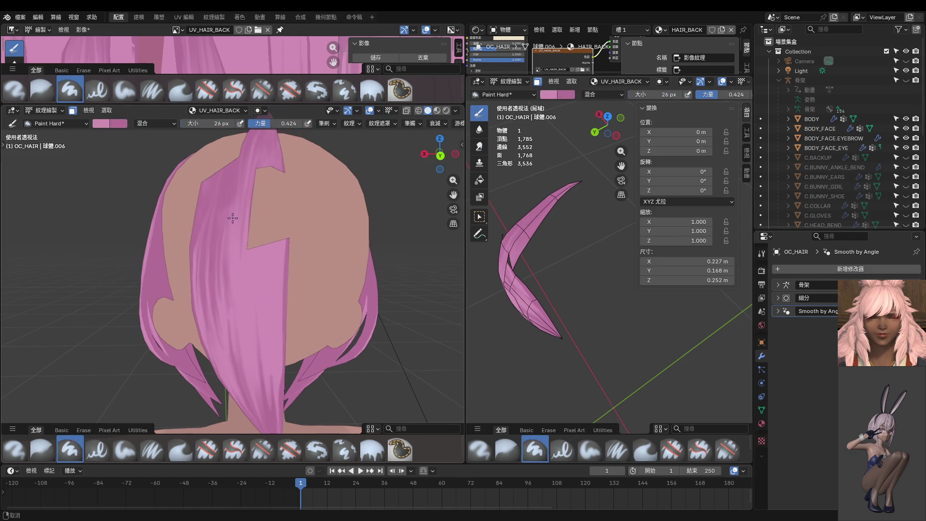
pyautogui.hotkey('shift', 'f')
pyautogui.click(305, 270)
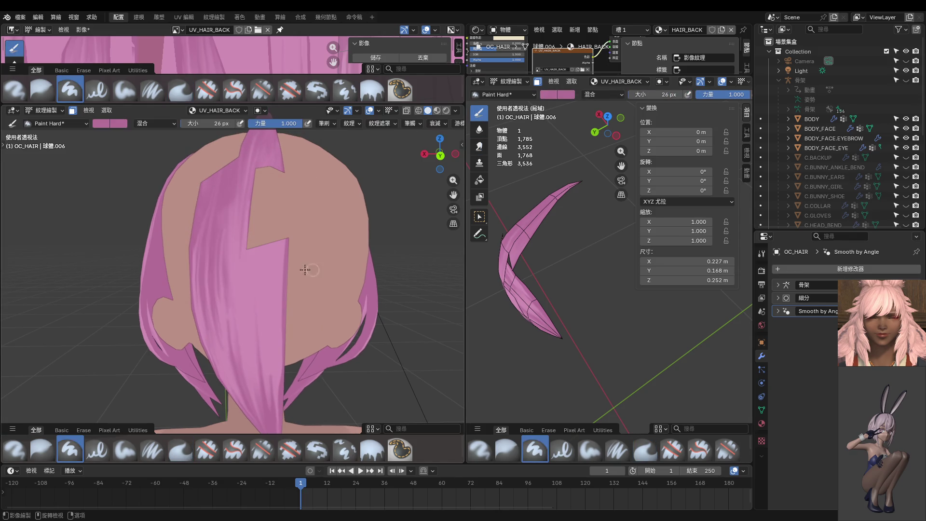
pyautogui.moveTo(260, 270); pyautogui.dragTo(269, 297)
pyautogui.press('f')
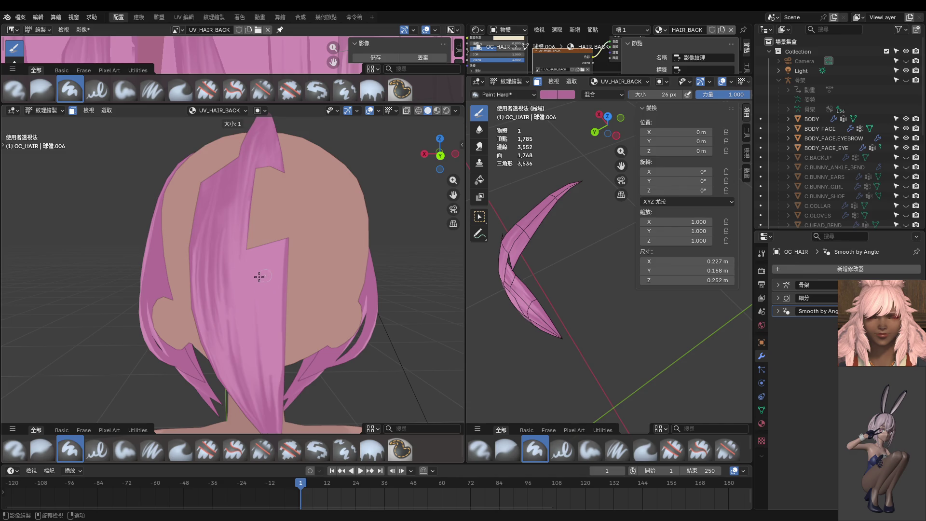
pyautogui.click(261, 278)
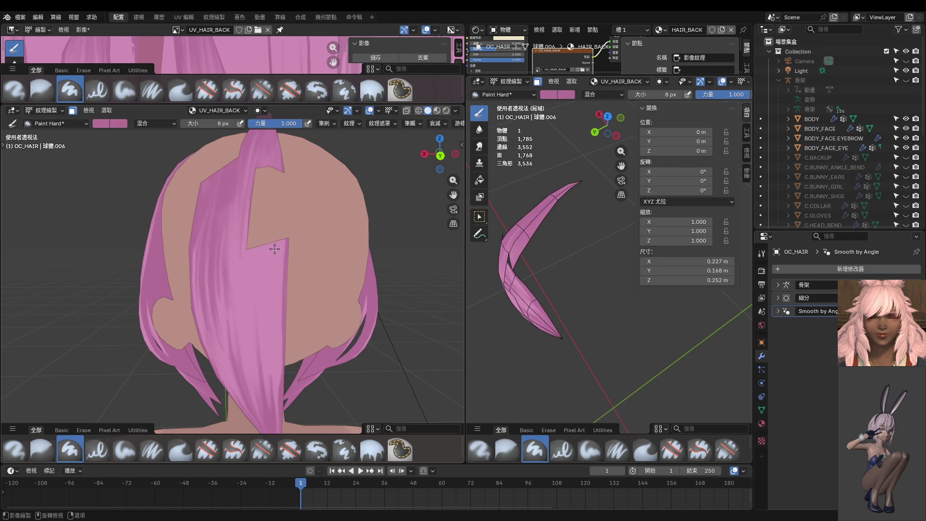
pyautogui.moveTo(274, 249); pyautogui.dragTo(273, 302)
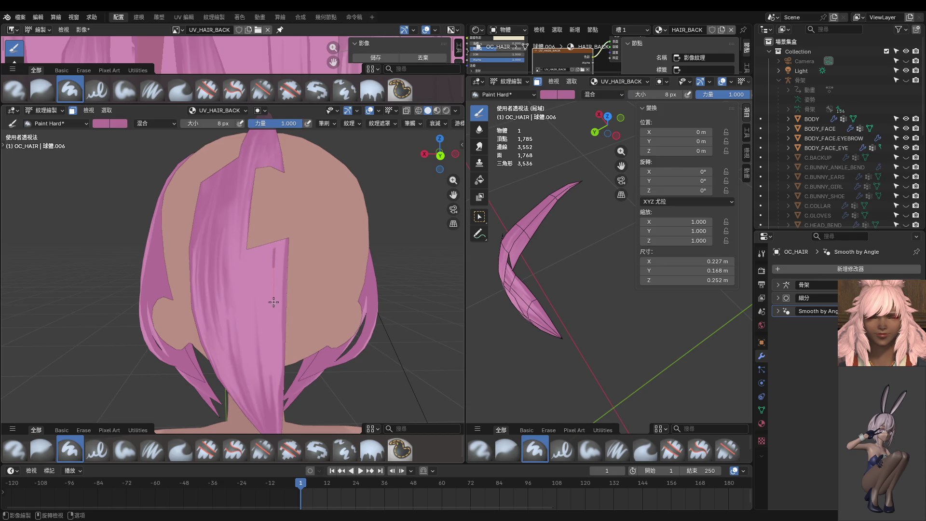
# Smear the new line with the Smear brush at 14 px, then at 46 px lengthen the dark streak.
pyautogui.click(479, 146)
pyautogui.press('f')
pyautogui.click(269, 284)
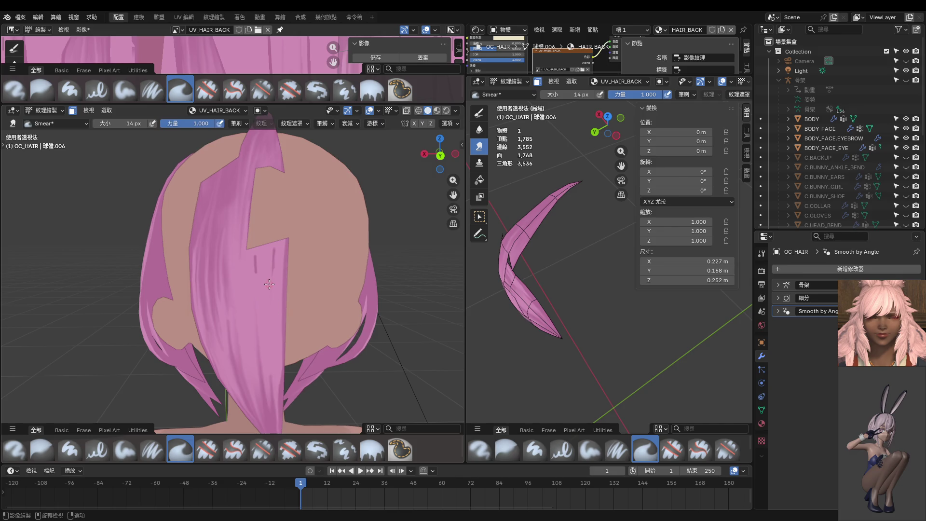
pyautogui.moveTo(279, 273); pyautogui.dragTo(273, 260)
pyautogui.press('f')
pyautogui.click(276, 301)
pyautogui.scroll(2, 274, 266)
pyautogui.press('f')
pyautogui.click(252, 259)
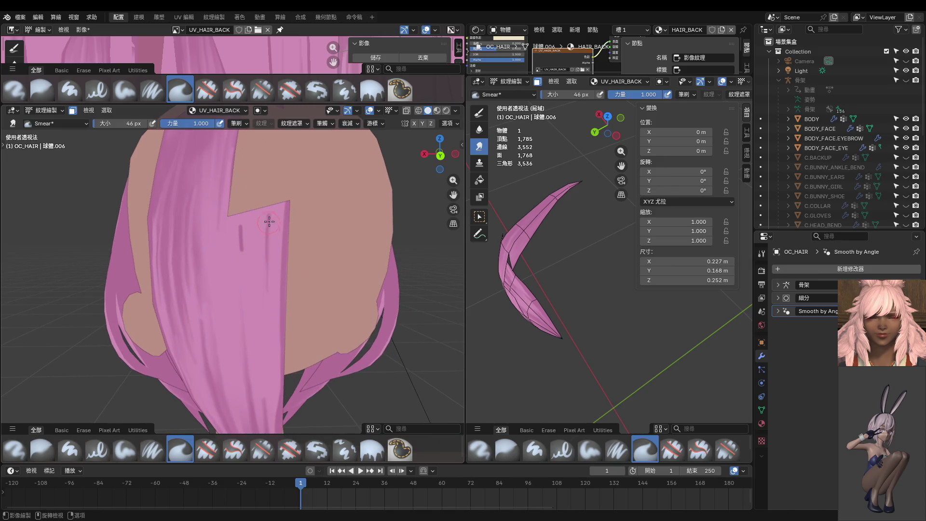
pyautogui.moveTo(243, 225)
pyautogui.mouseDown()
pyautogui.moveTo(241, 242)
pyautogui.moveTo(245, 175)
pyautogui.mouseUp()
pyautogui.moveTo(240, 247)
pyautogui.mouseDown()
pyautogui.moveTo(247, 287)
pyautogui.moveTo(248, 251)
pyautogui.mouseUp()
# Smudge the streak slightly at 28 px, then view the full hair from behind.
pyautogui.press('f')
pyautogui.click(244, 248)
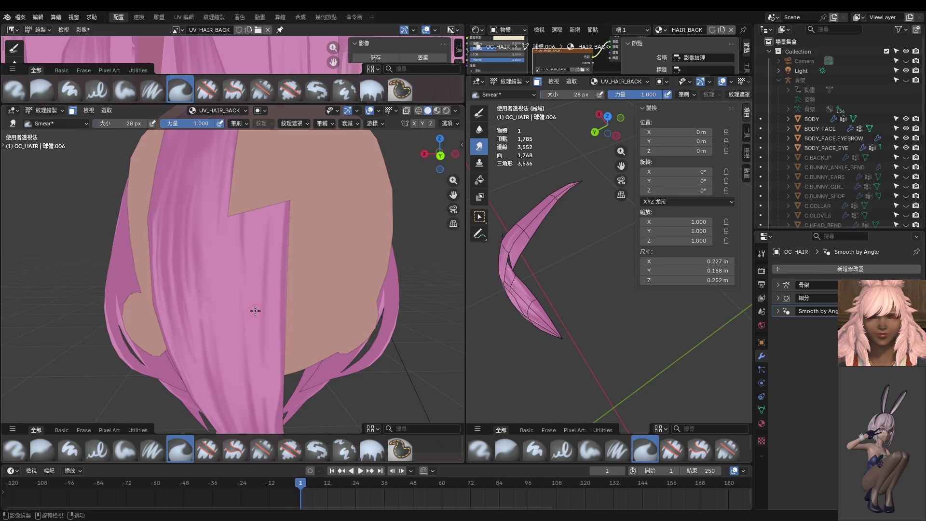
pyautogui.moveTo(246, 251); pyautogui.dragTo(239, 227)
pyautogui.hotkey('ctrl', 'z')
pyautogui.hotkey('ctrl', 'z')
pyautogui.hotkey('ctrl', 'z')
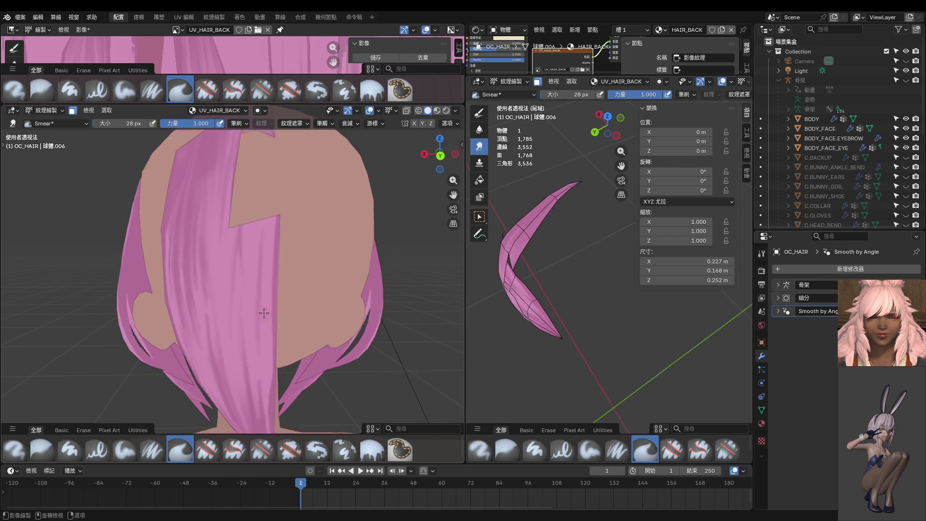
pyautogui.moveTo(252, 307)
pyautogui.mouseDown(button='middle')
pyautogui.moveTo(282, 189)
pyautogui.moveTo(274, 265)
pyautogui.mouseUp(button='middle')
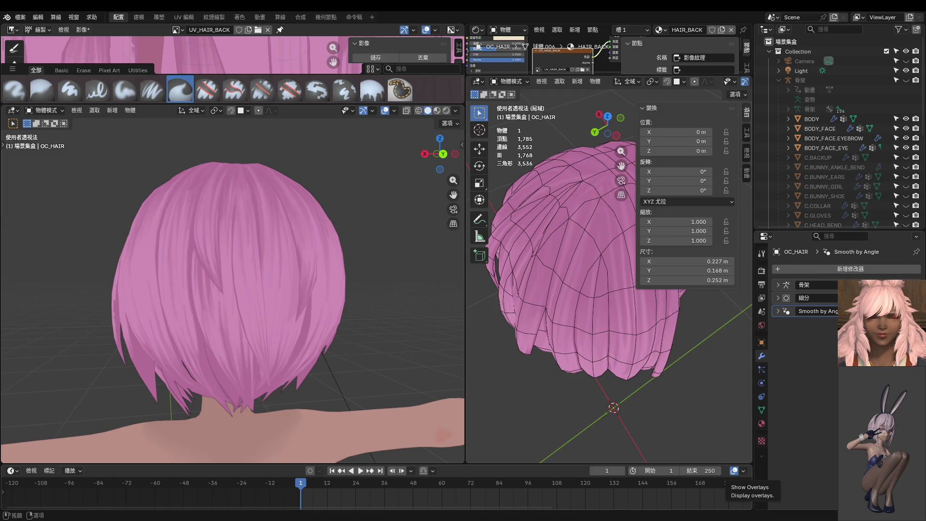
pyautogui.scroll(3, 239, 302)
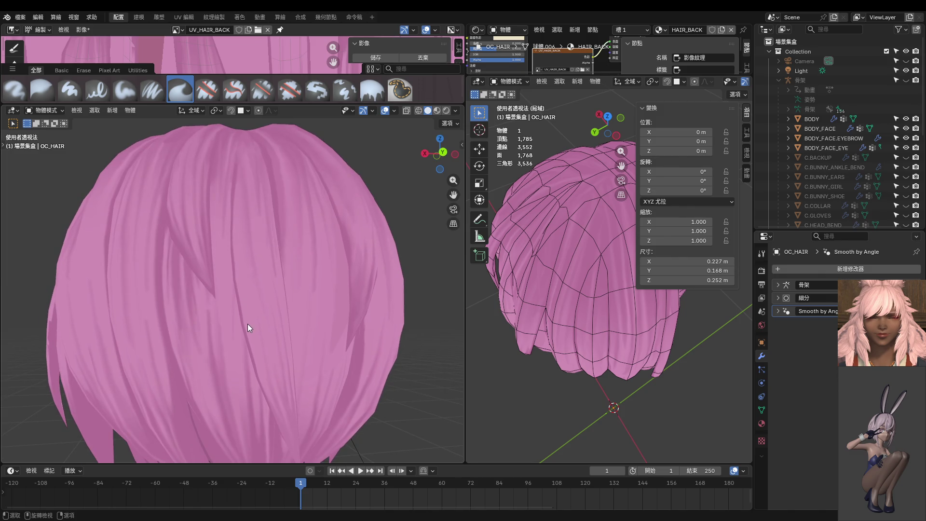
pyautogui.hotkey('ctrl', 'Tab')
pyautogui.click(323, 275)
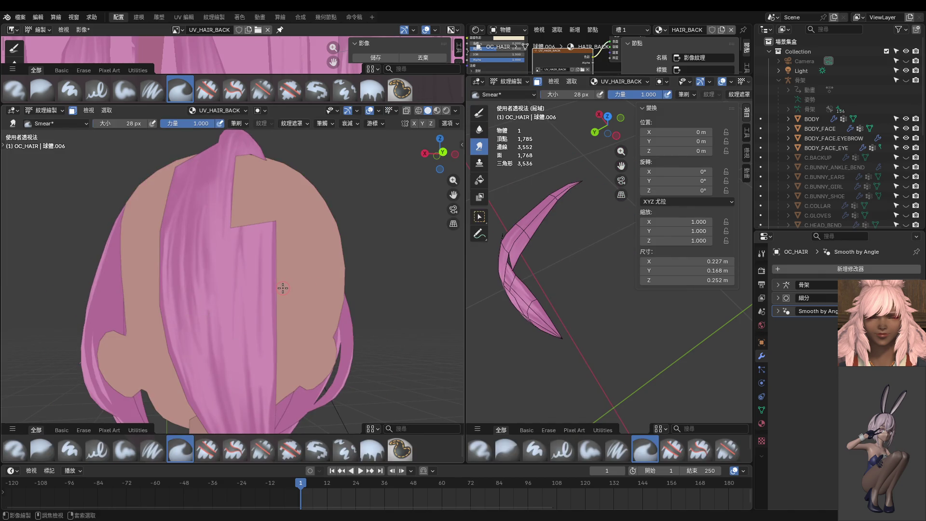
pyautogui.hotkey('ctrl', 'Tab')
pyautogui.hotkey('ctrl', 'Tab')
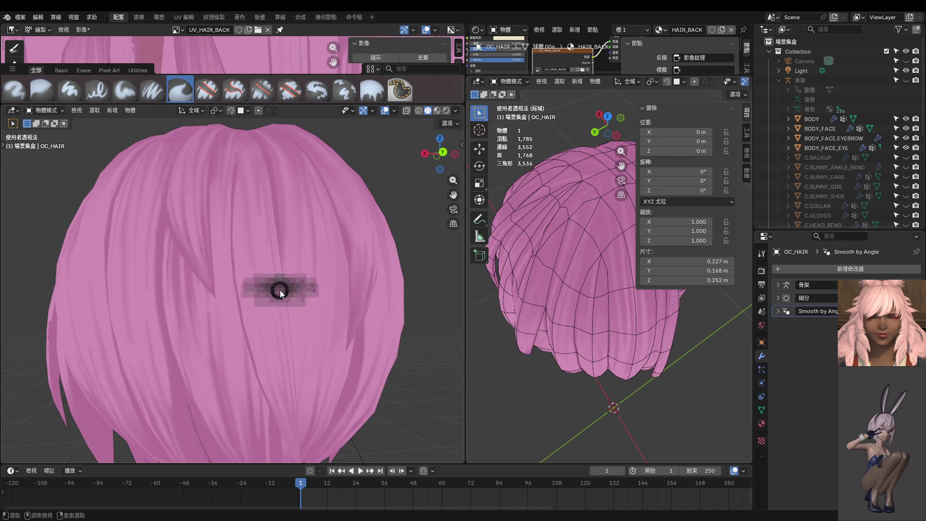
pyautogui.click(290, 277)
pyautogui.hotkey('ctrl', 'Tab')
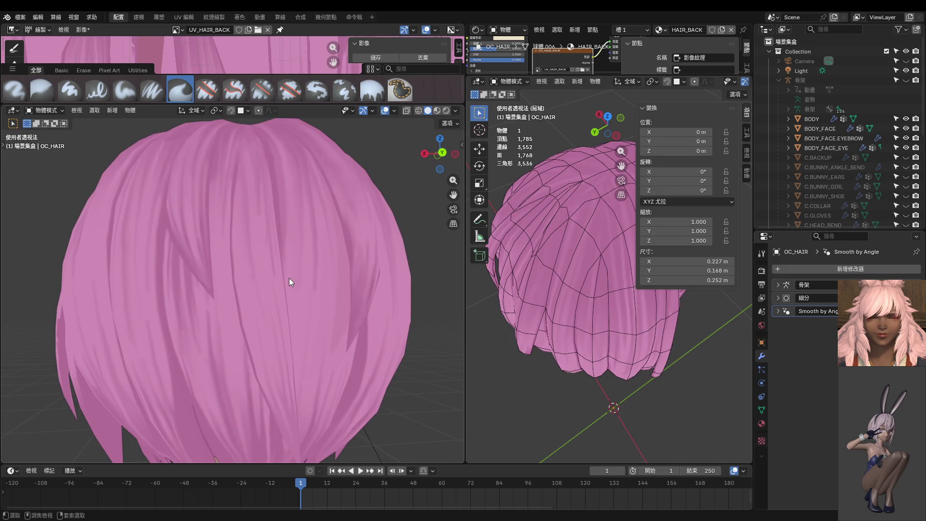
pyautogui.hotkey('ctrl', 'Tab')
pyautogui.click(333, 252)
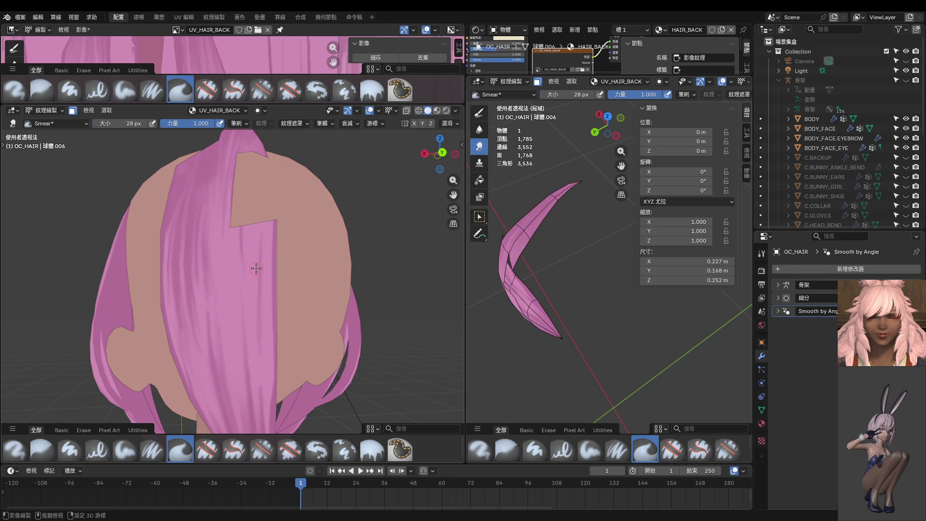
pyautogui.moveTo(256, 268); pyautogui.dragTo(263, 262, button='middle')
pyautogui.scroll(1, 255, 249)
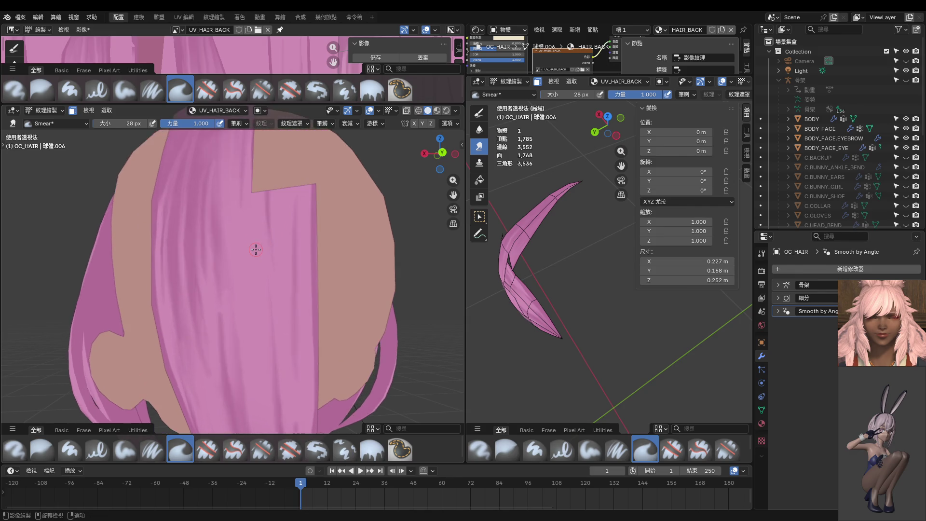
pyautogui.scroll(-2, 255, 249)
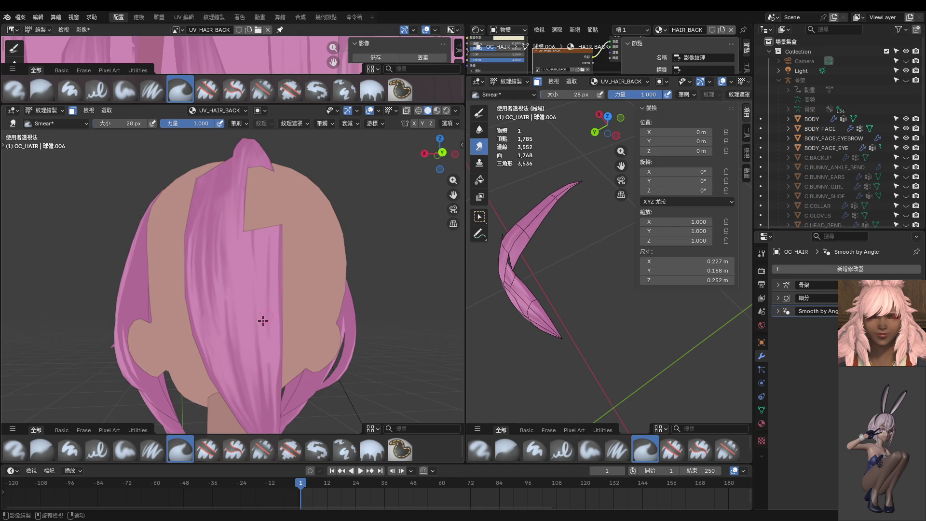
pyautogui.moveTo(241, 280)
pyautogui.mouseDown(button='middle')
pyautogui.moveTo(233, 296)
pyautogui.moveTo(291, 312)
pyautogui.mouseUp(button='middle')
pyautogui.press('ctrl+KP_1')
pyautogui.keyDown('shift'); pyautogui.moveTo(242, 222); pyautogui.dragTo(252, 251, button='middle'); pyautogui.keyUp('shift')
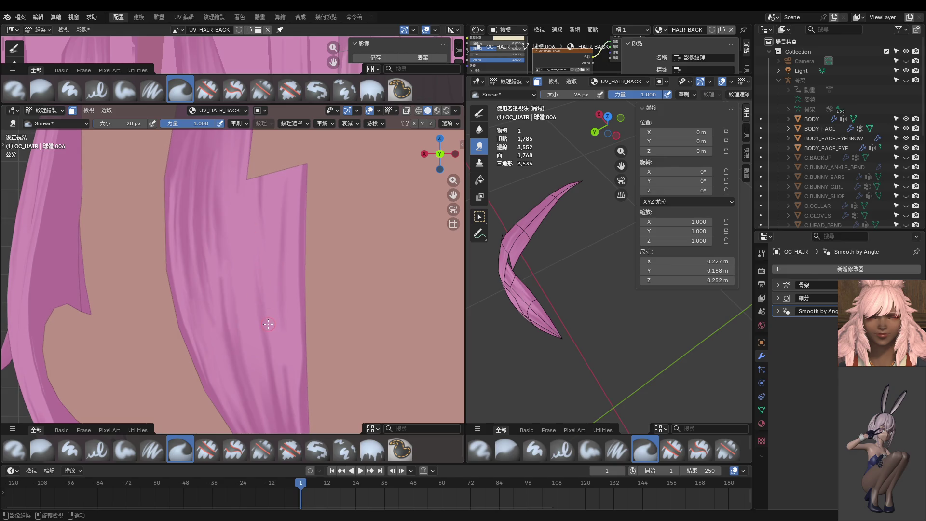
pyautogui.press('ctrl')
pyautogui.press('f')
pyautogui.click(269, 346)
pyautogui.press('ctrl')
pyautogui.press('f')
pyautogui.click(253, 352)
pyautogui.hotkey('ctrl', 'Tab')
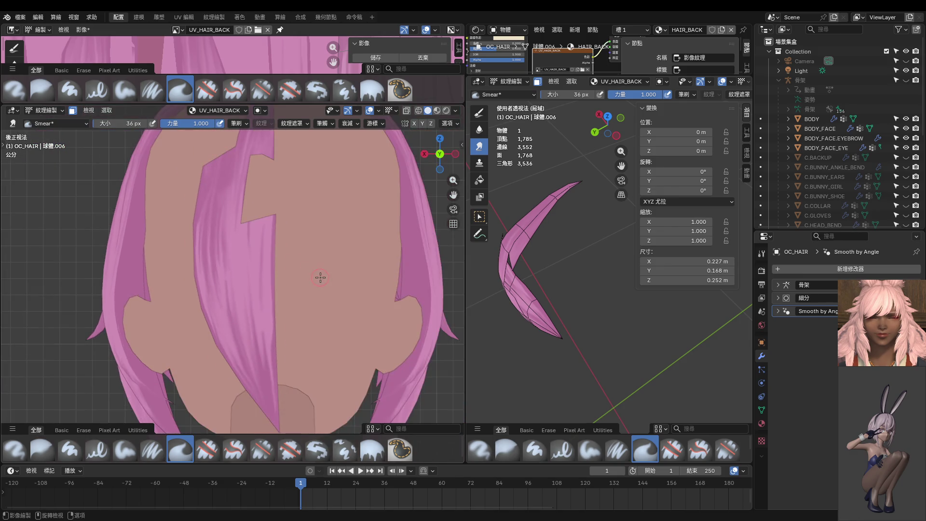
pyautogui.click(259, 239)
pyautogui.hotkey('ctrl', 'Tab')
pyautogui.scroll(3, 256, 268)
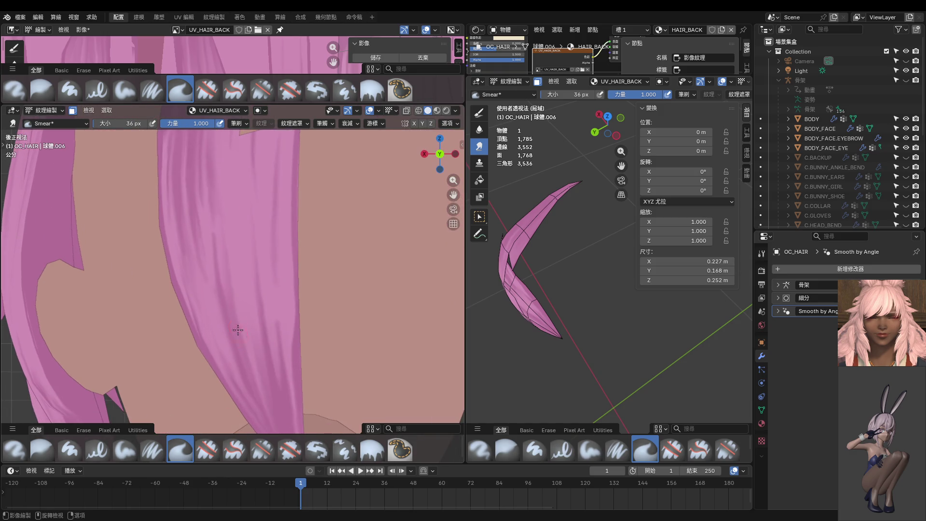
pyautogui.moveTo(244, 347); pyautogui.dragTo(235, 181)
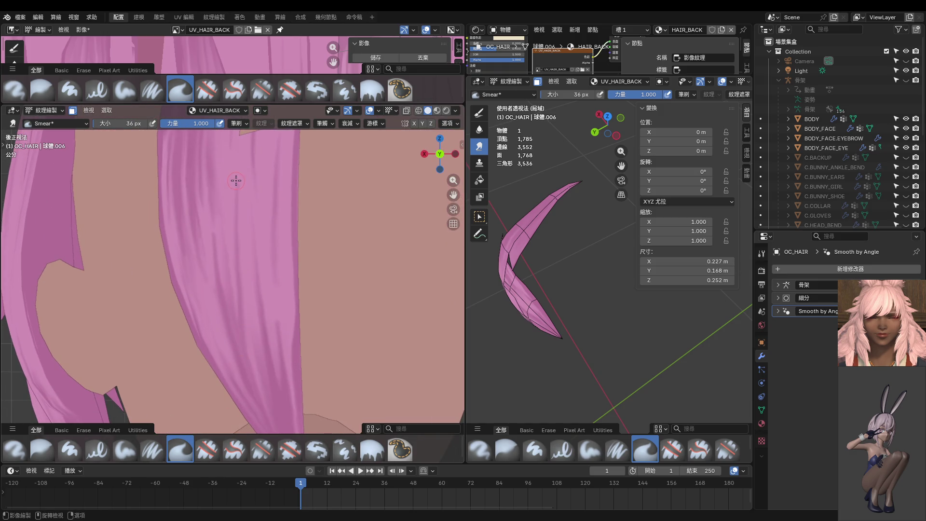
pyautogui.press('[')
pyautogui.press('[')
pyautogui.press('[')
pyautogui.hotkey('ctrl', 'z')
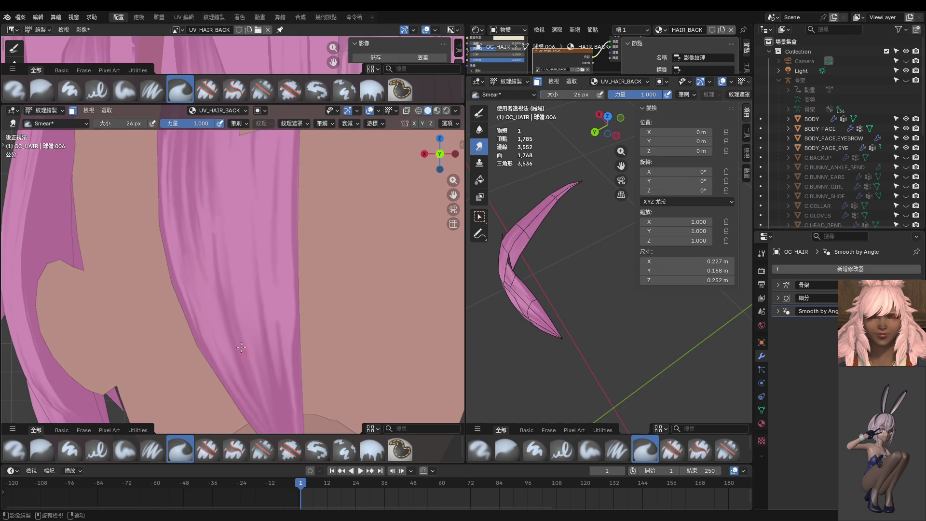
pyautogui.hotkey('ctrl', 'Tab')
pyautogui.click(255, 227)
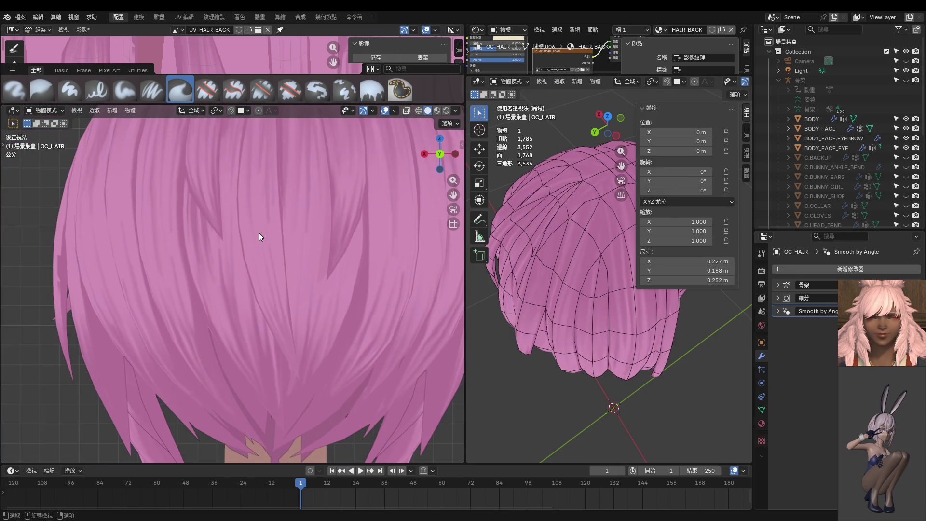
pyautogui.moveTo(205, 246); pyautogui.dragTo(295, 246, button='middle')
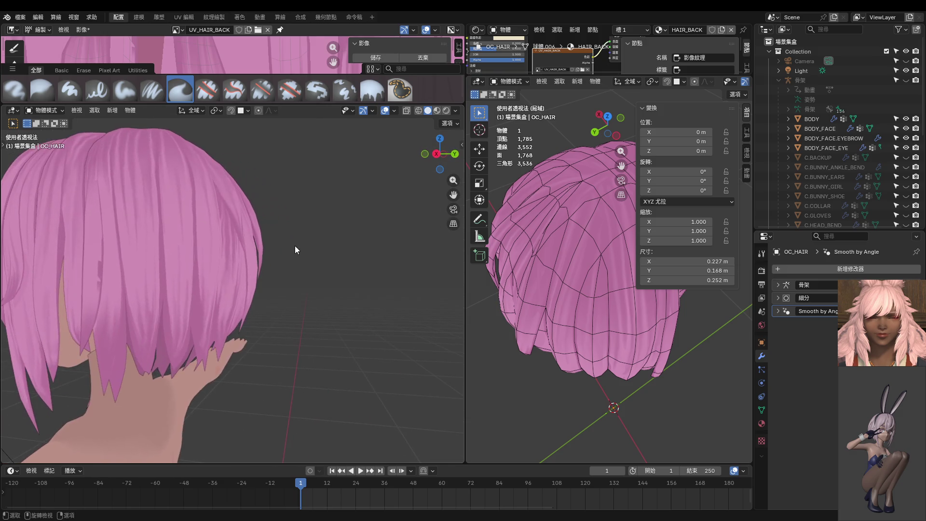
pyautogui.moveTo(164, 243)
pyautogui.mouseDown(button='middle')
pyautogui.moveTo(191, 226)
pyautogui.moveTo(123, 242)
pyautogui.moveTo(217, 250)
pyautogui.moveTo(131, 235)
pyautogui.moveTo(222, 255)
pyautogui.moveTo(179, 261)
pyautogui.moveTo(225, 265)
pyautogui.mouseUp(button='middle')
# Enter Edit Mode on the hair and reveal all hidden geometry with Alt+H.
pyautogui.hotkey('ctrl', 'Tab')
pyautogui.click(316, 256)
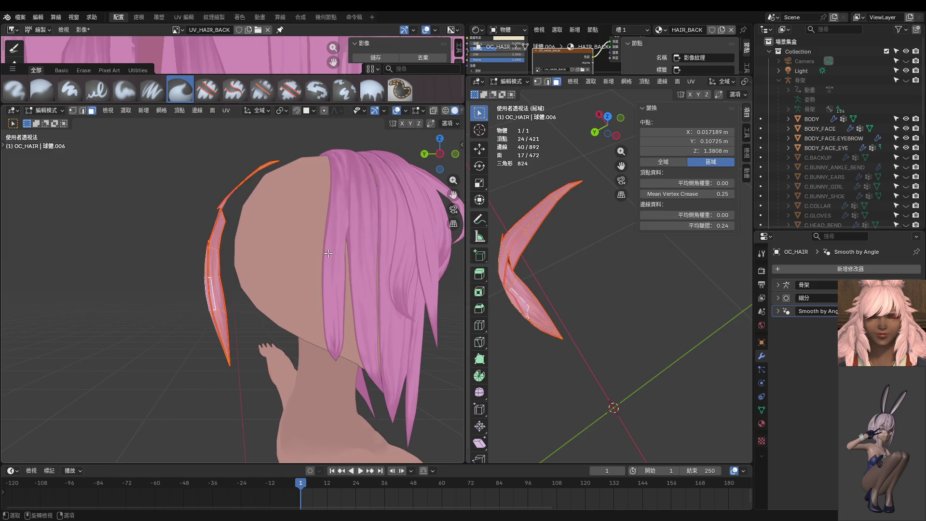
pyautogui.hotkey('alt', 'h')
pyautogui.hotkey('ctrl', 'z')
pyautogui.hotkey('alt', 'h')
pyautogui.hotkey('ctrl', 'Tab')
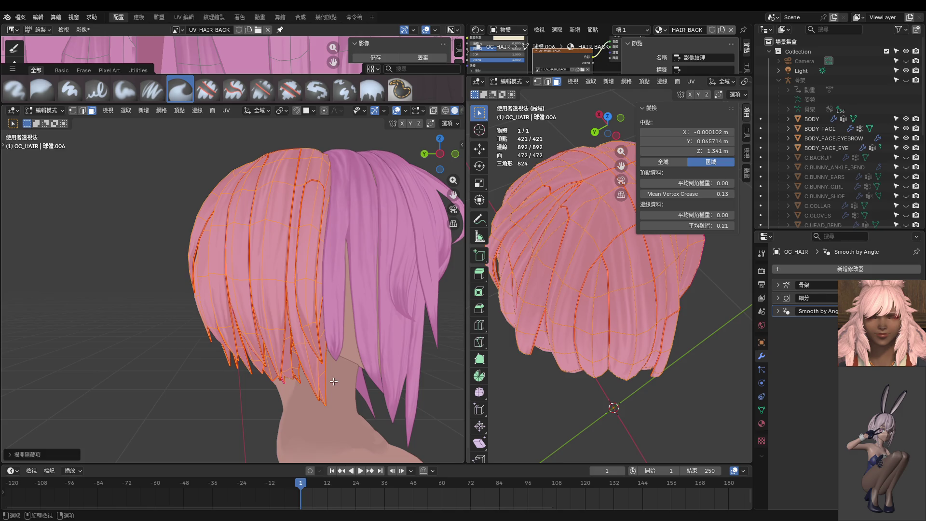
# Select one back hair strand with Ctrl+L and add its upper faces to the selection.
pyautogui.click(310, 232)
pyautogui.hotkey('ctrl', 'l')
pyautogui.moveTo(322, 170); pyautogui.dragTo(307, 215, button='middle')
pyautogui.keyDown('shift'); pyautogui.click(307, 215); pyautogui.keyUp('shift')
pyautogui.keyDown('shift'); pyautogui.click(297, 258); pyautogui.keyUp('shift')
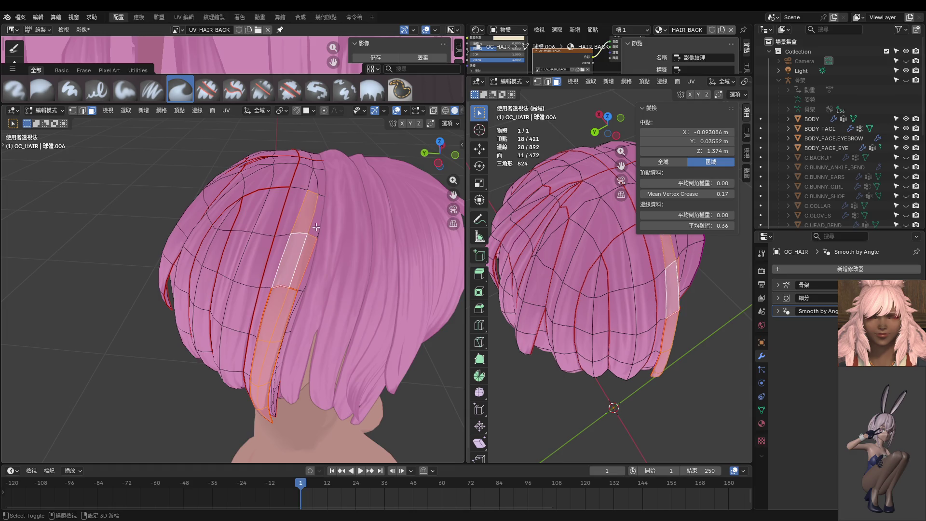
pyautogui.keyDown('shift'); pyautogui.click(316, 207); pyautogui.keyUp('shift')
pyautogui.moveTo(314, 183); pyautogui.dragTo(241, 283, button='middle')
# Add the neighbouring back strand and more strip faces to the selection, then enter Texture Paint.
pyautogui.press('l')
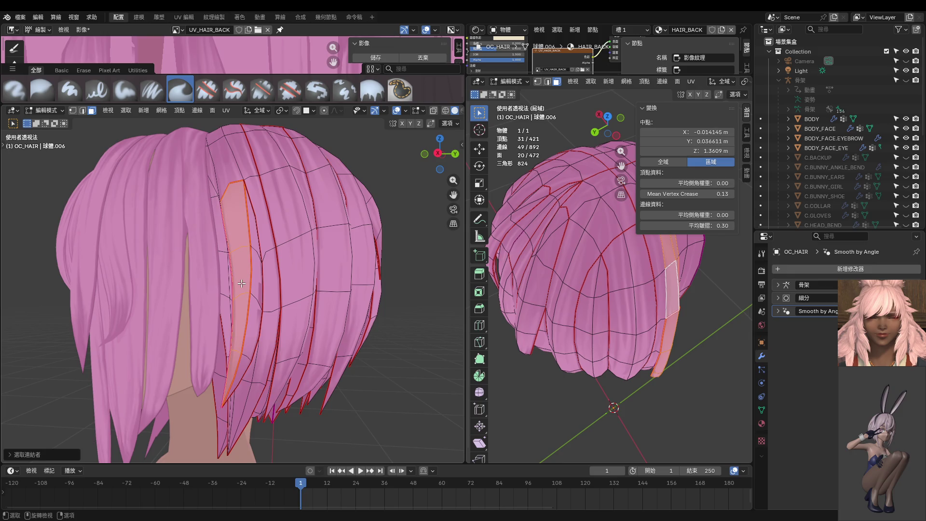
pyautogui.moveTo(253, 225); pyautogui.dragTo(250, 316, button='middle')
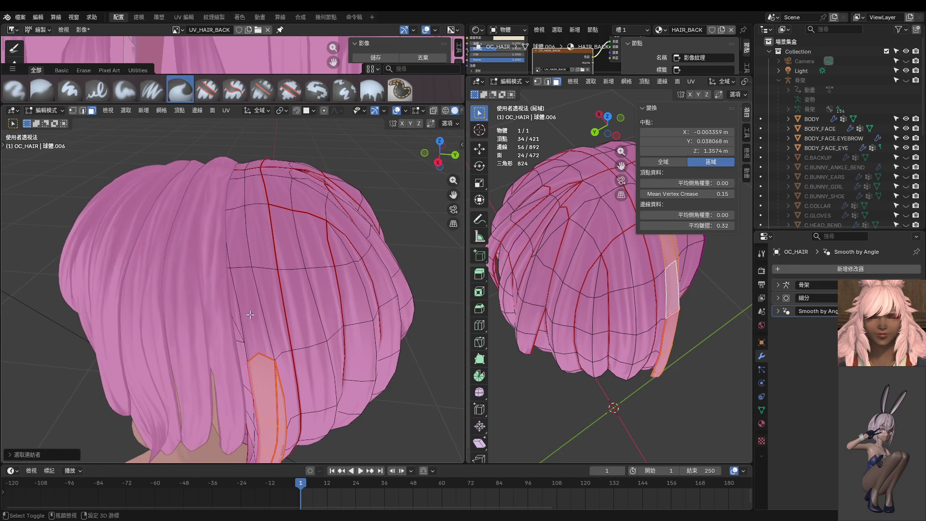
pyautogui.keyDown('shift'); pyautogui.click(250, 316); pyautogui.keyUp('shift')
pyautogui.keyDown('shift'); pyautogui.click(235, 215); pyautogui.keyUp('shift')
pyautogui.keyDown('shift'); pyautogui.click(236, 198); pyautogui.keyUp('shift')
pyautogui.moveTo(236, 198)
pyautogui.mouseDown(button='middle')
pyautogui.moveTo(258, 309)
pyautogui.moveTo(295, 358)
pyautogui.moveTo(412, 343)
pyautogui.moveTo(329, 286)
pyautogui.moveTo(293, 293)
pyautogui.moveTo(280, 237)
pyautogui.mouseUp(button='middle')
pyautogui.keyDown('shift'); pyautogui.click(260, 314); pyautogui.keyUp('shift')
pyautogui.keyDown('shift'); pyautogui.click(266, 319); pyautogui.keyUp('shift')
pyautogui.keyDown('shift'); pyautogui.click(265, 311); pyautogui.keyUp('shift')
pyautogui.hotkey('ctrl', 'Tab')
pyautogui.click(333, 263)
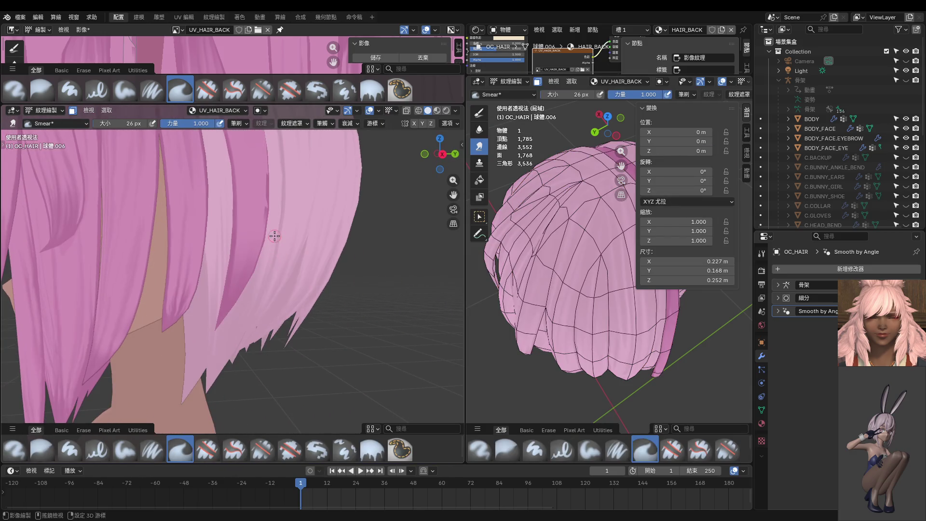
# Resize the Smear brush to 30 px, then reduce it to 16 px.
pyautogui.moveTo(229, 254); pyautogui.dragTo(261, 263, button='middle')
pyautogui.scroll(5, 261, 262)
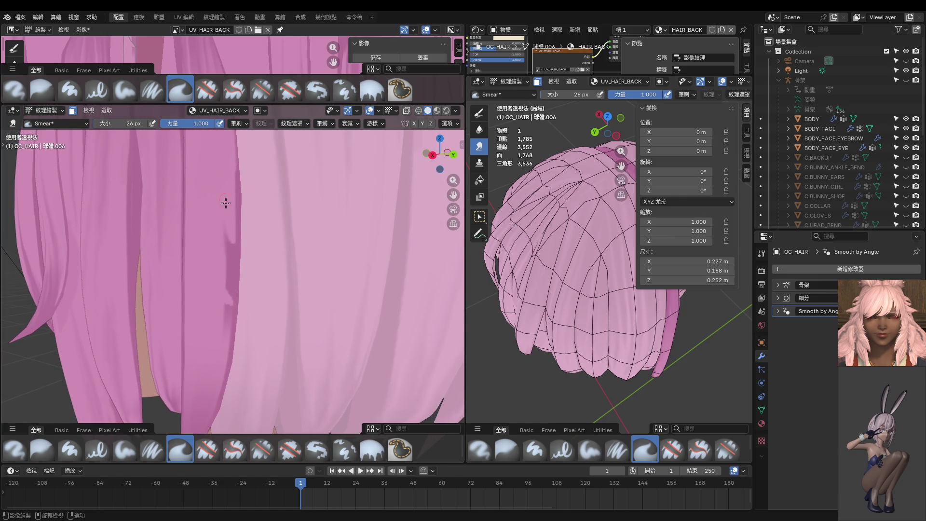
pyautogui.scroll(-5, 227, 226)
pyautogui.press('f')
pyautogui.click(227, 226)
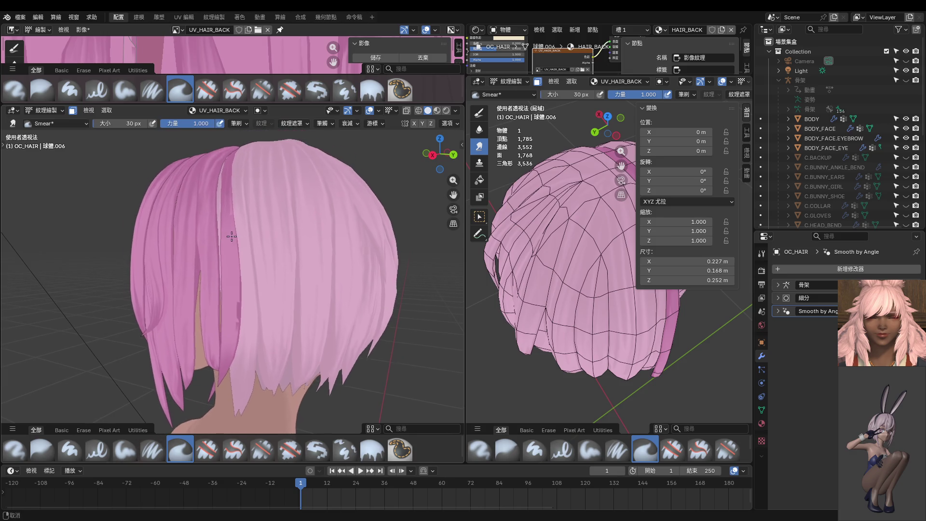
pyautogui.scroll(5, 230, 276)
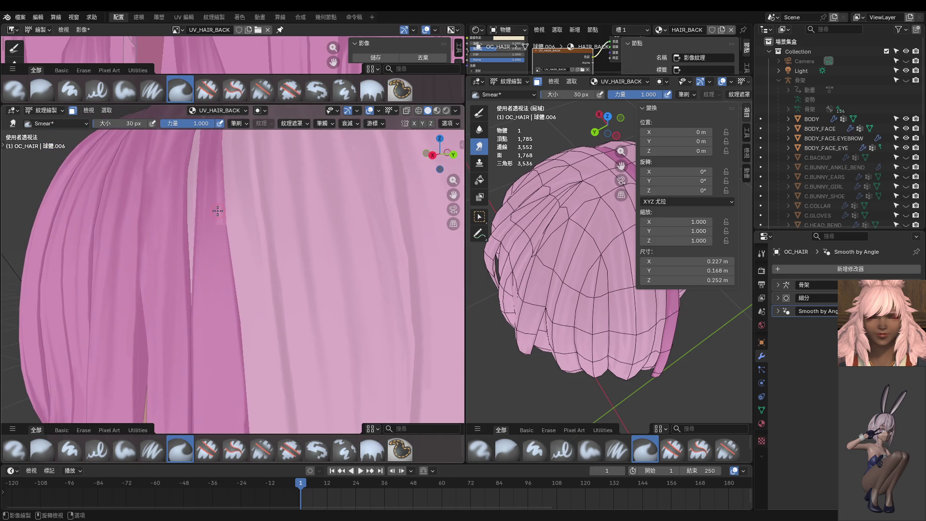
pyautogui.scroll(-5, 222, 344)
pyautogui.scroll(5, 227, 284)
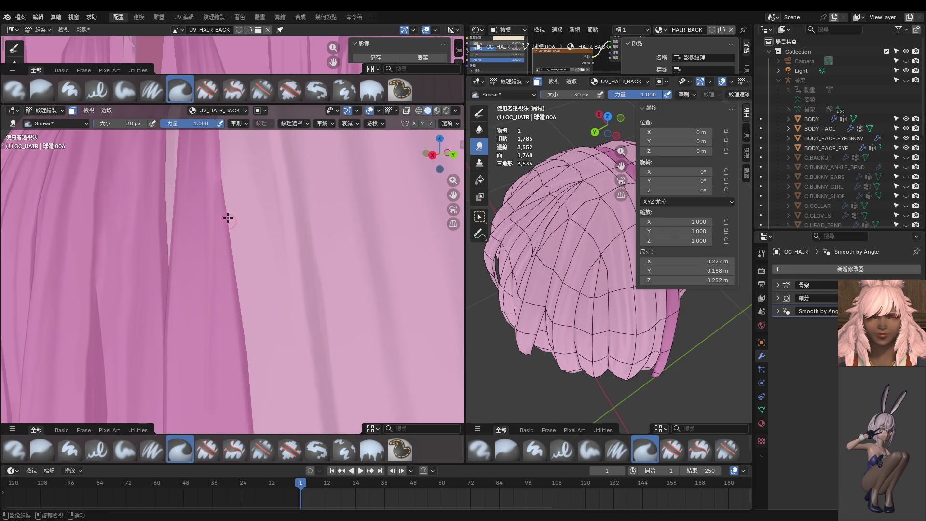
pyautogui.scroll(-3, 215, 338)
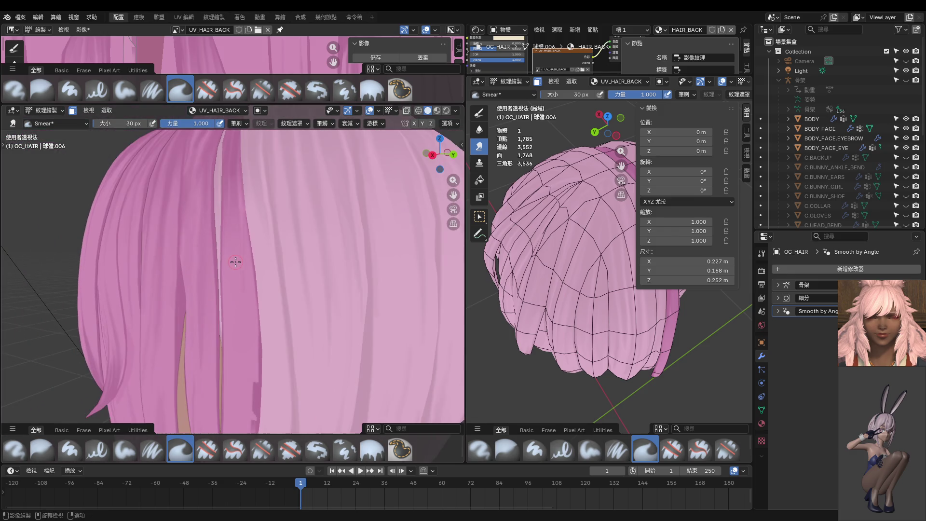
pyautogui.press('f')
pyautogui.click(235, 264)
# Turn to the back of the hair and switch to the Paint Hard brush at 52 px.
pyautogui.scroll(-2, 248, 237)
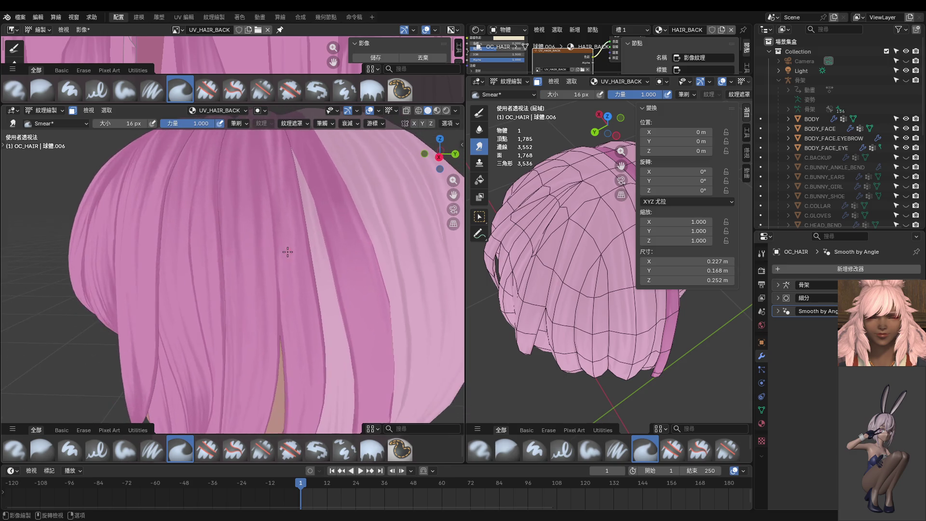
pyautogui.moveTo(288, 251); pyautogui.dragTo(321, 225, button='middle')
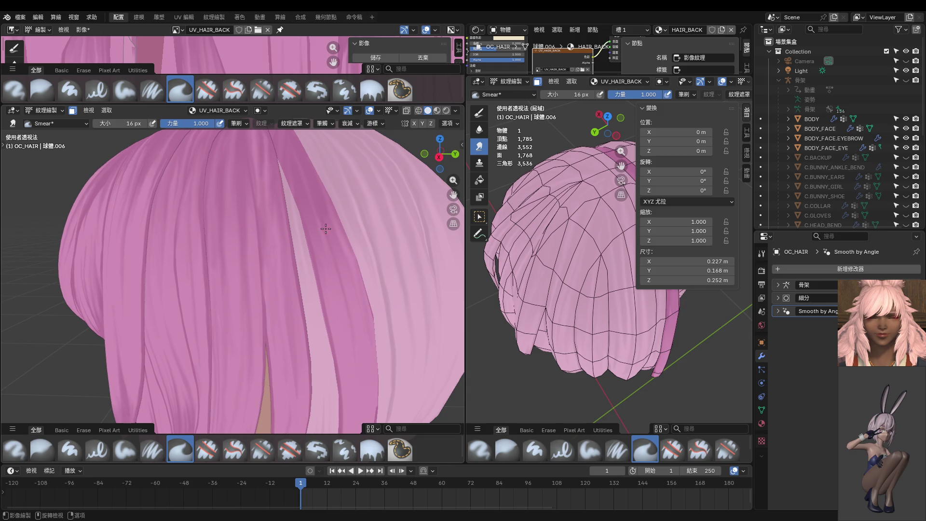
pyautogui.scroll(-2, 356, 366)
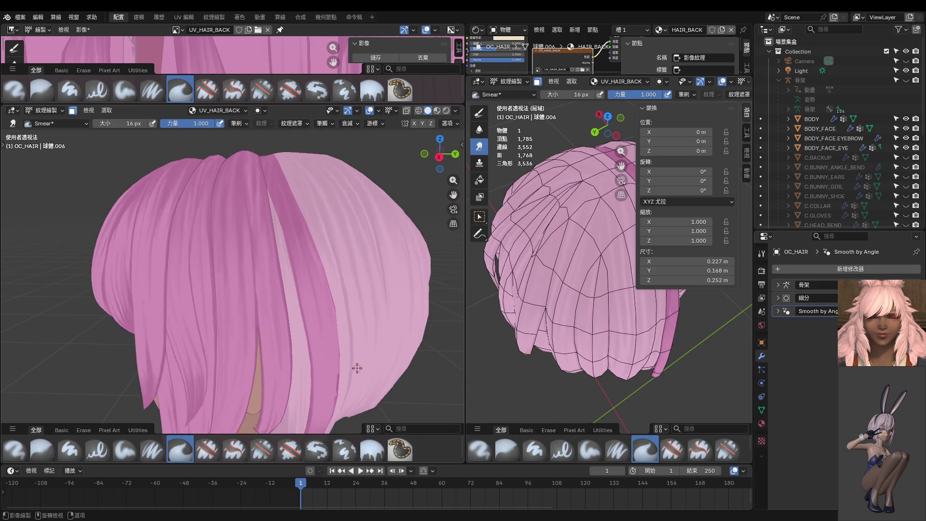
pyautogui.moveTo(357, 366)
pyautogui.mouseDown(button='middle')
pyautogui.moveTo(320, 325)
pyautogui.moveTo(261, 311)
pyautogui.moveTo(299, 305)
pyautogui.mouseUp(button='middle')
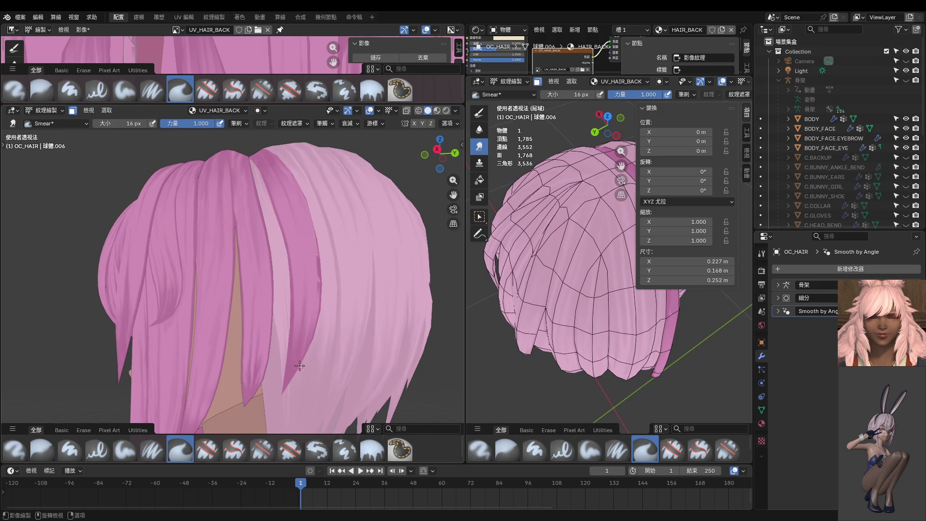
pyautogui.moveTo(291, 340); pyautogui.dragTo(250, 332, button='middle')
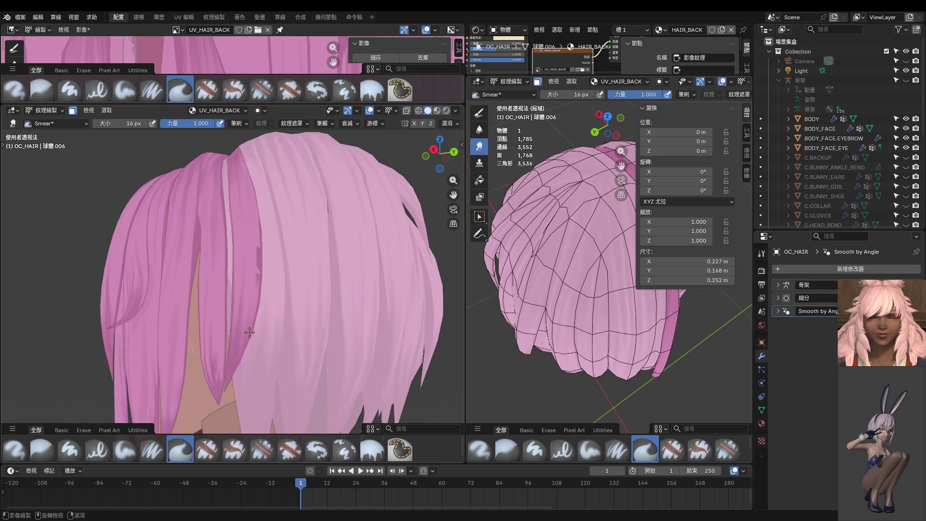
pyautogui.moveTo(255, 248); pyautogui.dragTo(243, 280, button='middle')
pyautogui.scroll(2, 242, 294)
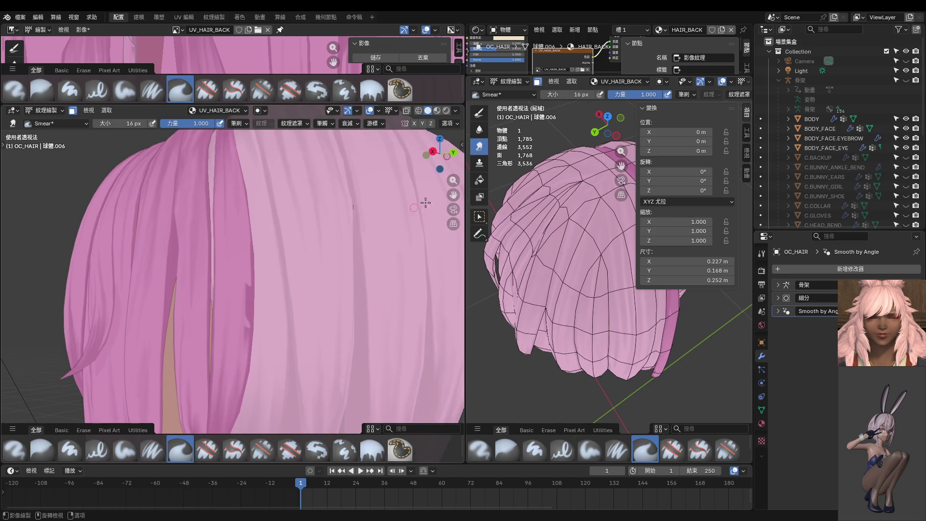
pyautogui.hotkey('shift', '1')
pyautogui.press('f')
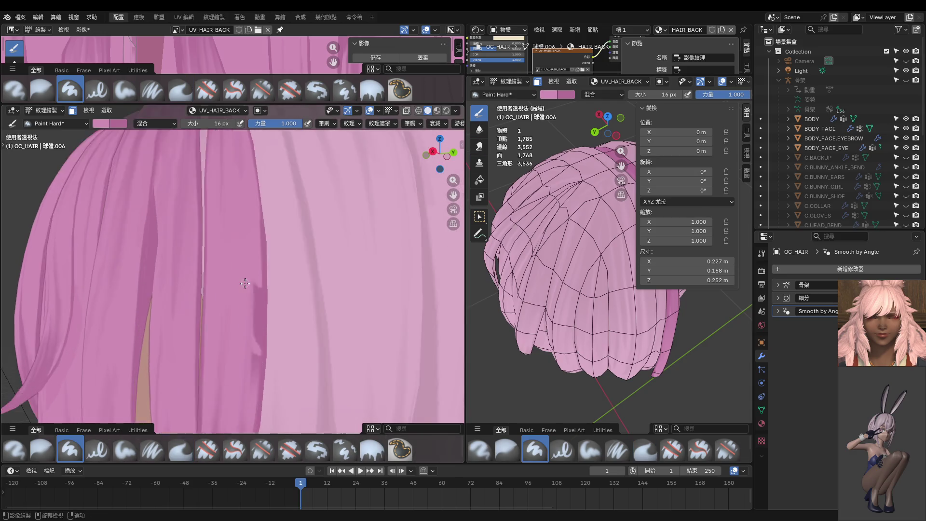
pyautogui.click(257, 283)
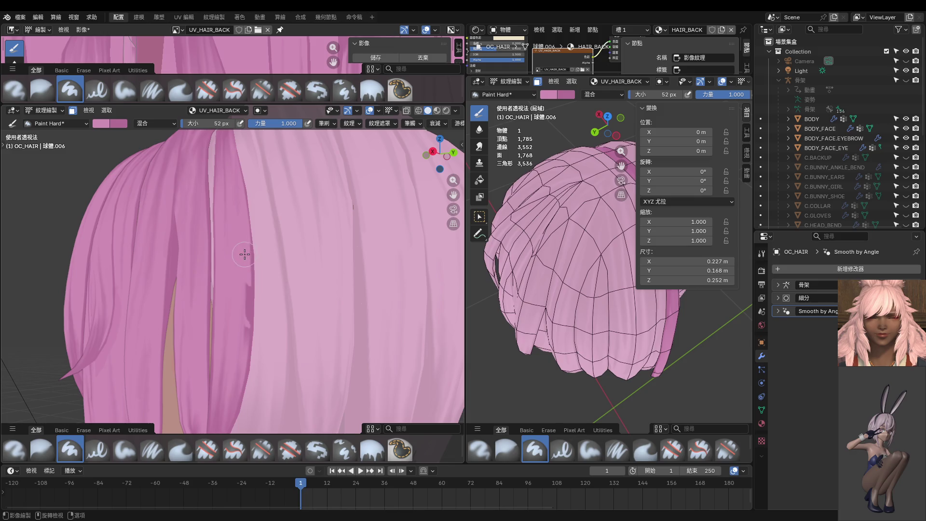